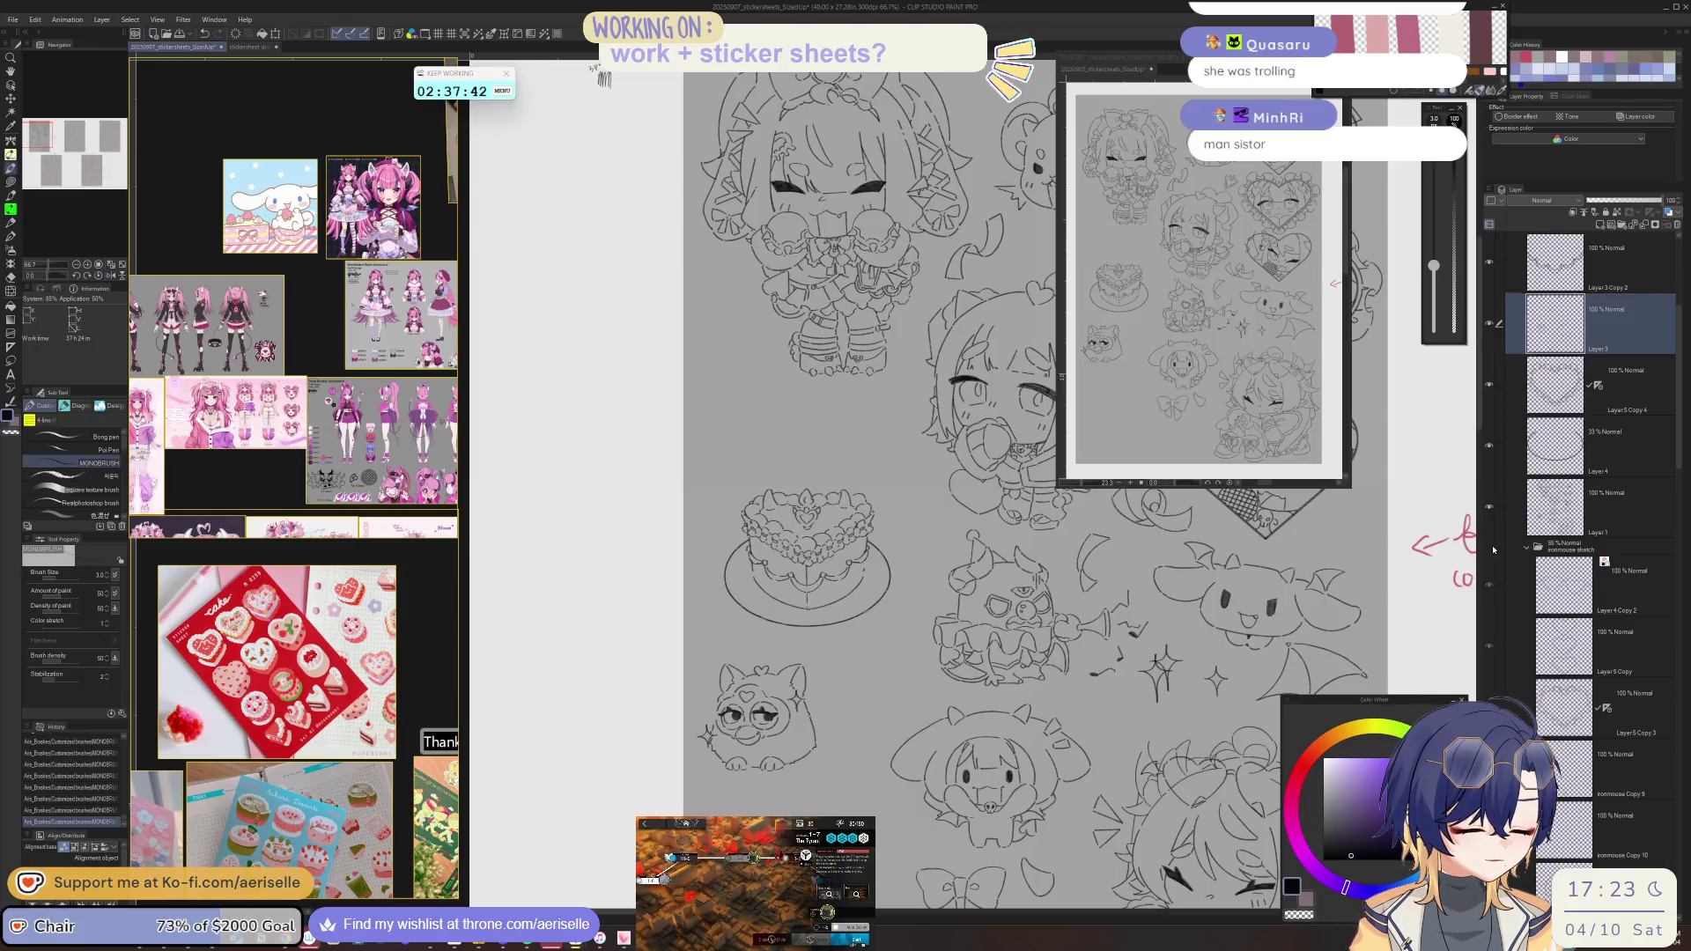
# - Show the hidden sketch folder, undo the stray strokes near the cake stamp, and delete Layer 4
pyautogui.click(1488, 546)
pyautogui.hotkey('ctrl', 'z')
pyautogui.hotkey('ctrl', 'z')
pyautogui.hotkey('ctrl', 'z')
pyautogui.hotkey('ctrl', 'z')
pyautogui.hotkey('ctrl', 'z')
pyautogui.hotkey('ctrl', 'z')
pyautogui.hotkey('ctrl', 'z')
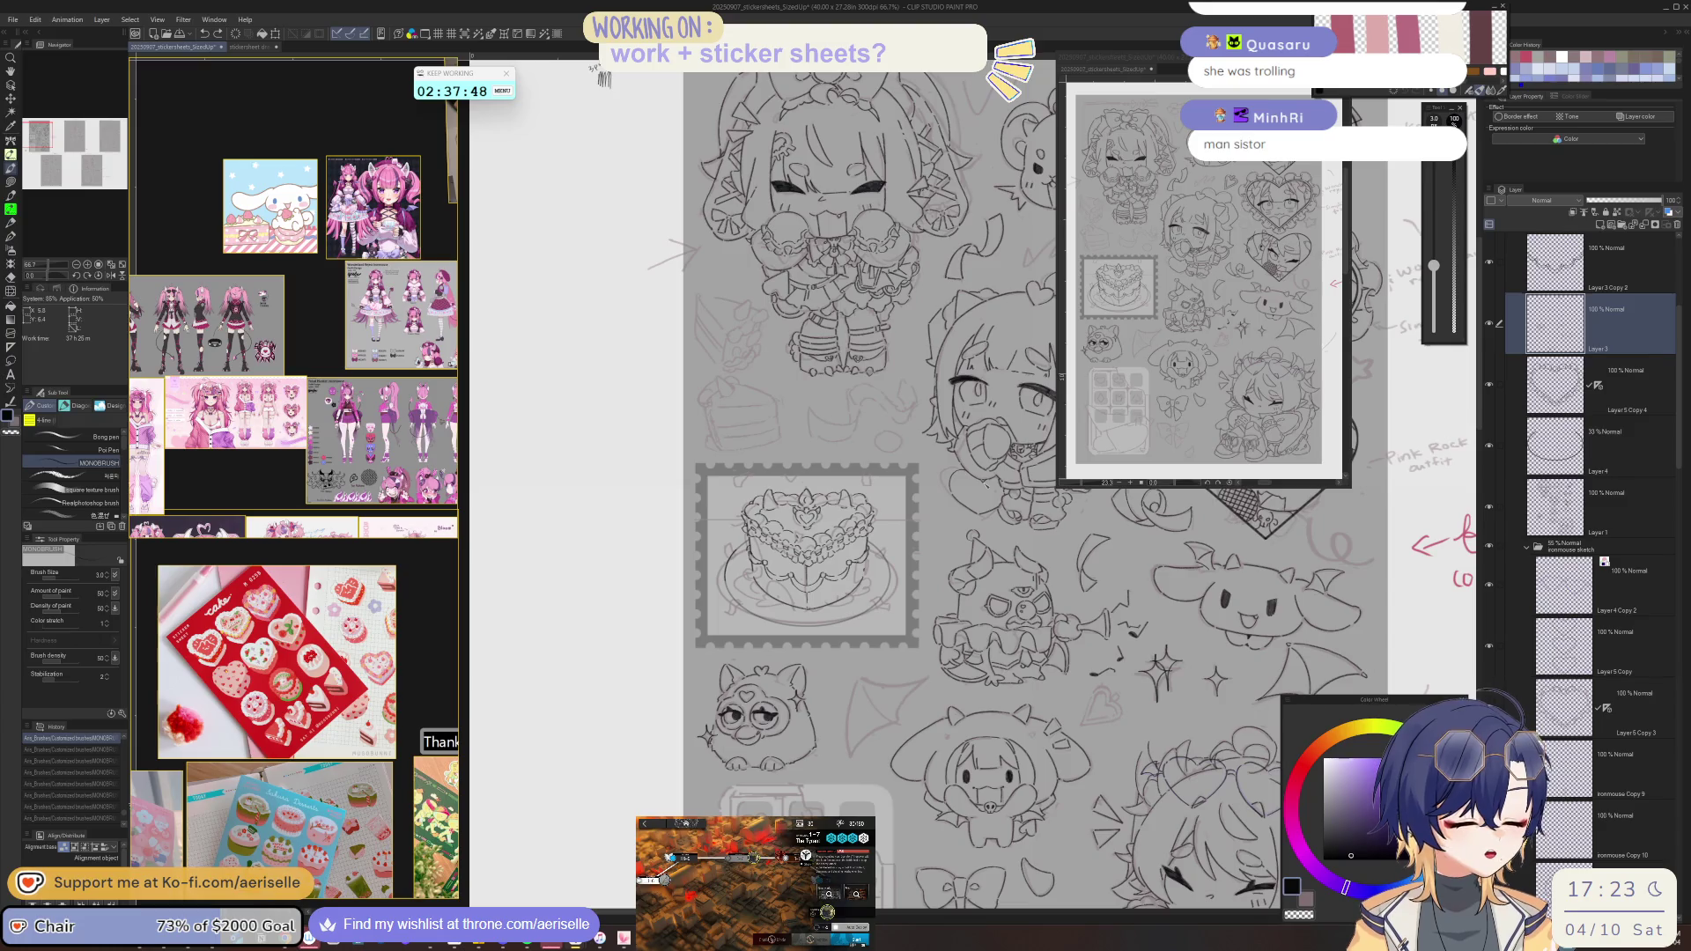
pyautogui.click(1618, 449)
pyautogui.click(1676, 224)
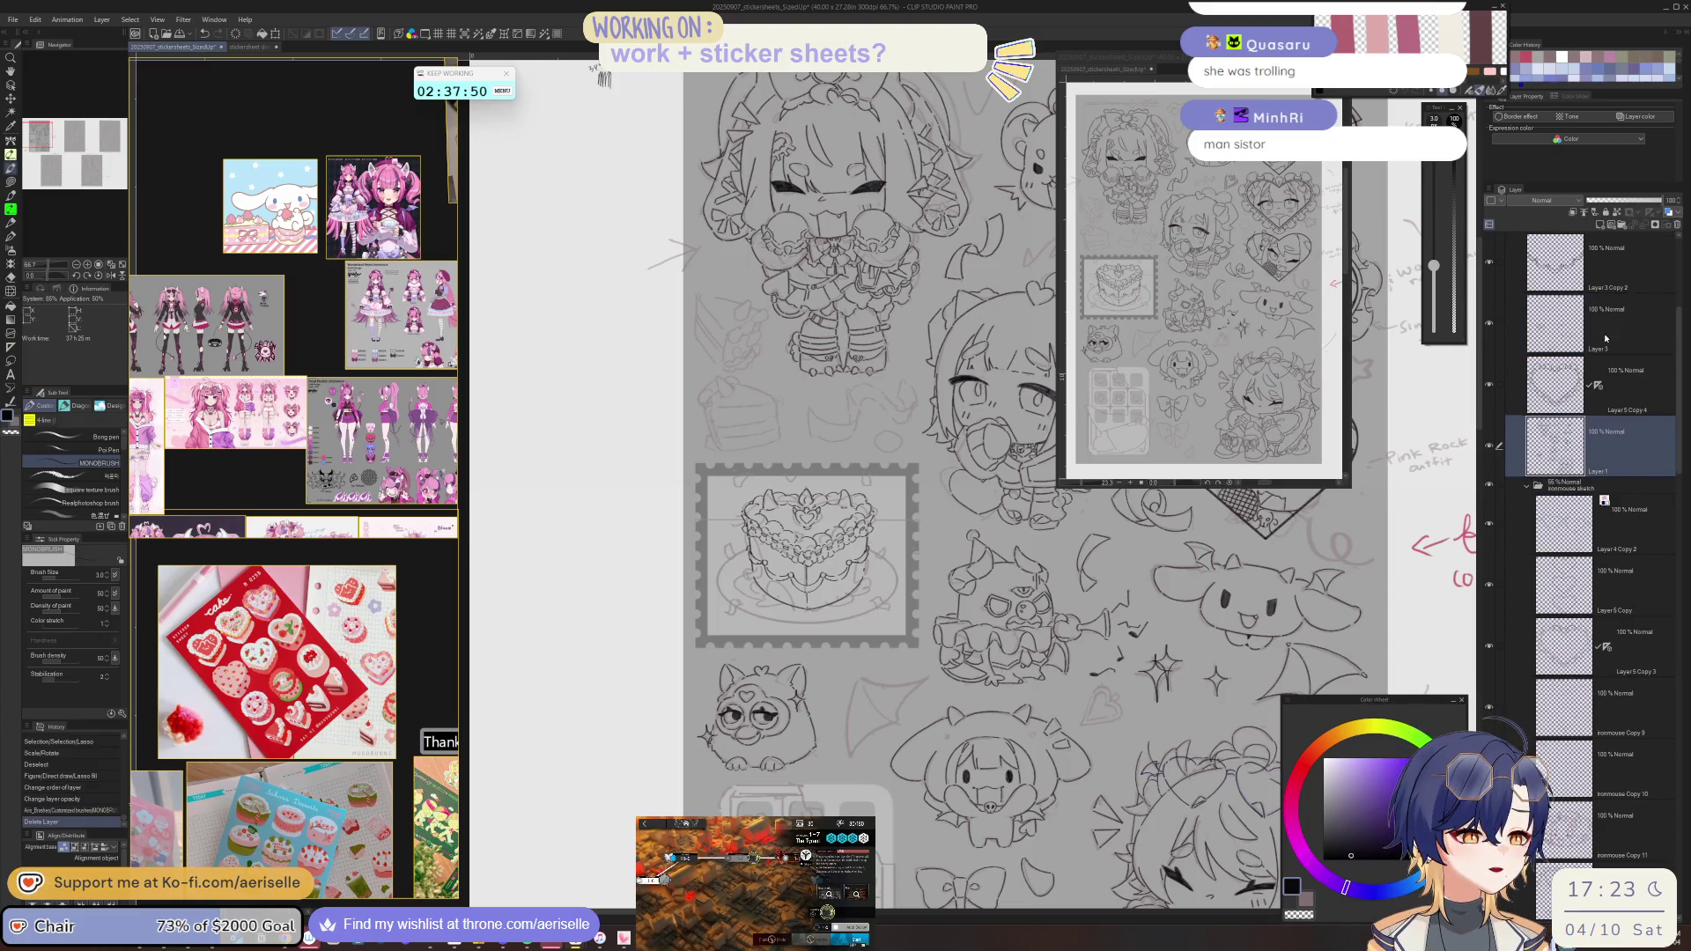
pyautogui.scroll(1, 729, 563)
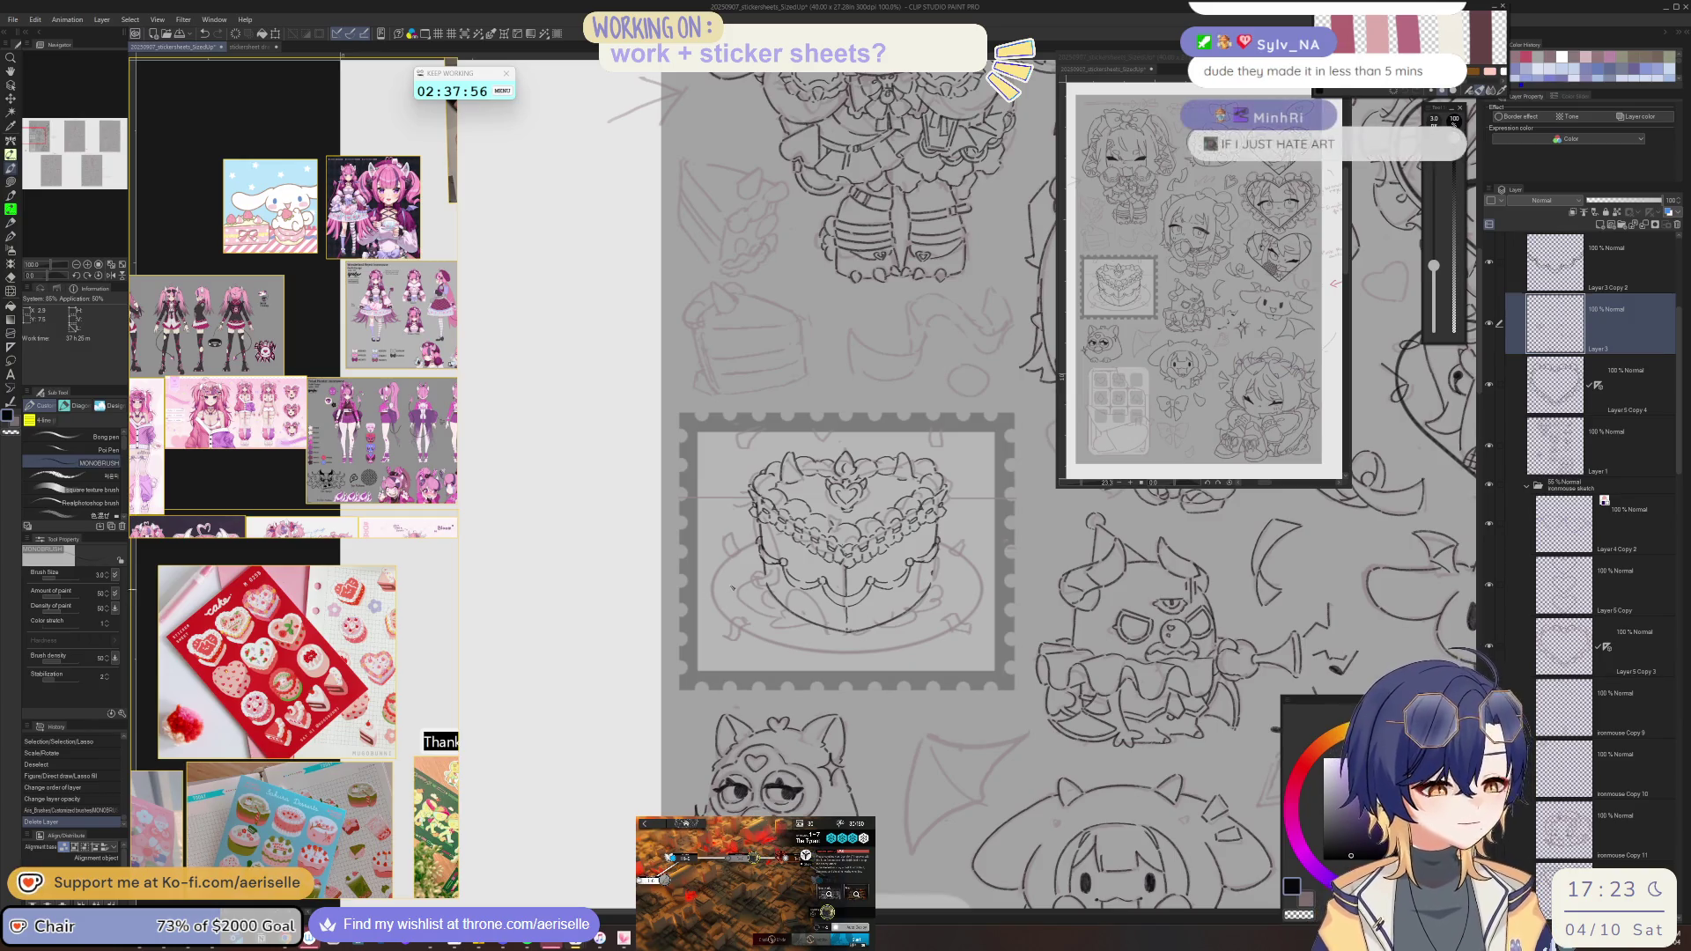
# - Extend the line along the heart cake's left edge and ink a stroke across the cake
pyautogui.press('e')
pyautogui.press('p')
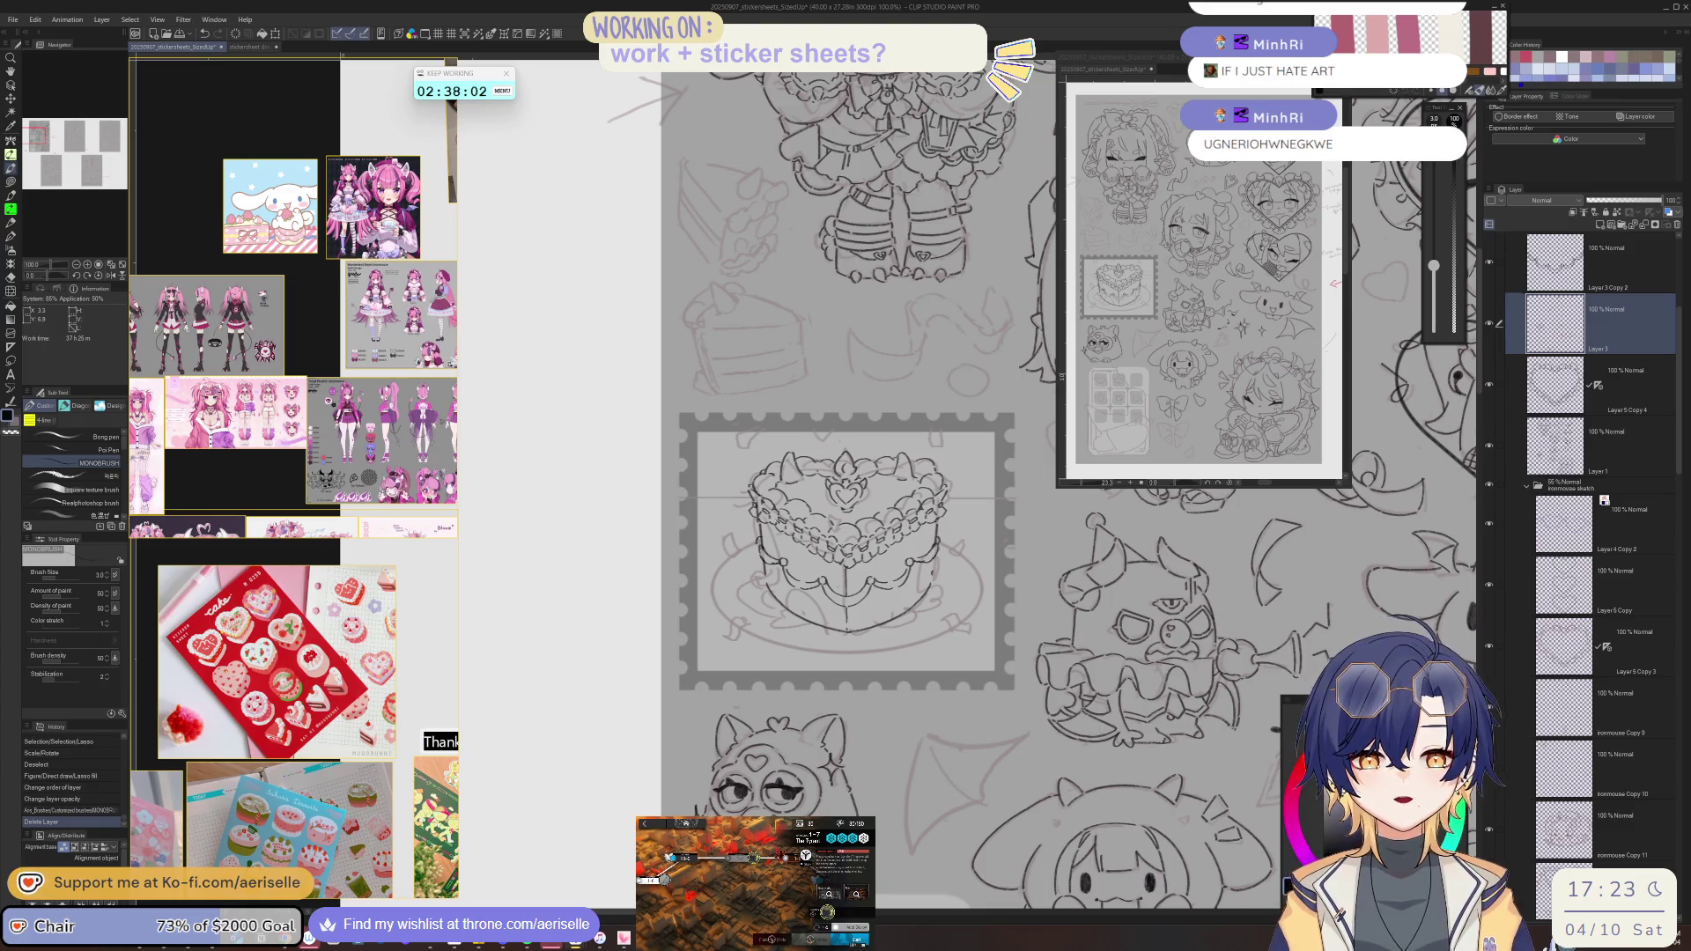
pyautogui.scroll(2, 703, 606)
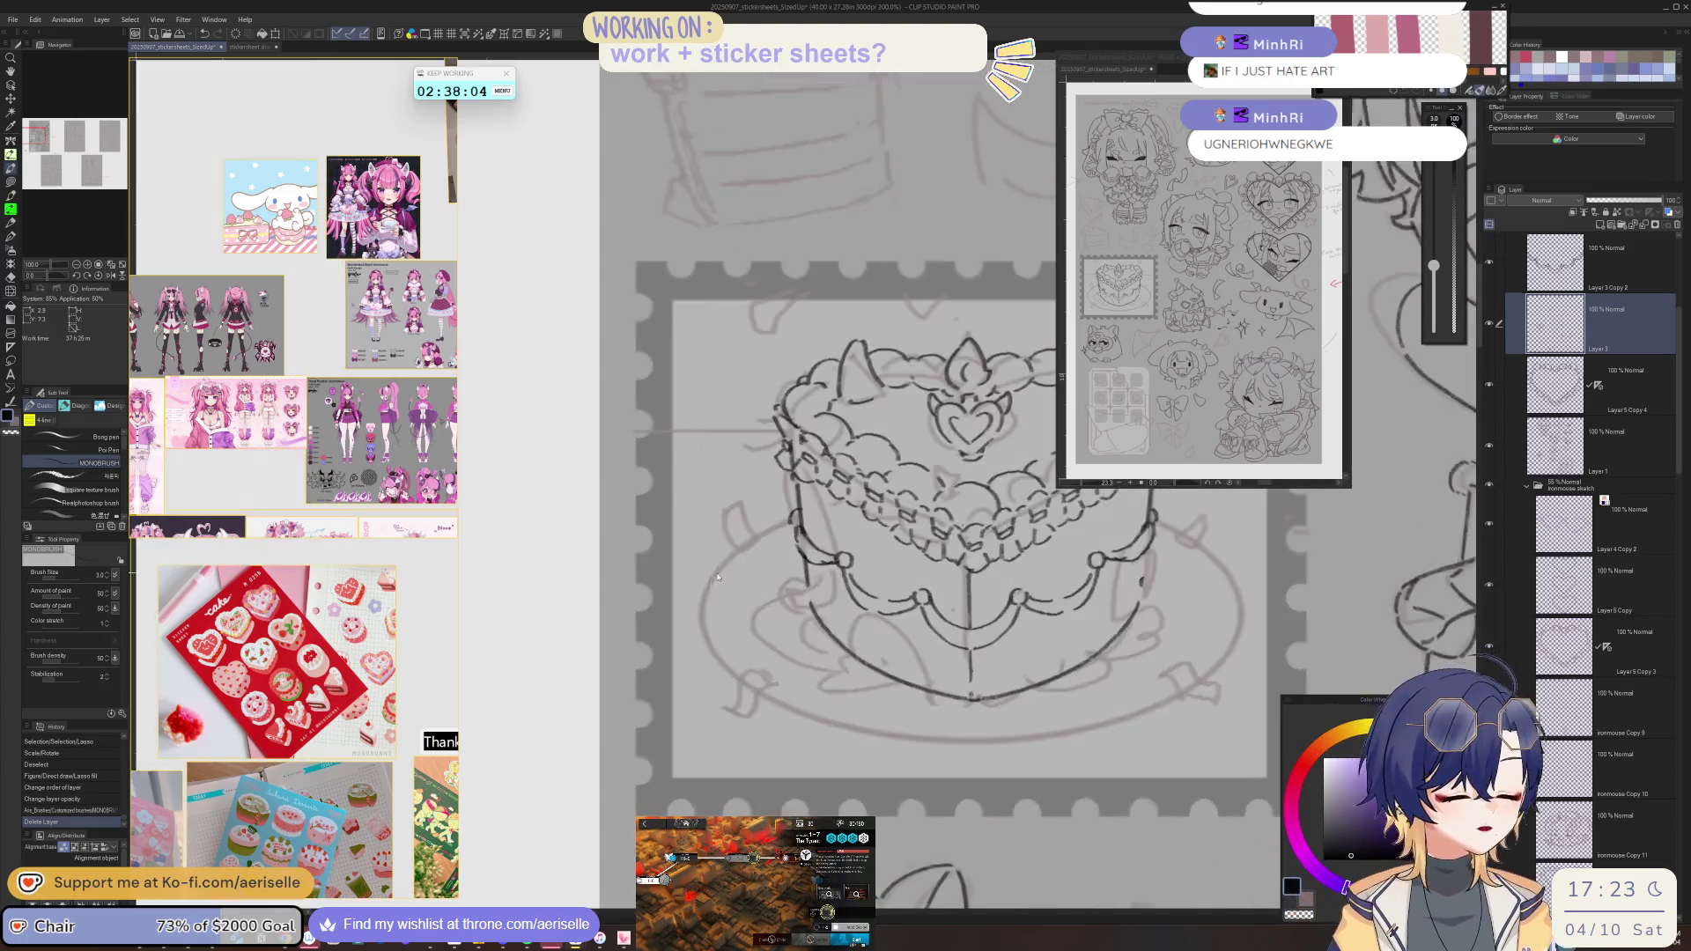
pyautogui.moveTo(723, 568)
pyautogui.mouseDown()
pyautogui.moveTo(781, 530)
pyautogui.moveTo(735, 513)
pyautogui.moveTo(761, 543)
pyautogui.moveTo(774, 474)
pyautogui.mouseUp()
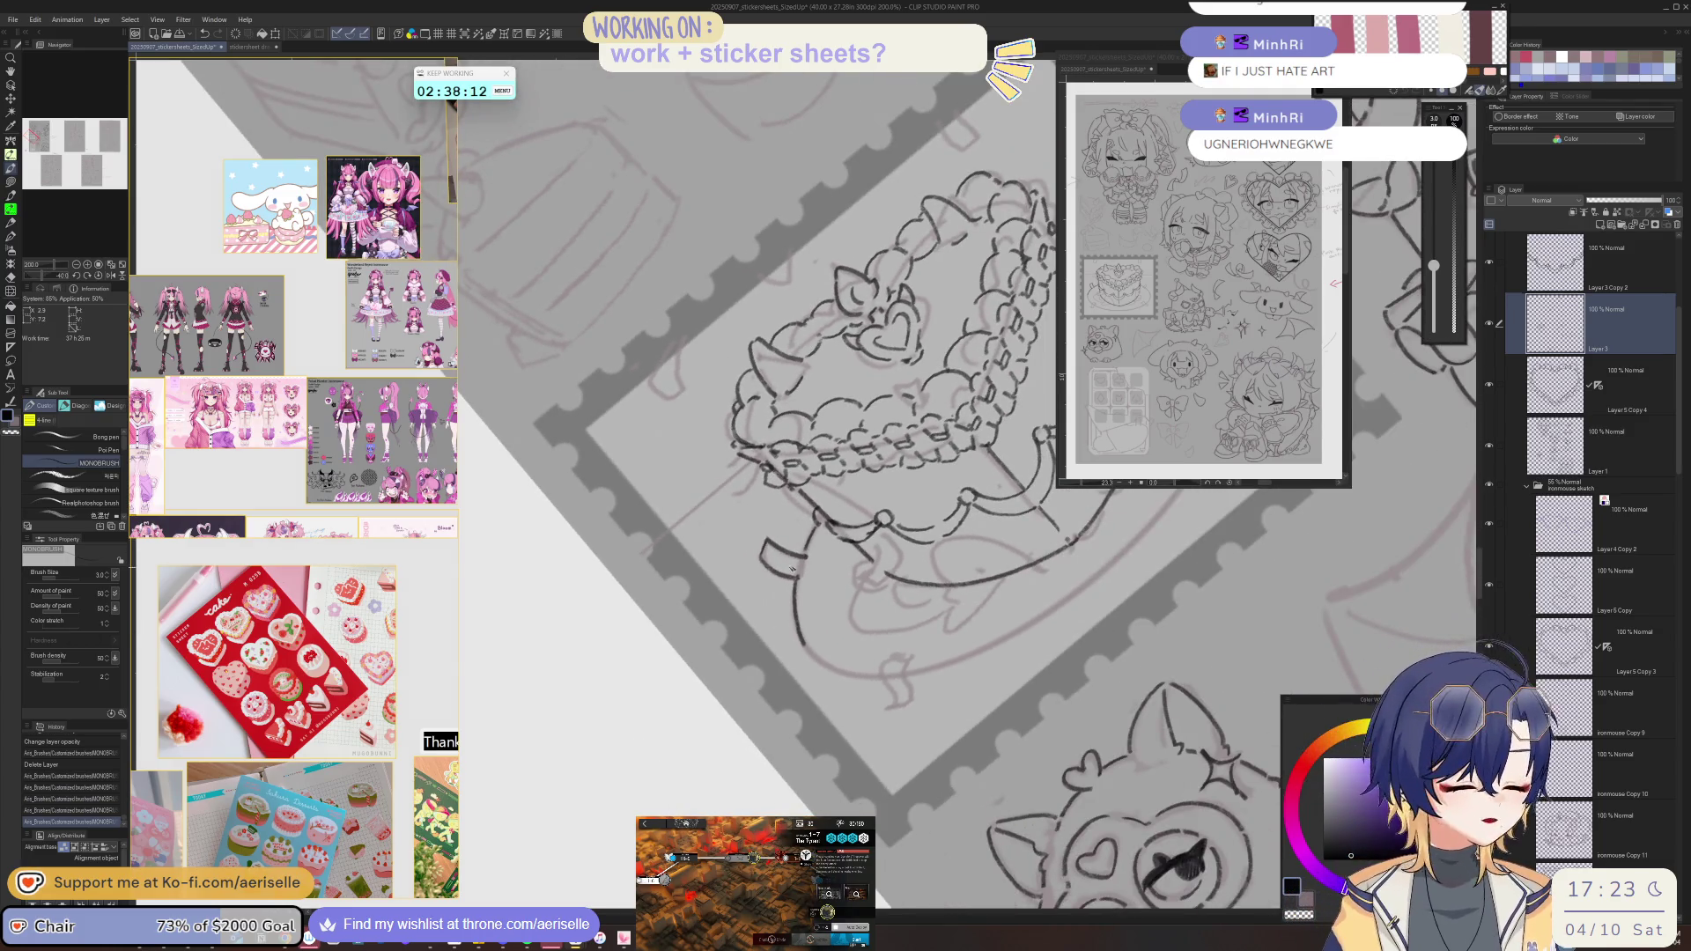
pyautogui.click(810, 562)
pyautogui.moveTo(810, 563); pyautogui.dragTo(957, 605)
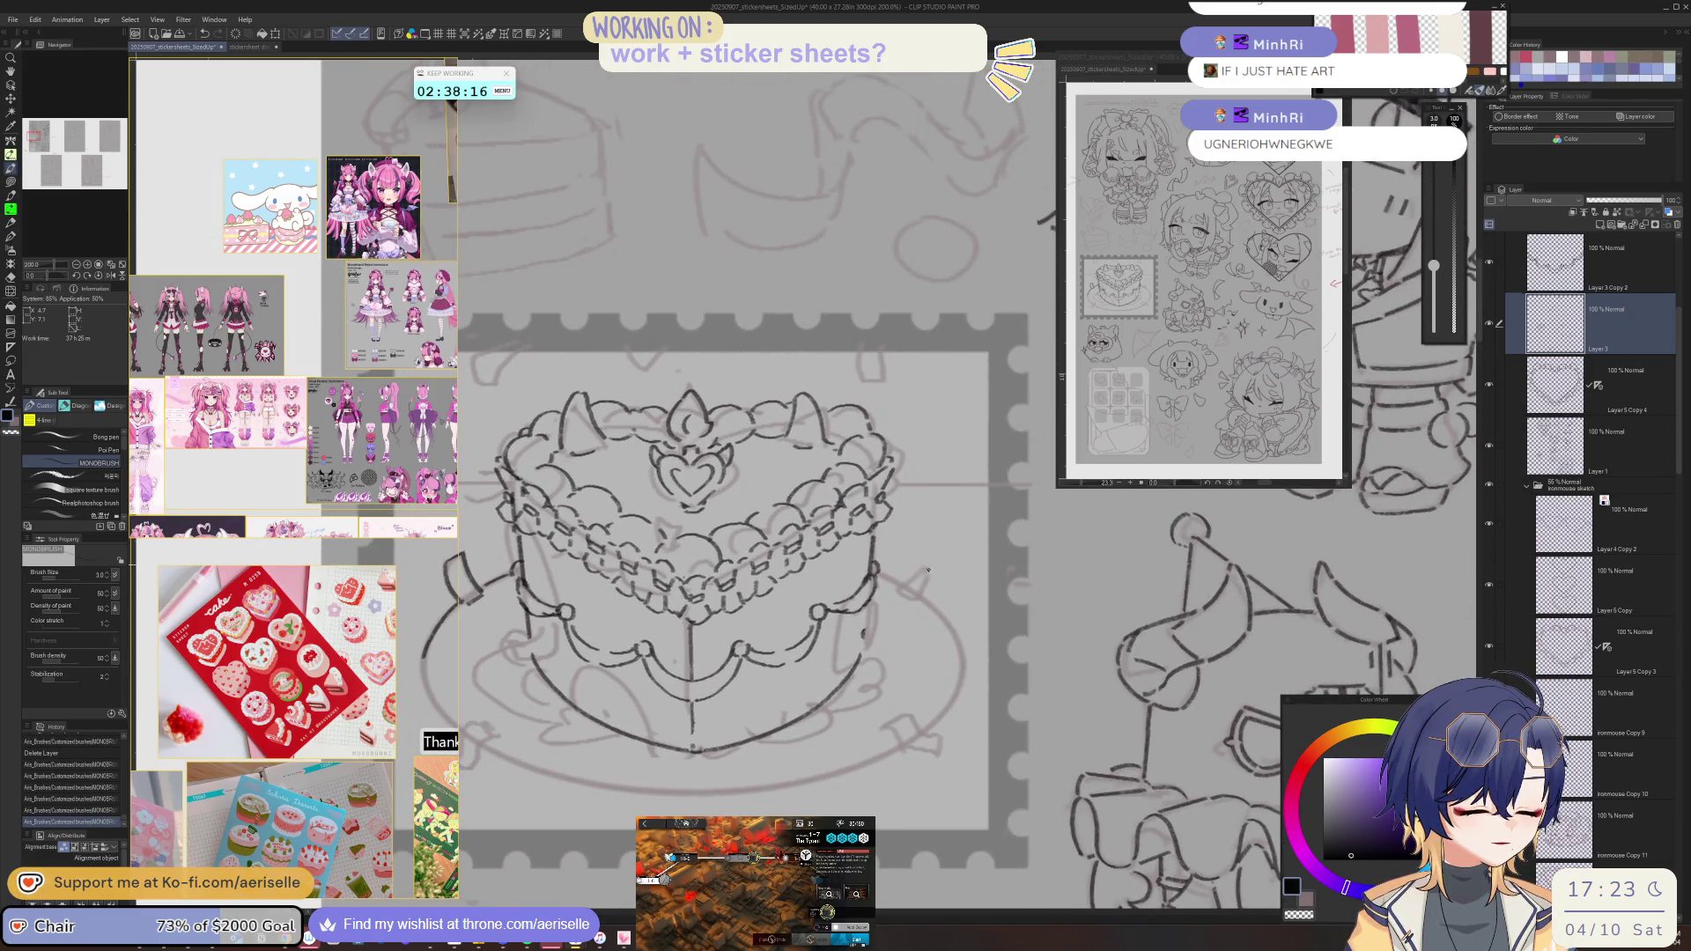
# - Ink short strokes at the cake's lower left and near its base, erasing stray lines
pyautogui.moveTo(929, 569); pyautogui.dragTo(1123, 586)
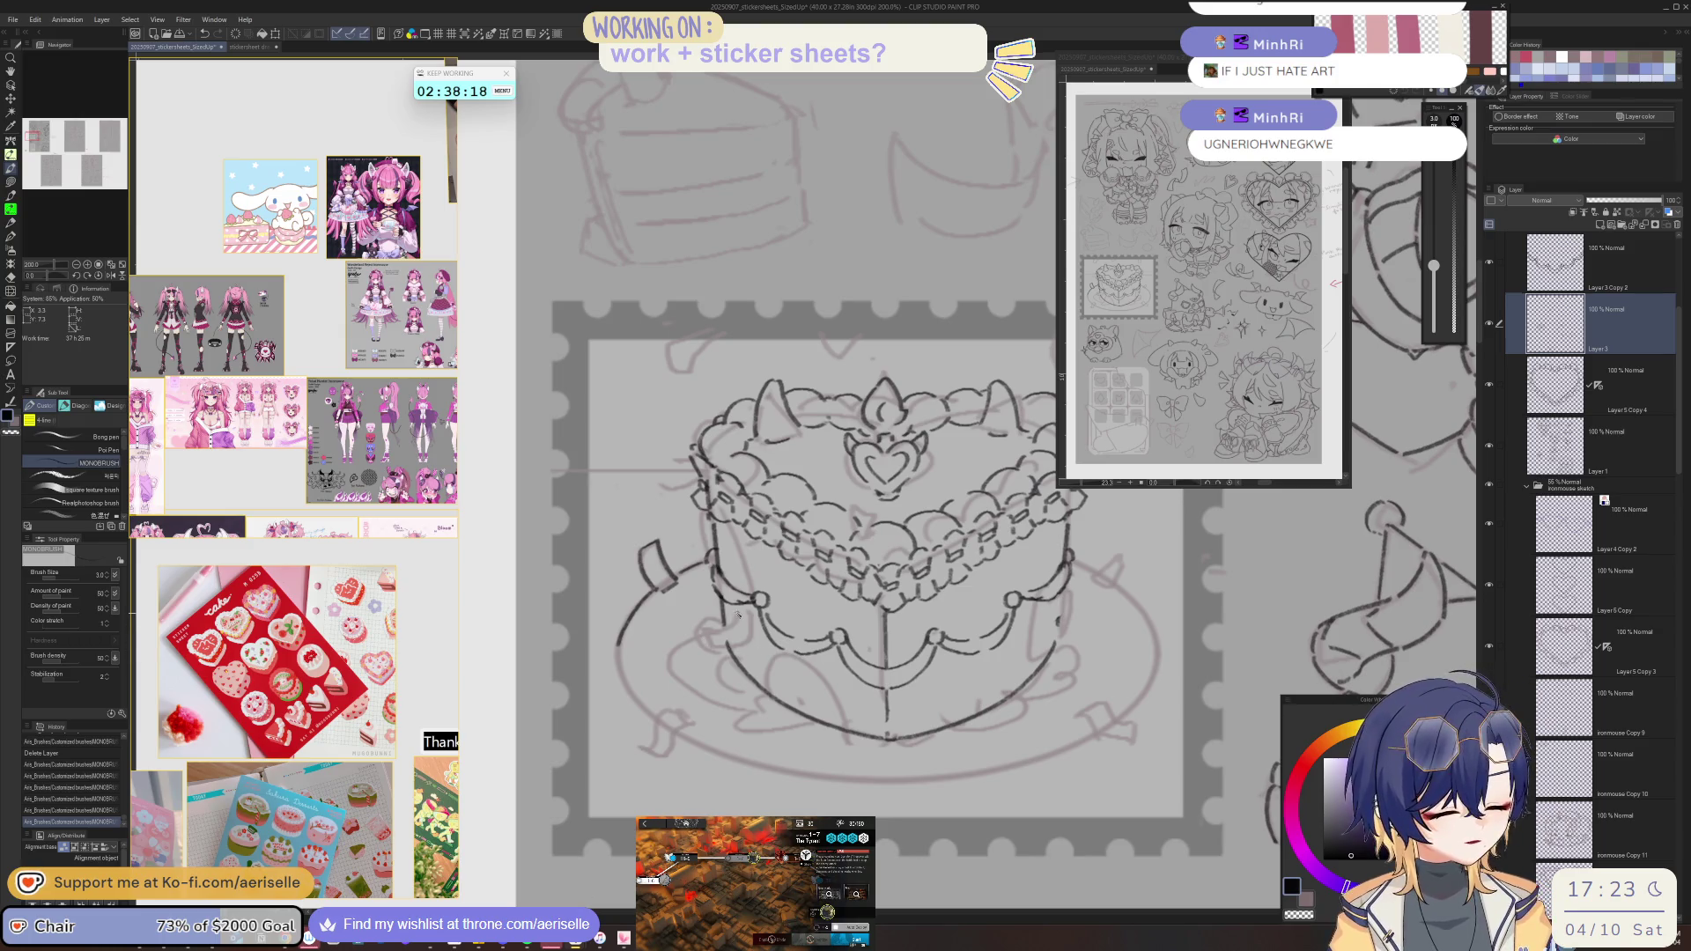
pyautogui.moveTo(710, 631); pyautogui.dragTo(719, 646)
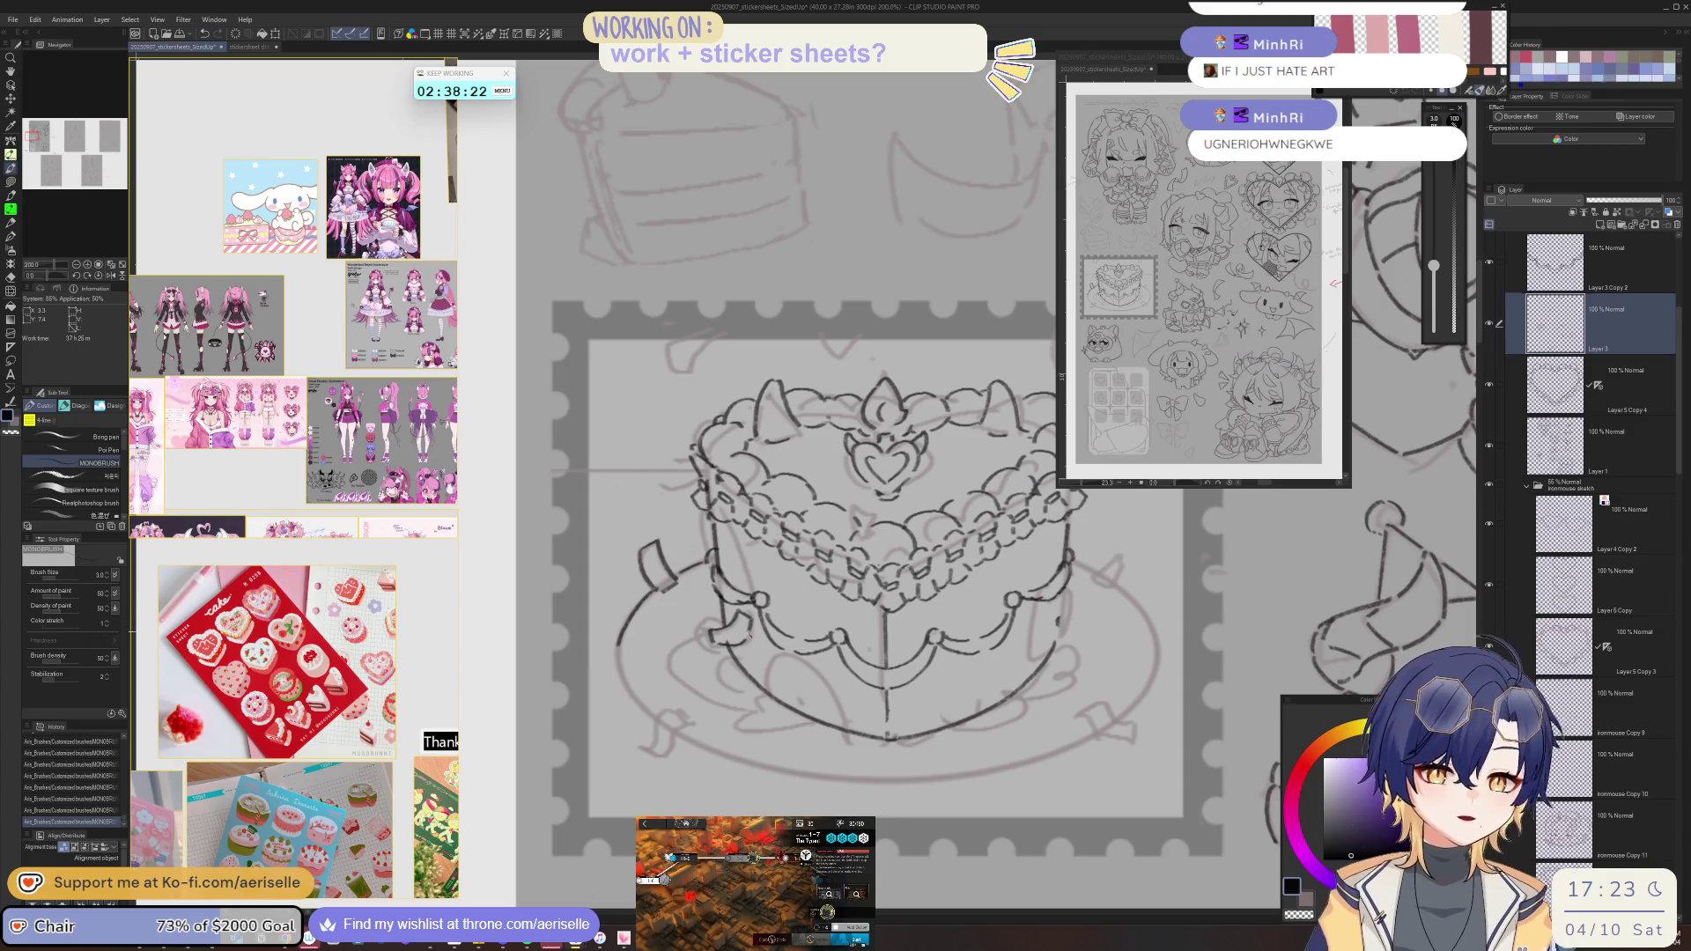
pyautogui.press('e')
pyautogui.moveTo(1088, 703)
pyautogui.mouseDown()
pyautogui.moveTo(987, 676)
pyautogui.moveTo(1133, 622)
pyautogui.mouseUp()
pyautogui.press('b')
pyautogui.moveTo(676, 649)
pyautogui.mouseDown()
pyautogui.moveTo(672, 680)
pyautogui.moveTo(951, 618)
pyautogui.mouseUp()
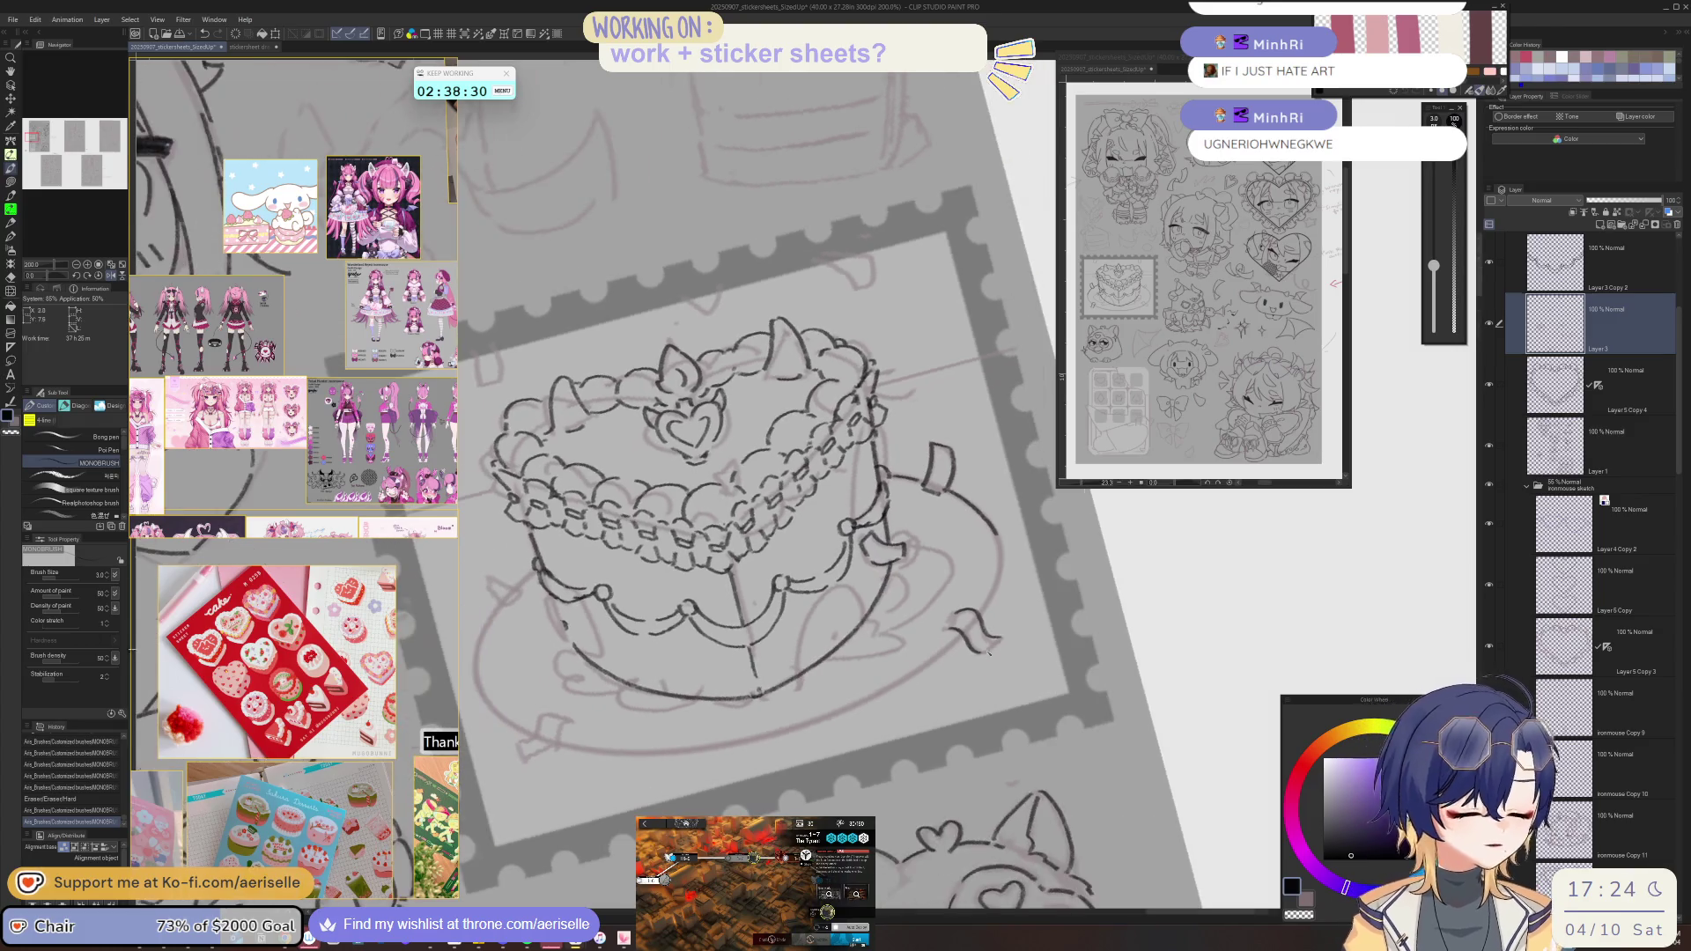
pyautogui.hotkey('ctrl', '0')
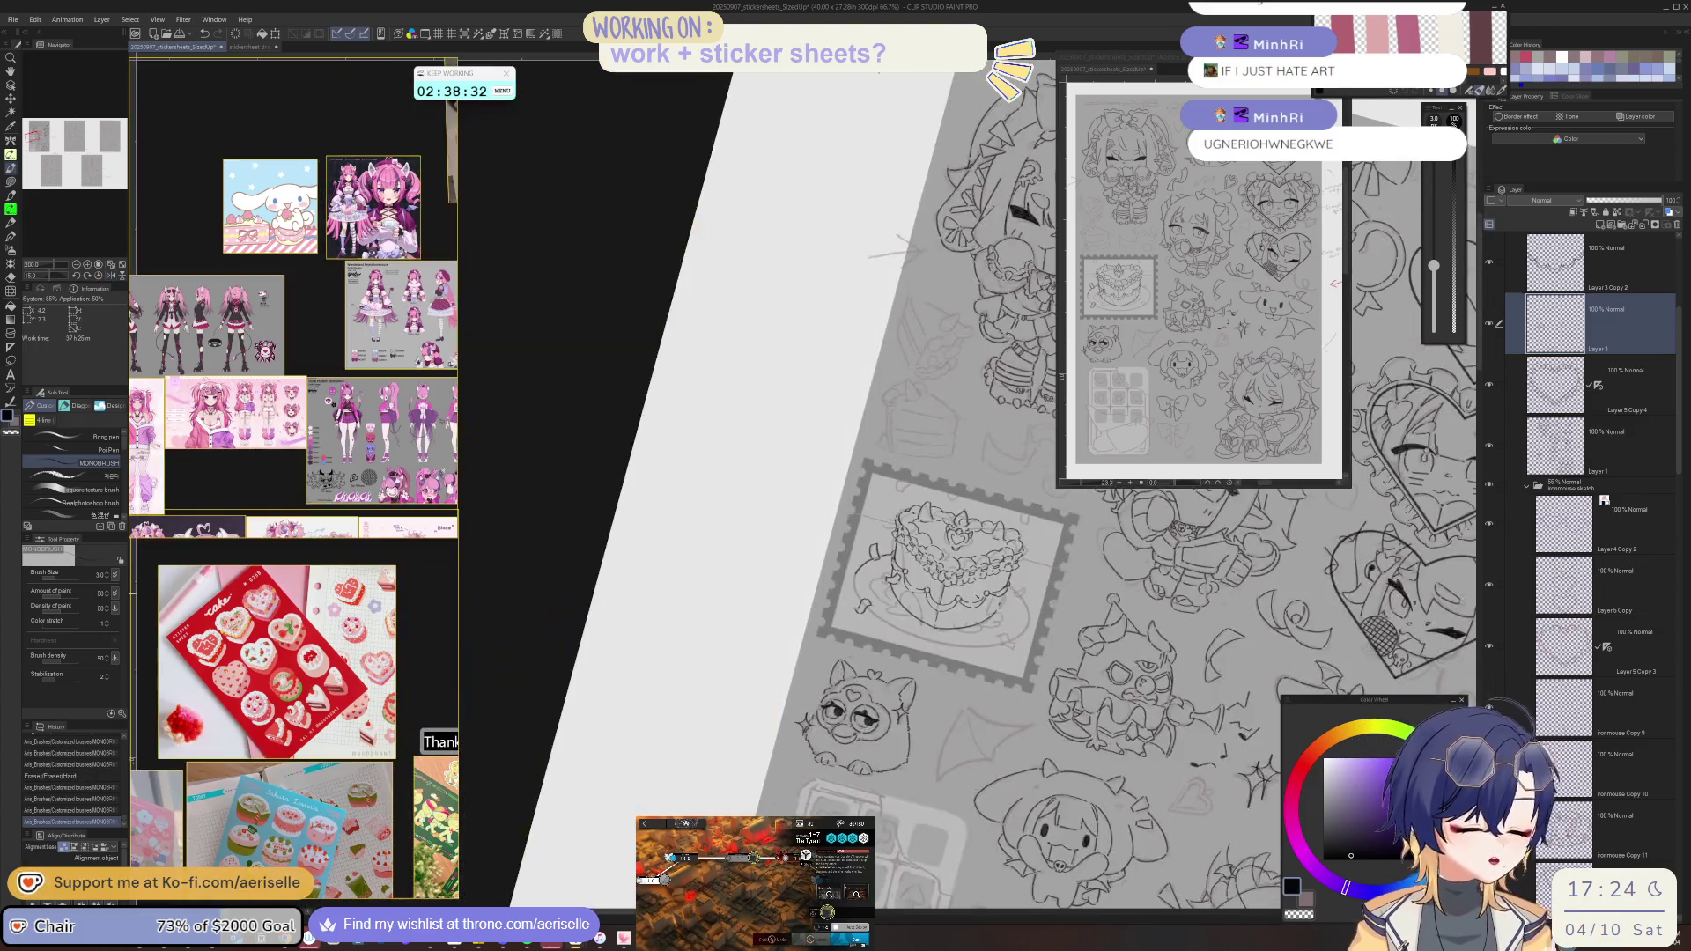
# - Ink two curved lines on the heart cake, then mirror the canvas to check them
pyautogui.scroll(5, 900, 548)
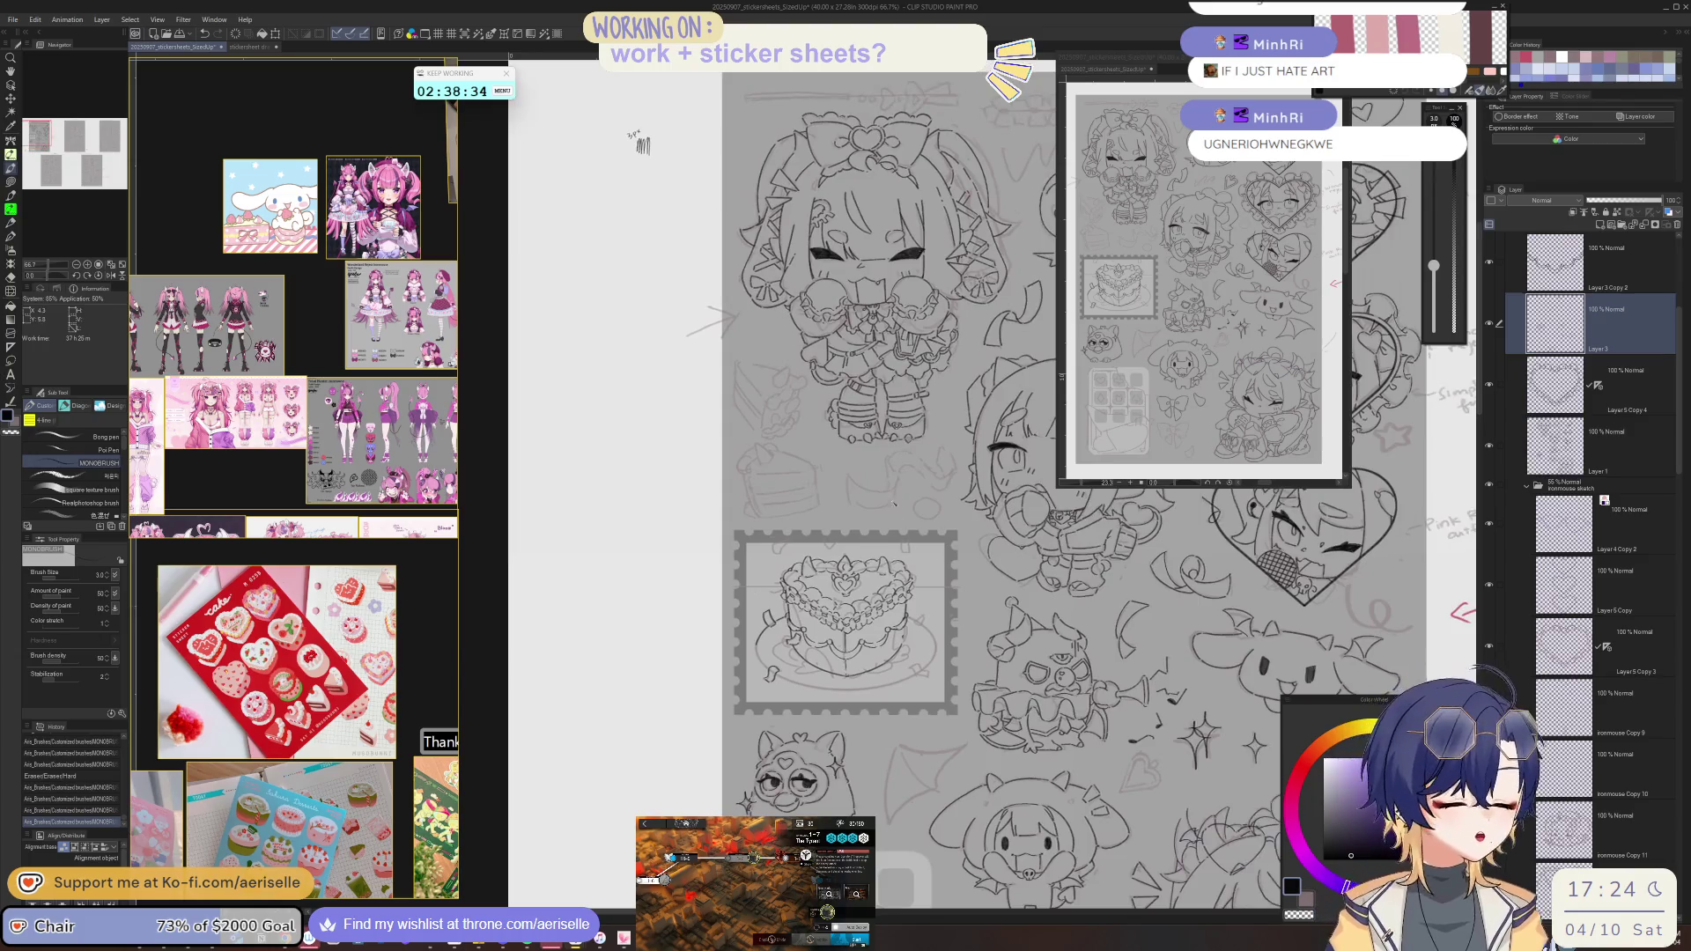
pyautogui.moveTo(902, 548)
pyautogui.mouseDown()
pyautogui.moveTo(916, 580)
pyautogui.moveTo(914, 563)
pyautogui.moveTo(1137, 661)
pyautogui.moveTo(728, 628)
pyautogui.mouseUp()
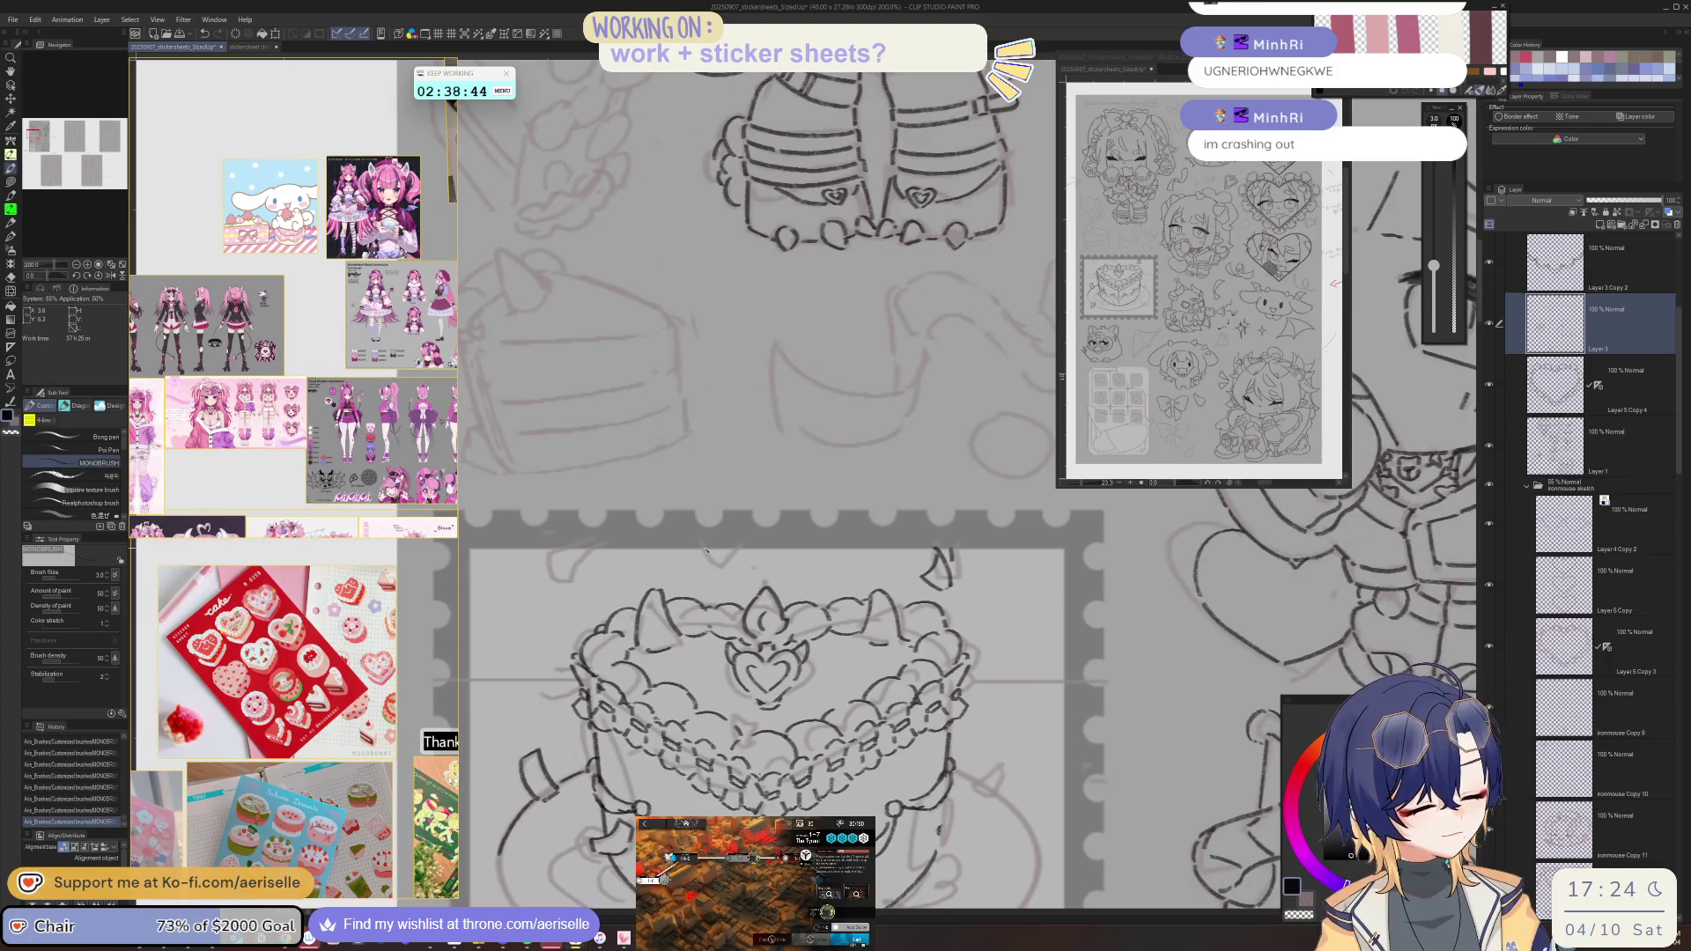
pyautogui.moveTo(907, 634); pyautogui.dragTo(1074, 673)
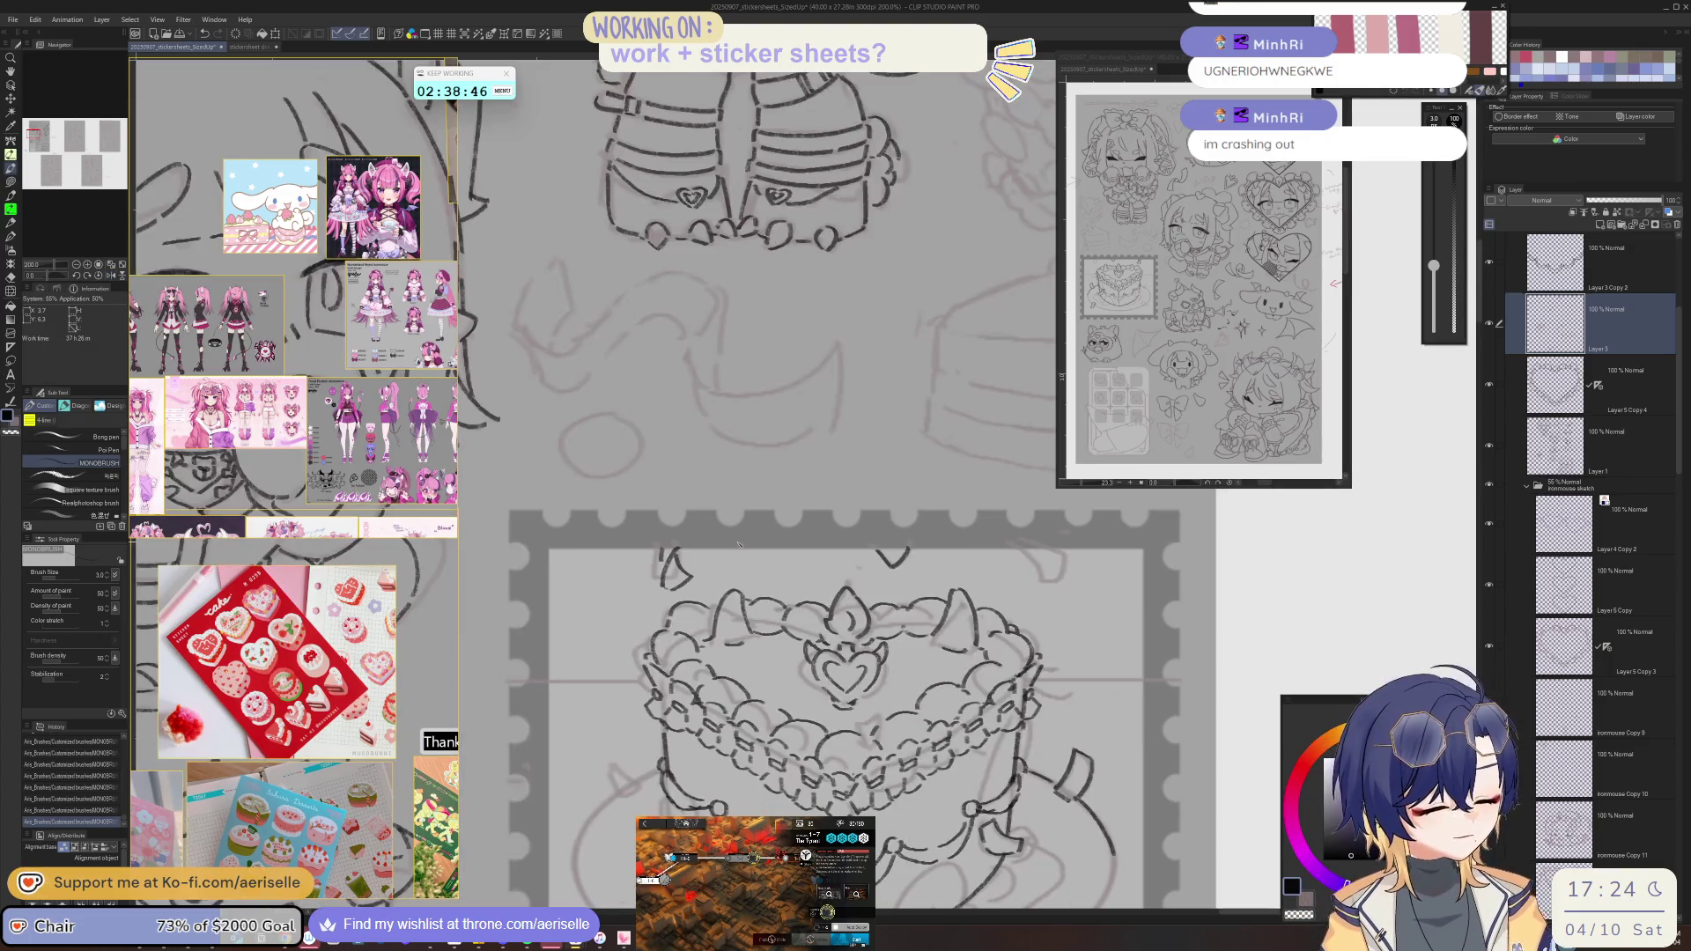
pyautogui.scroll(1, 665, 643)
pyautogui.scroll(1, 665, 643)
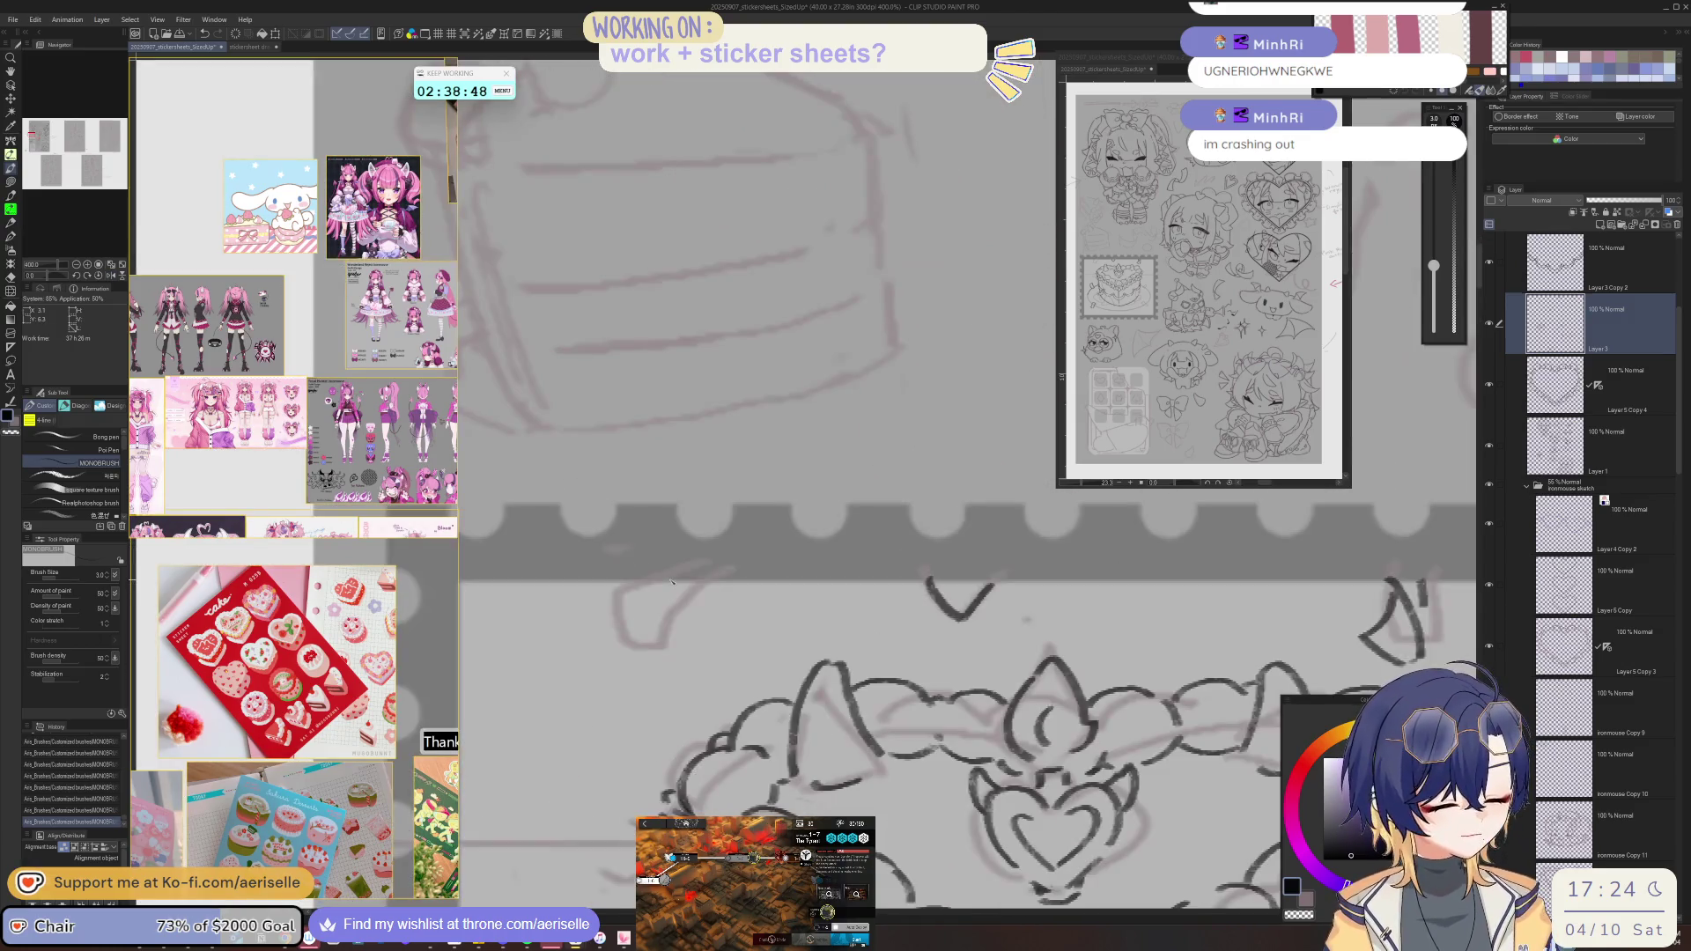
pyautogui.moveTo(662, 574)
pyautogui.mouseDown()
pyautogui.moveTo(627, 643)
pyautogui.moveTo(648, 696)
pyautogui.mouseUp()
pyautogui.scroll(-3, 998, 589)
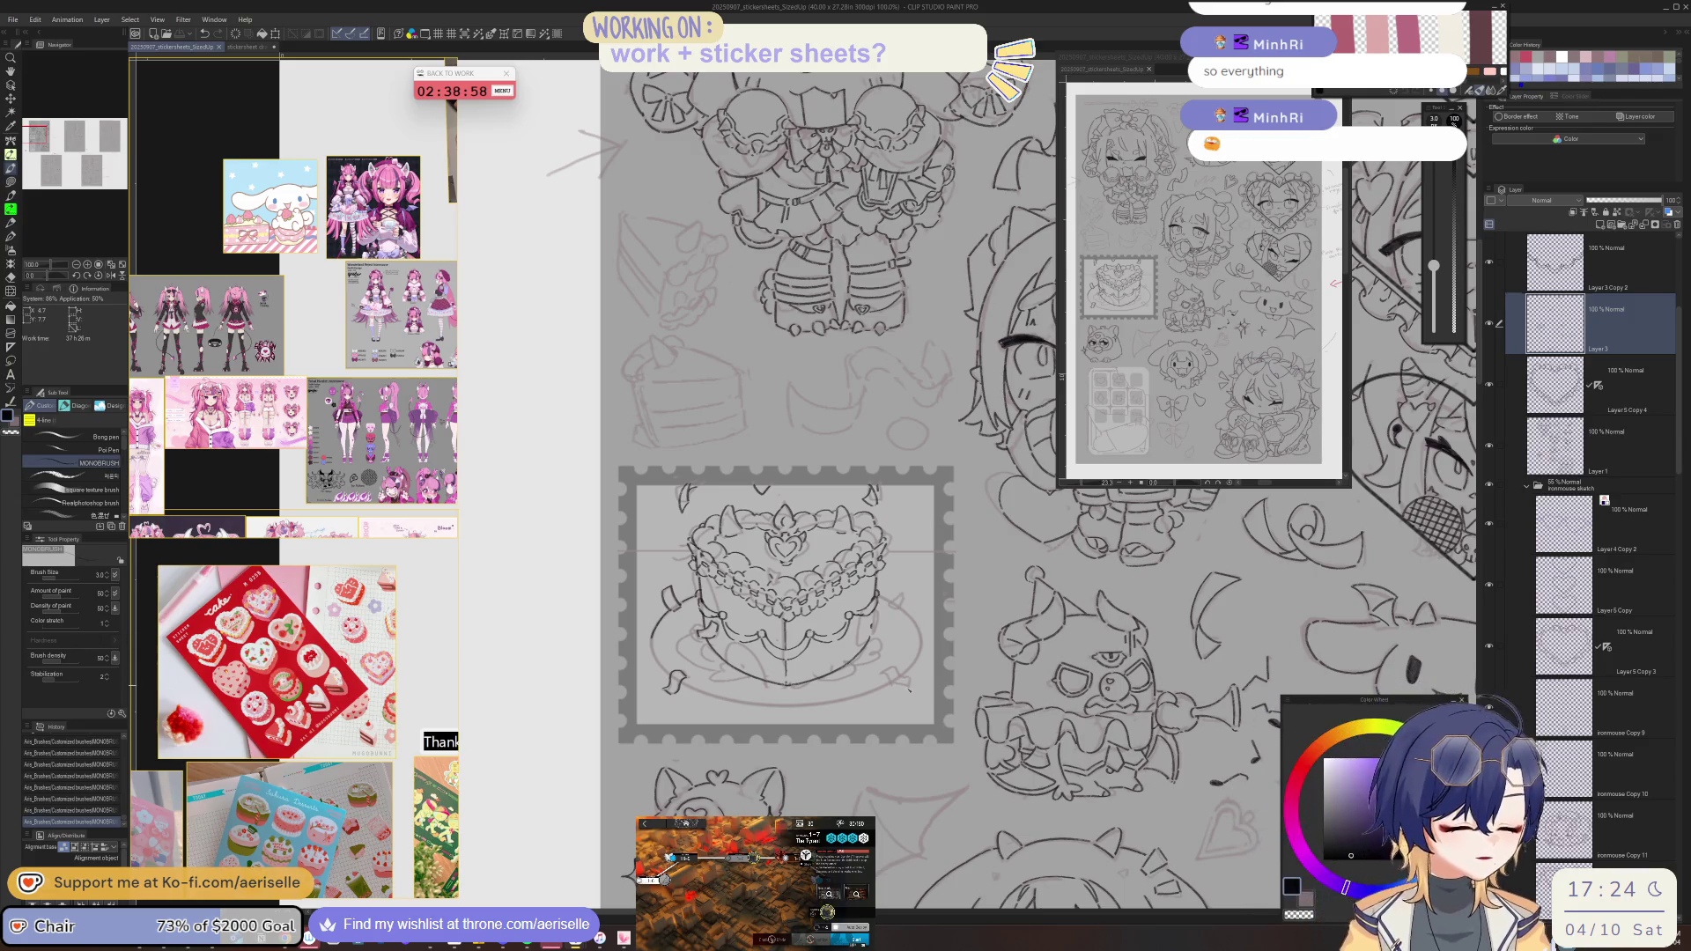
pyautogui.press('h')
pyautogui.scroll(2, 732, 677)
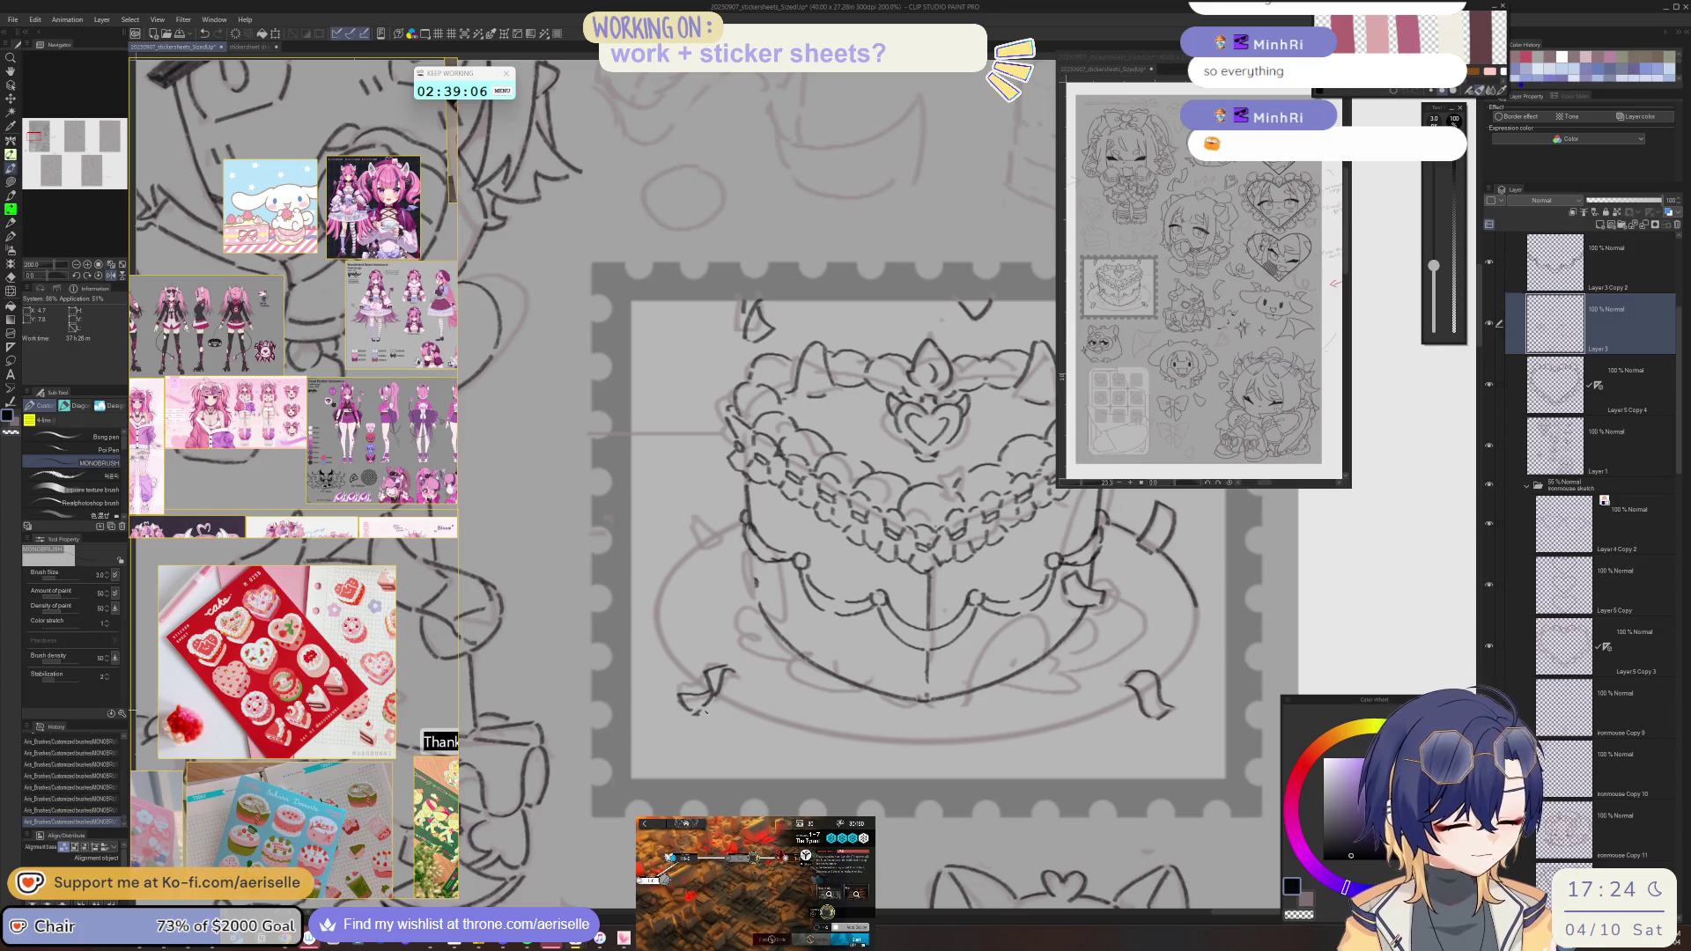
# - Ink a short stroke on the cake's left ribbon, mirroring the view to check it
pyautogui.press('e')
pyautogui.press('p')
pyautogui.press('h')
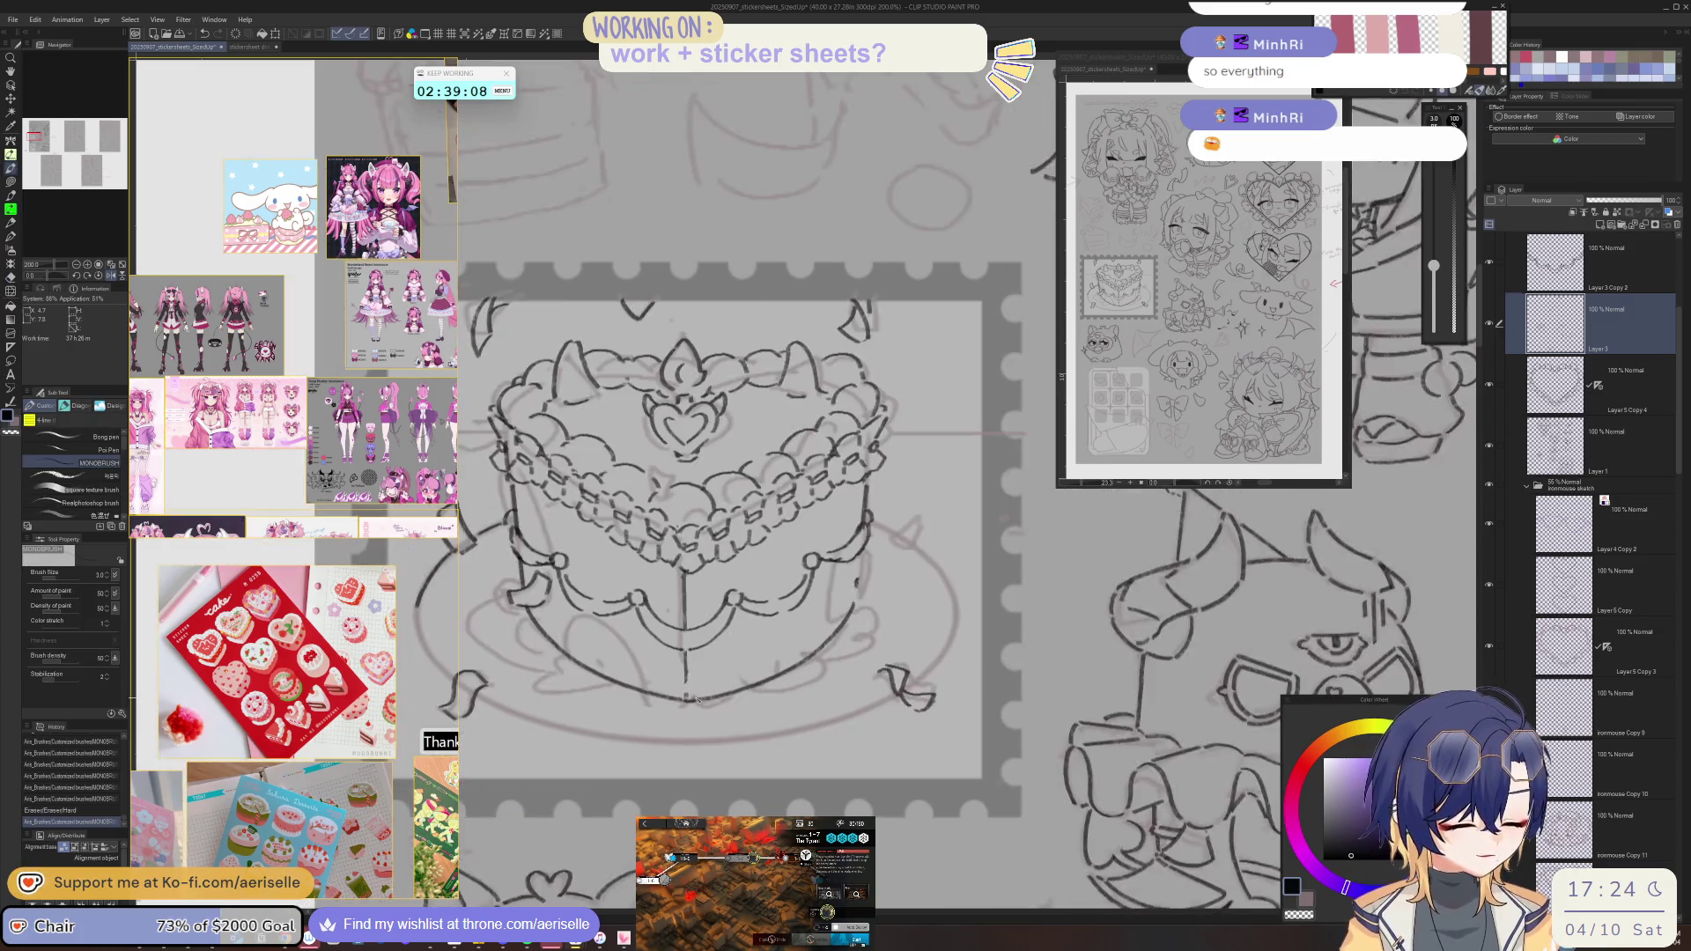
pyautogui.press('e')
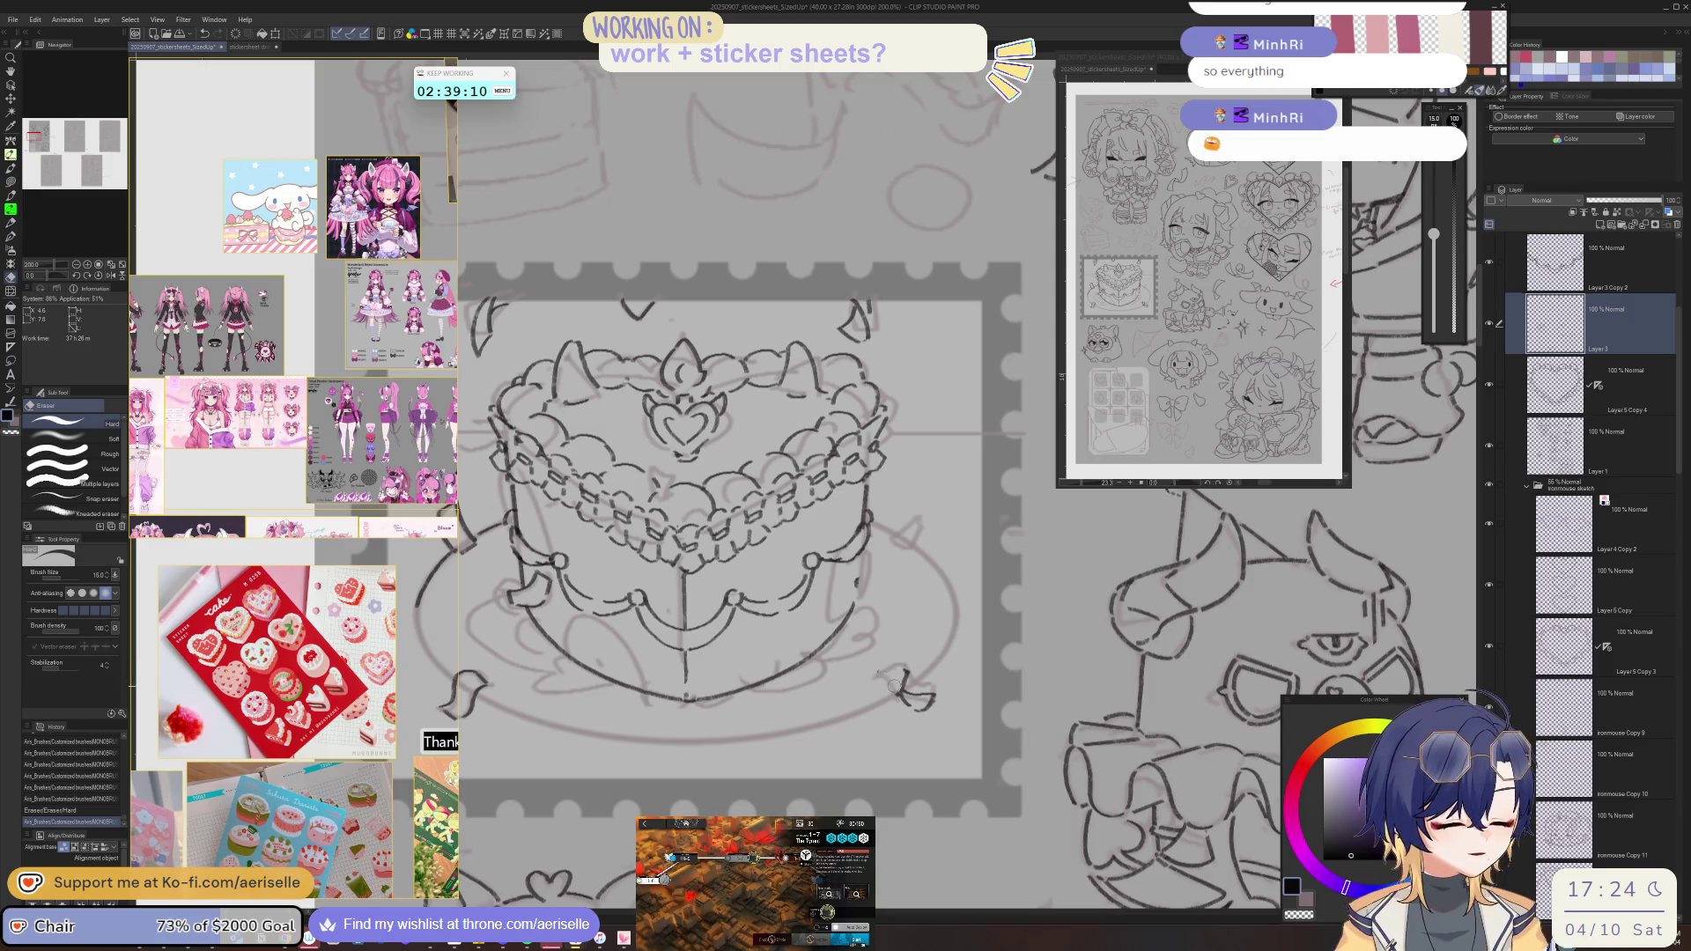
pyautogui.press('h')
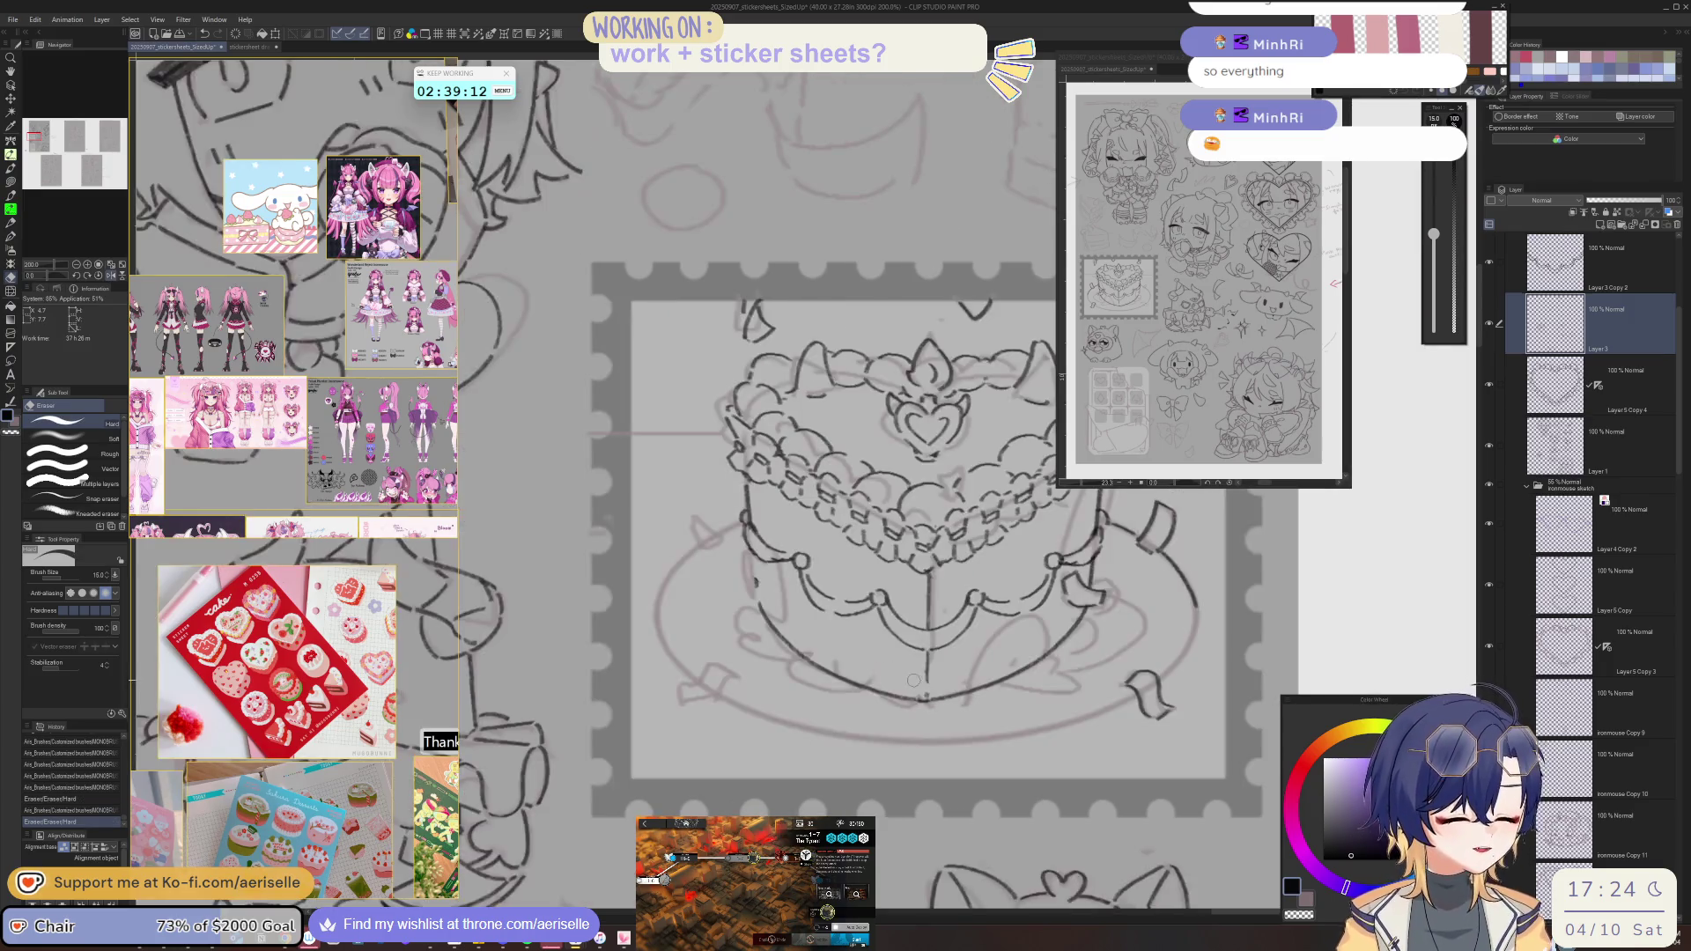
pyautogui.press('p')
pyautogui.moveTo(691, 686)
pyautogui.mouseDown()
pyautogui.moveTo(686, 704)
pyautogui.moveTo(736, 679)
pyautogui.mouseUp()
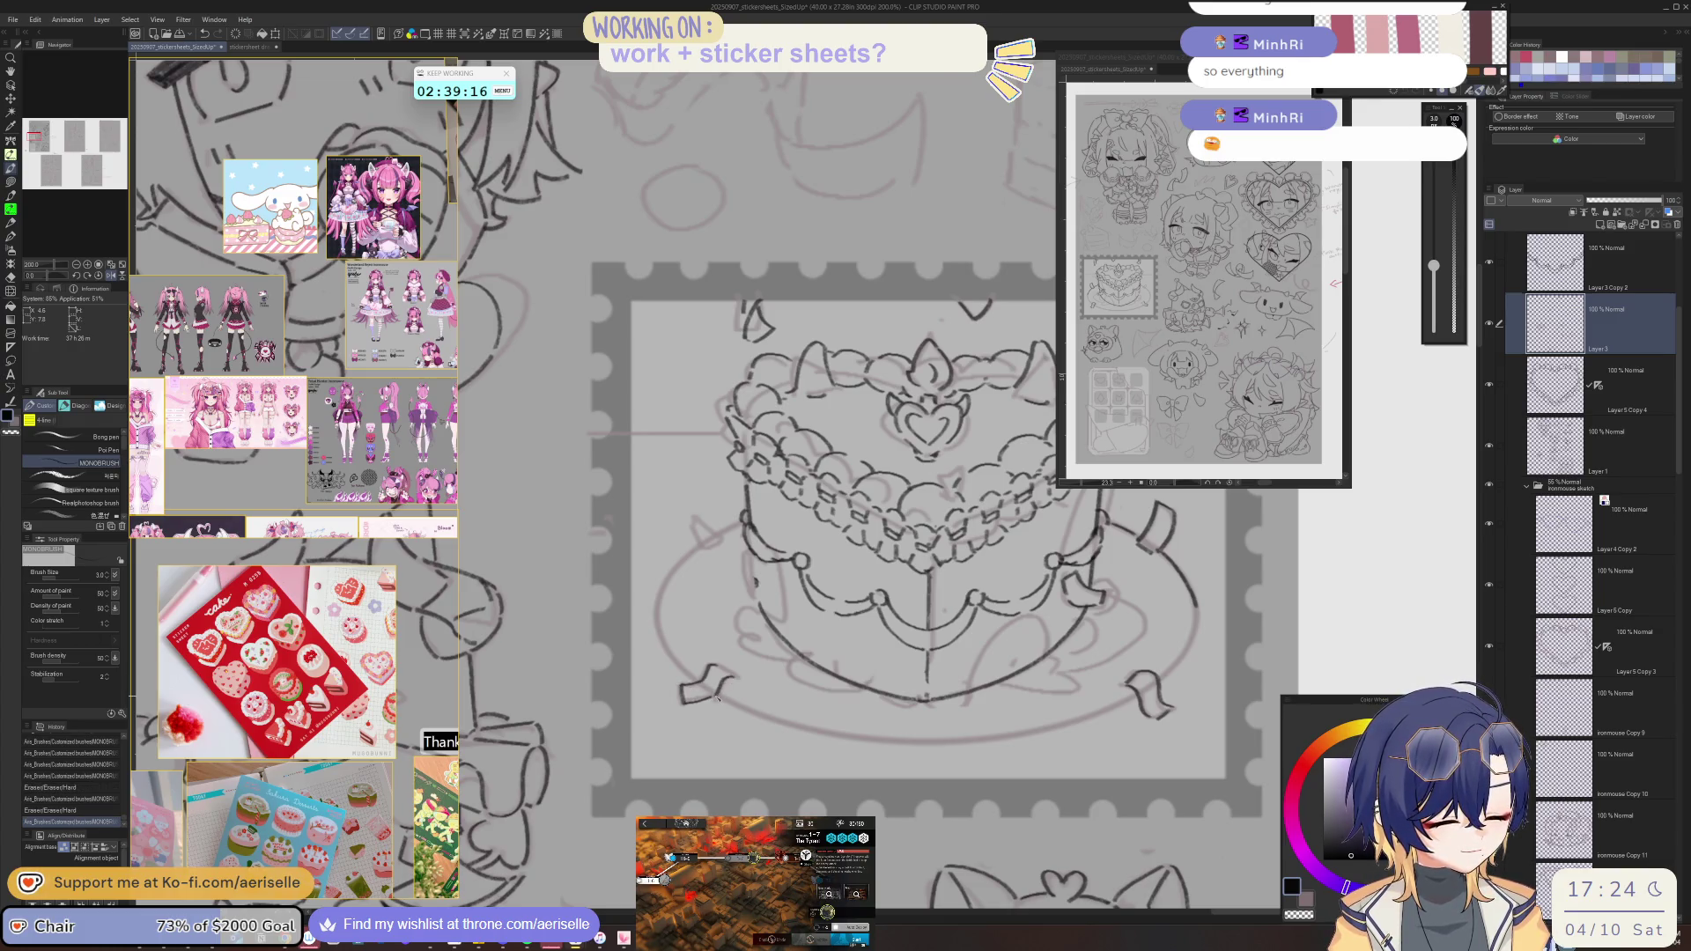
pyautogui.press('h')
pyautogui.scroll(-2, 883, 677)
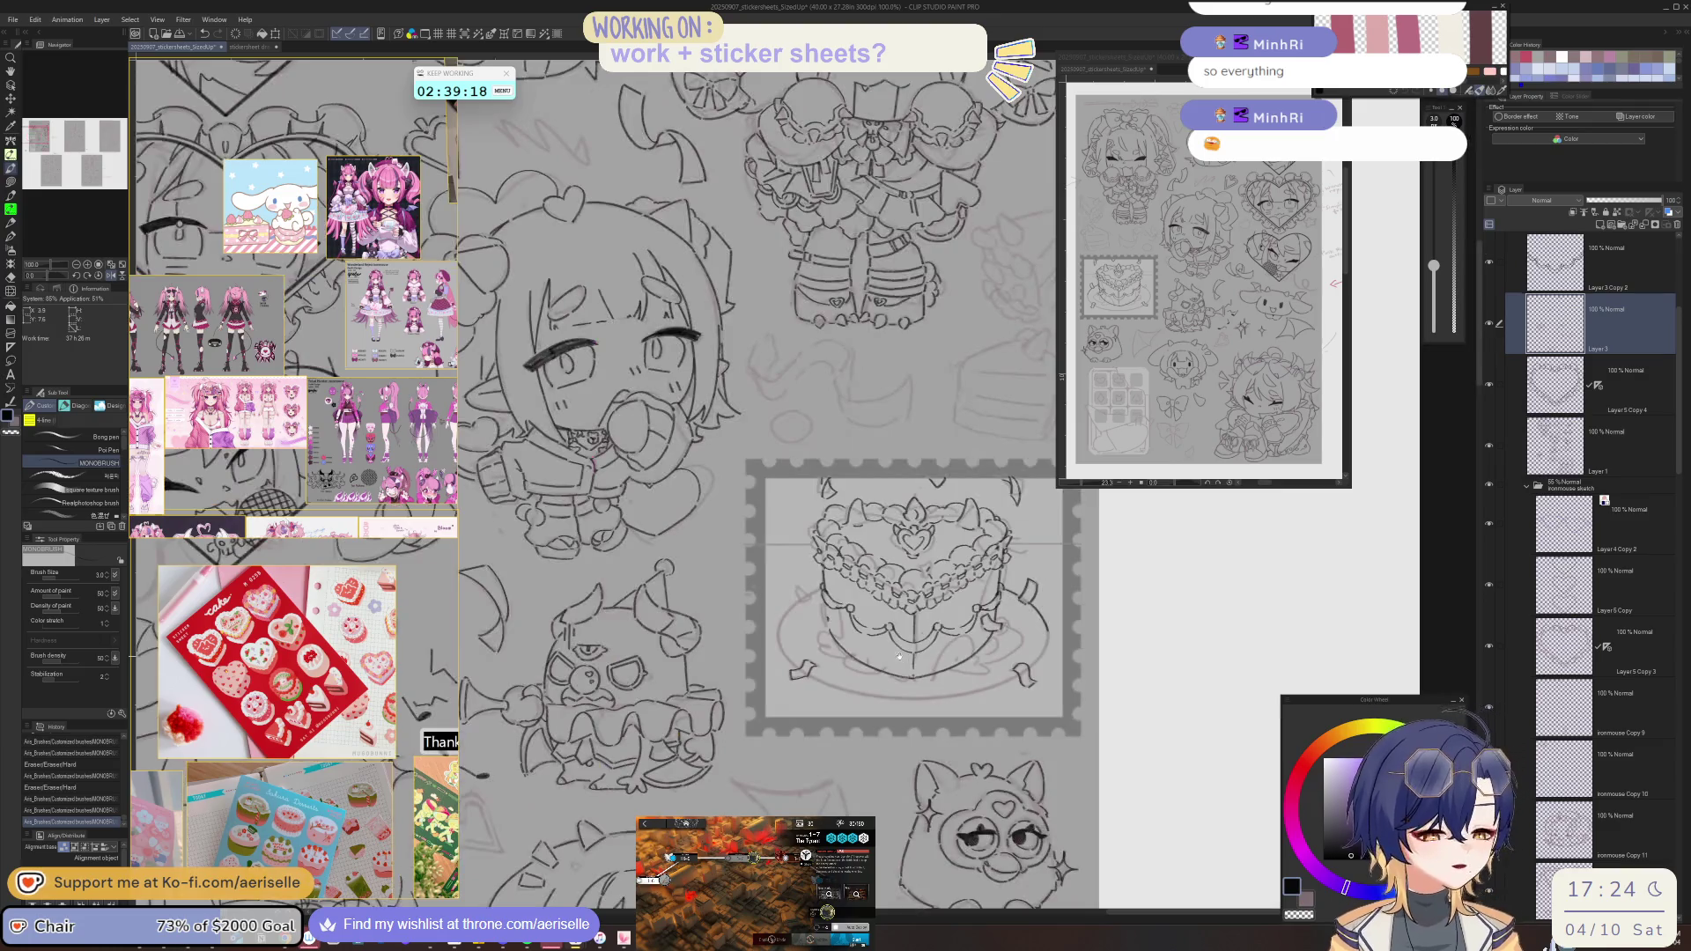
pyautogui.scroll(-2, 917, 739)
pyautogui.press('h')
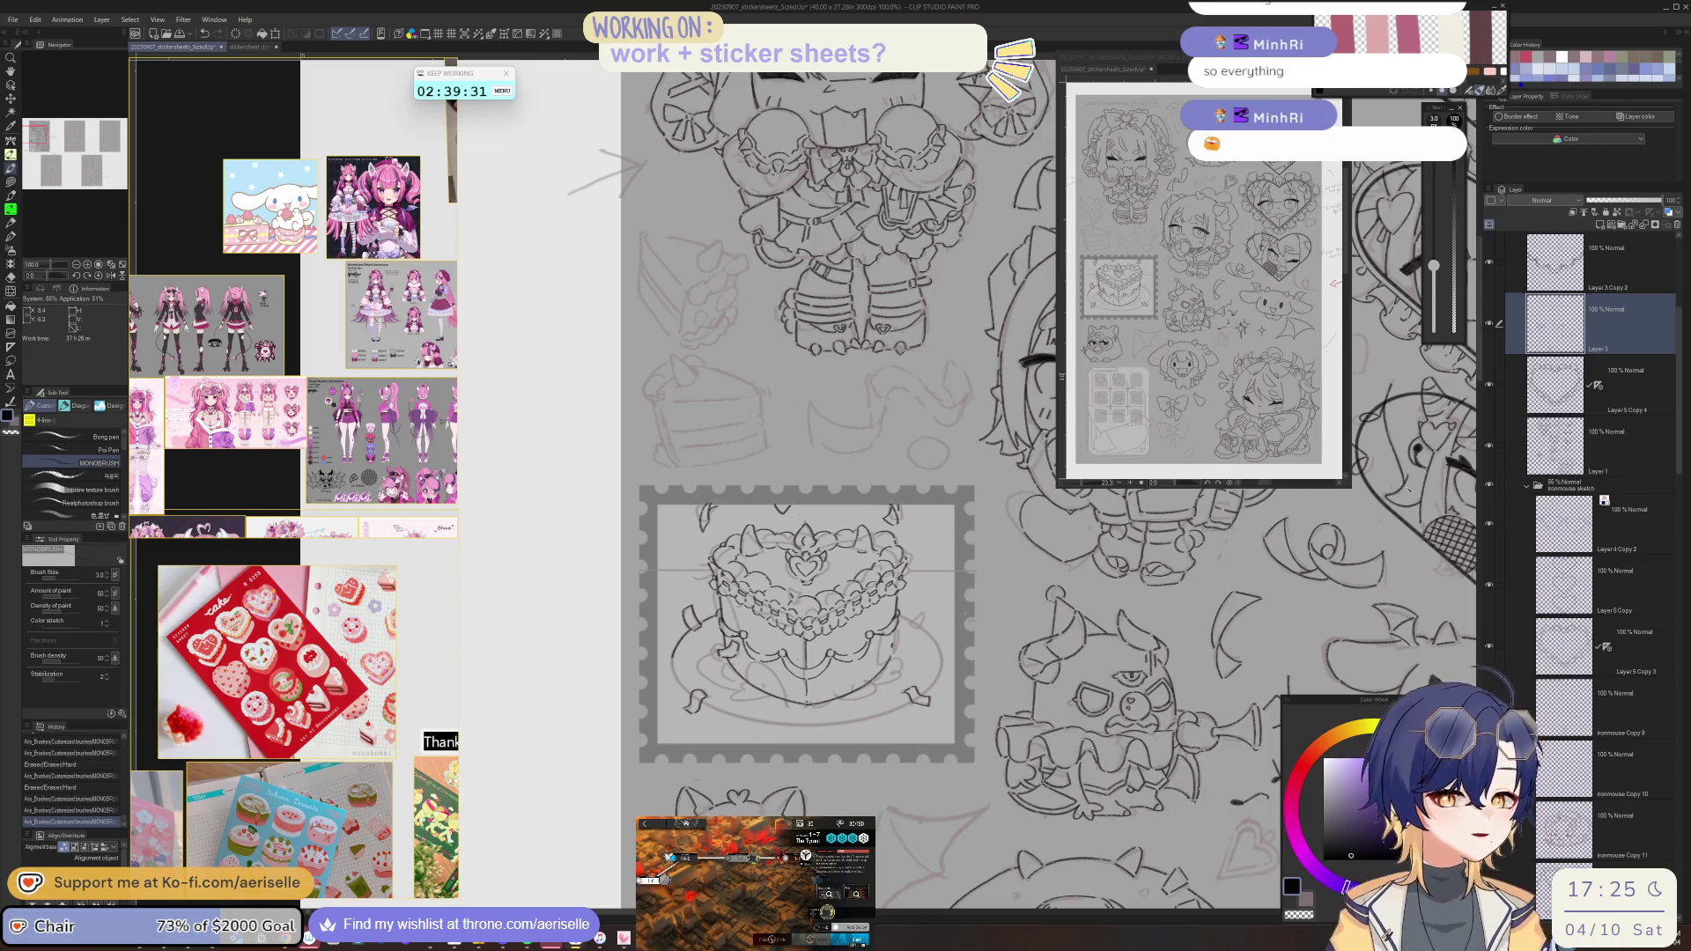
# - Rotate the canvas clockwise, undo a stray stroke, and ink another stroke on the ribbon
pyautogui.scroll(2, 675, 666)
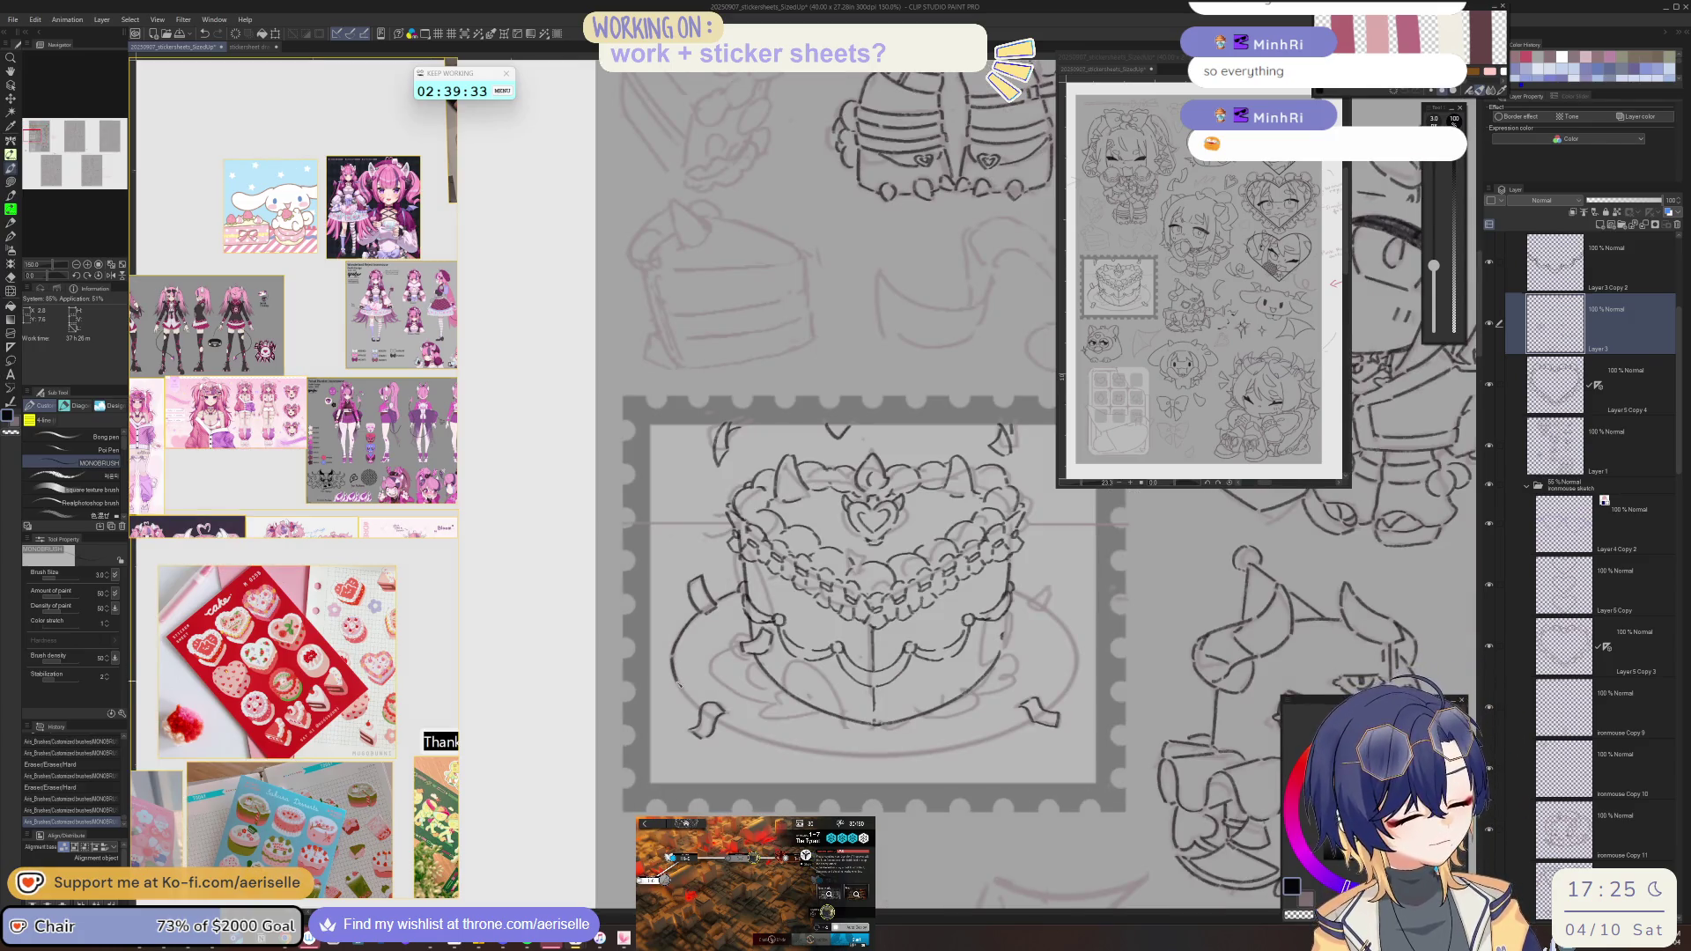
pyautogui.moveTo(675, 667); pyautogui.dragTo(571, 574)
pyautogui.moveTo(602, 654)
pyautogui.mouseDown()
pyautogui.moveTo(546, 566)
pyautogui.moveTo(549, 596)
pyautogui.mouseUp()
pyautogui.hotkey('ctrl', 'z')
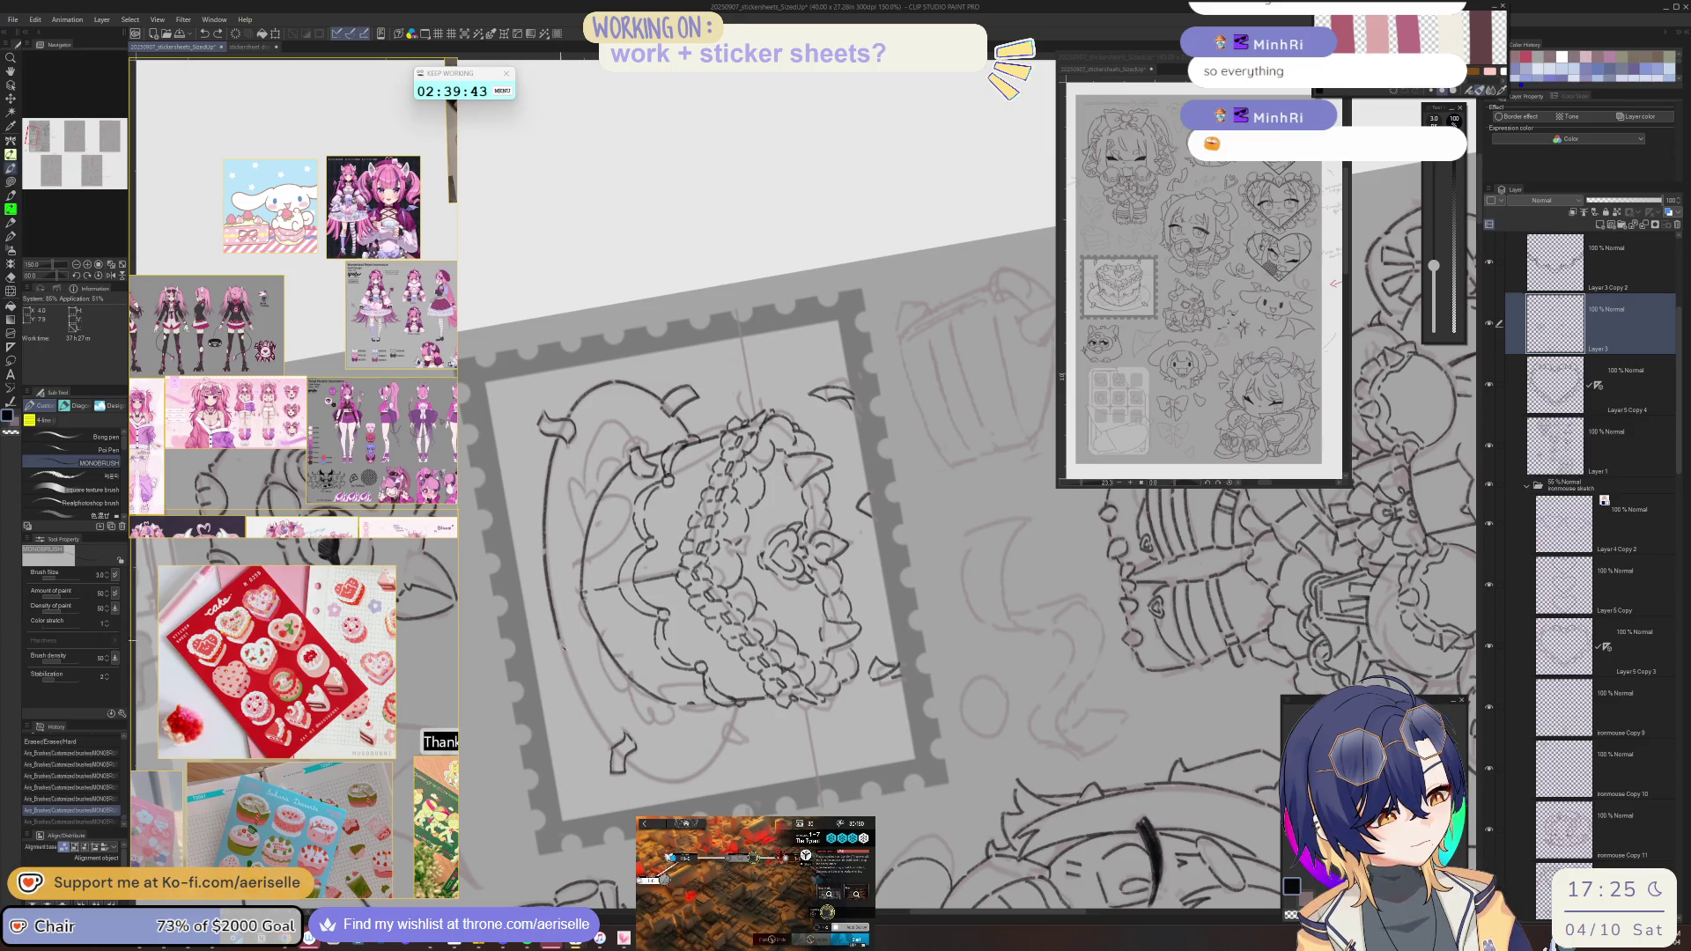
pyautogui.moveTo(578, 692)
pyautogui.mouseDown()
pyautogui.moveTo(589, 713)
pyautogui.moveTo(853, 705)
pyautogui.mouseUp()
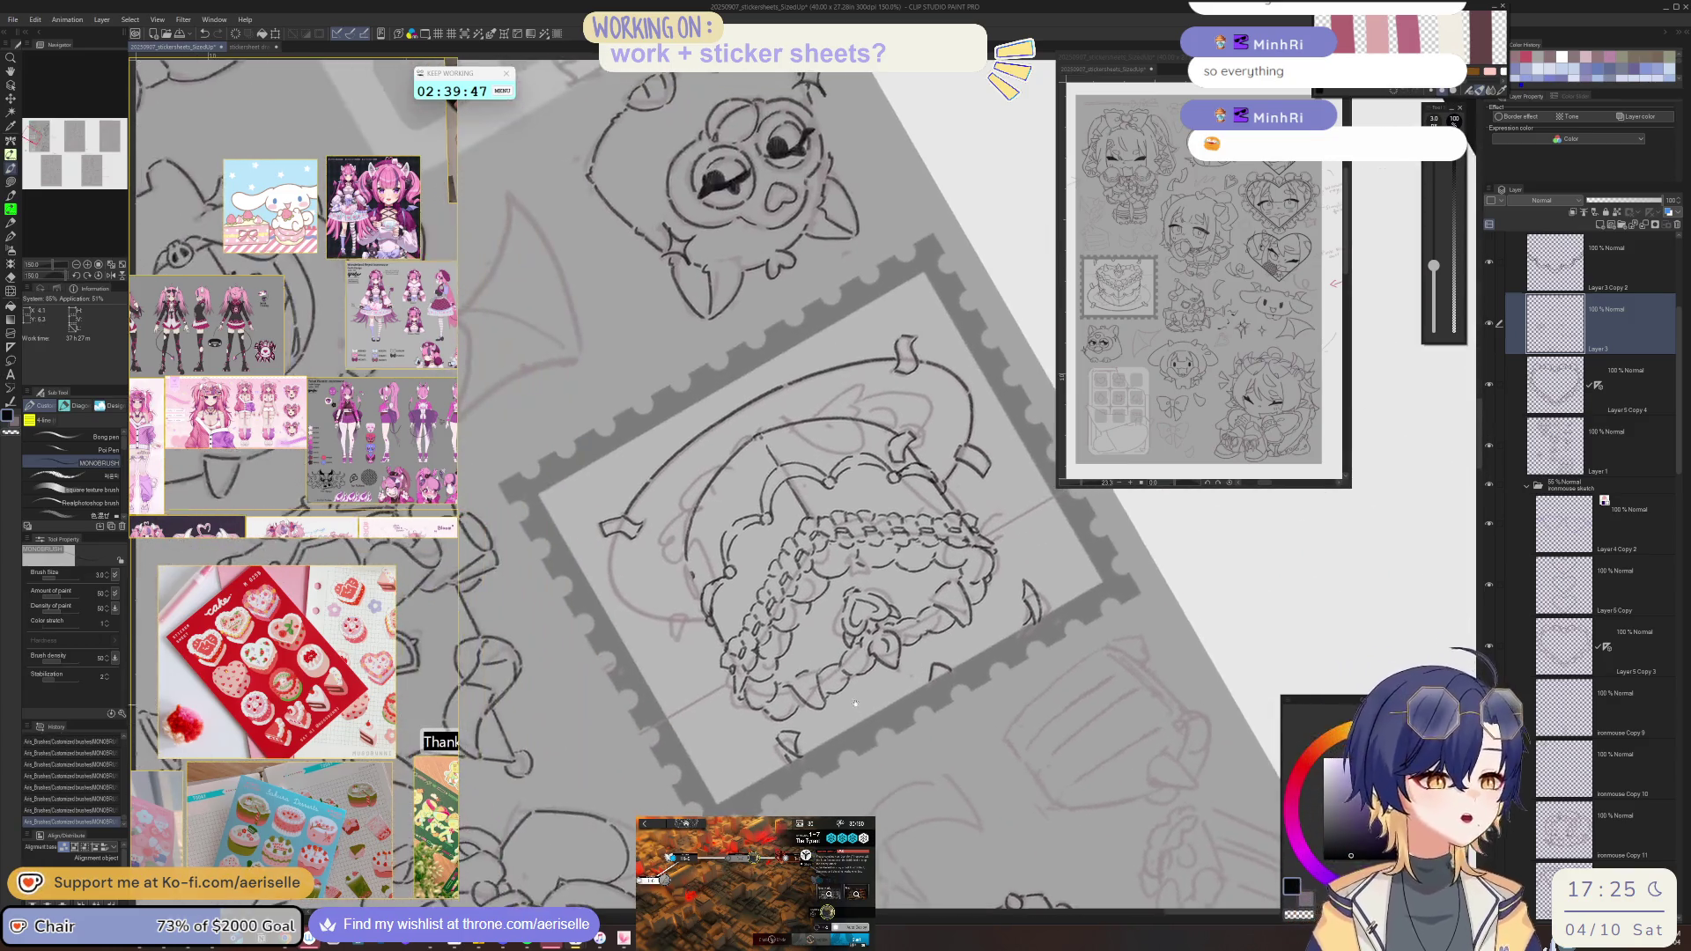
pyautogui.scroll(1, 854, 705)
pyautogui.scroll(1, 692, 652)
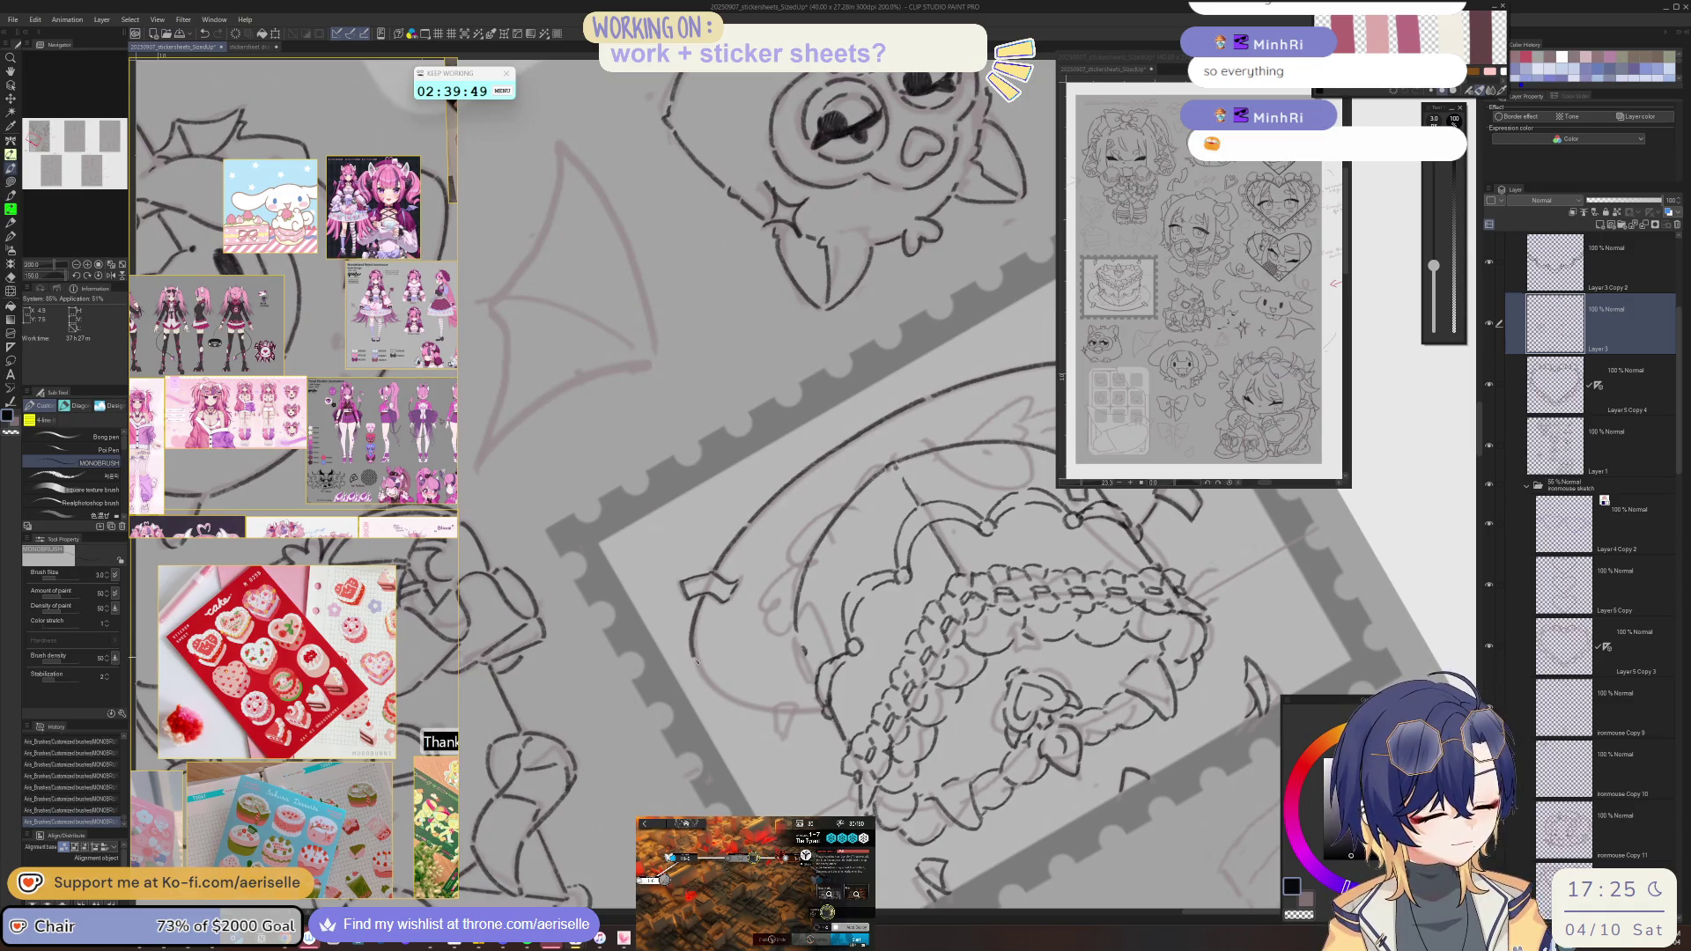
pyautogui.moveTo(692, 659); pyautogui.dragTo(846, 687)
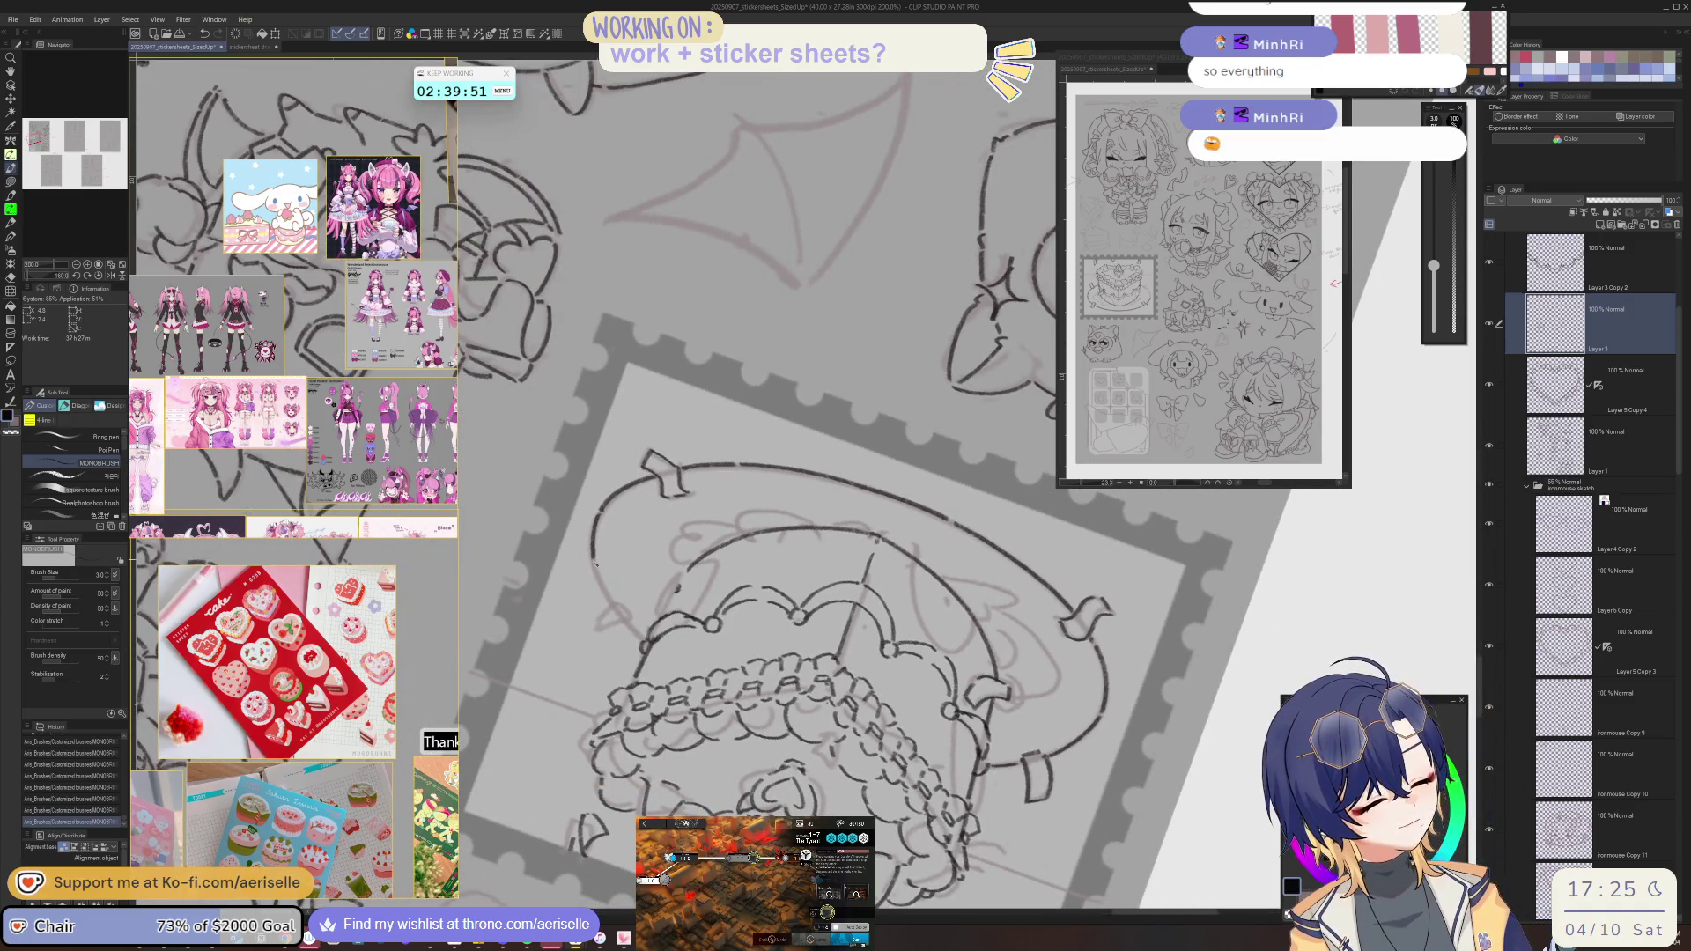
pyautogui.hotkey('ctrl', '@')
pyautogui.scroll(-4, 631, 624)
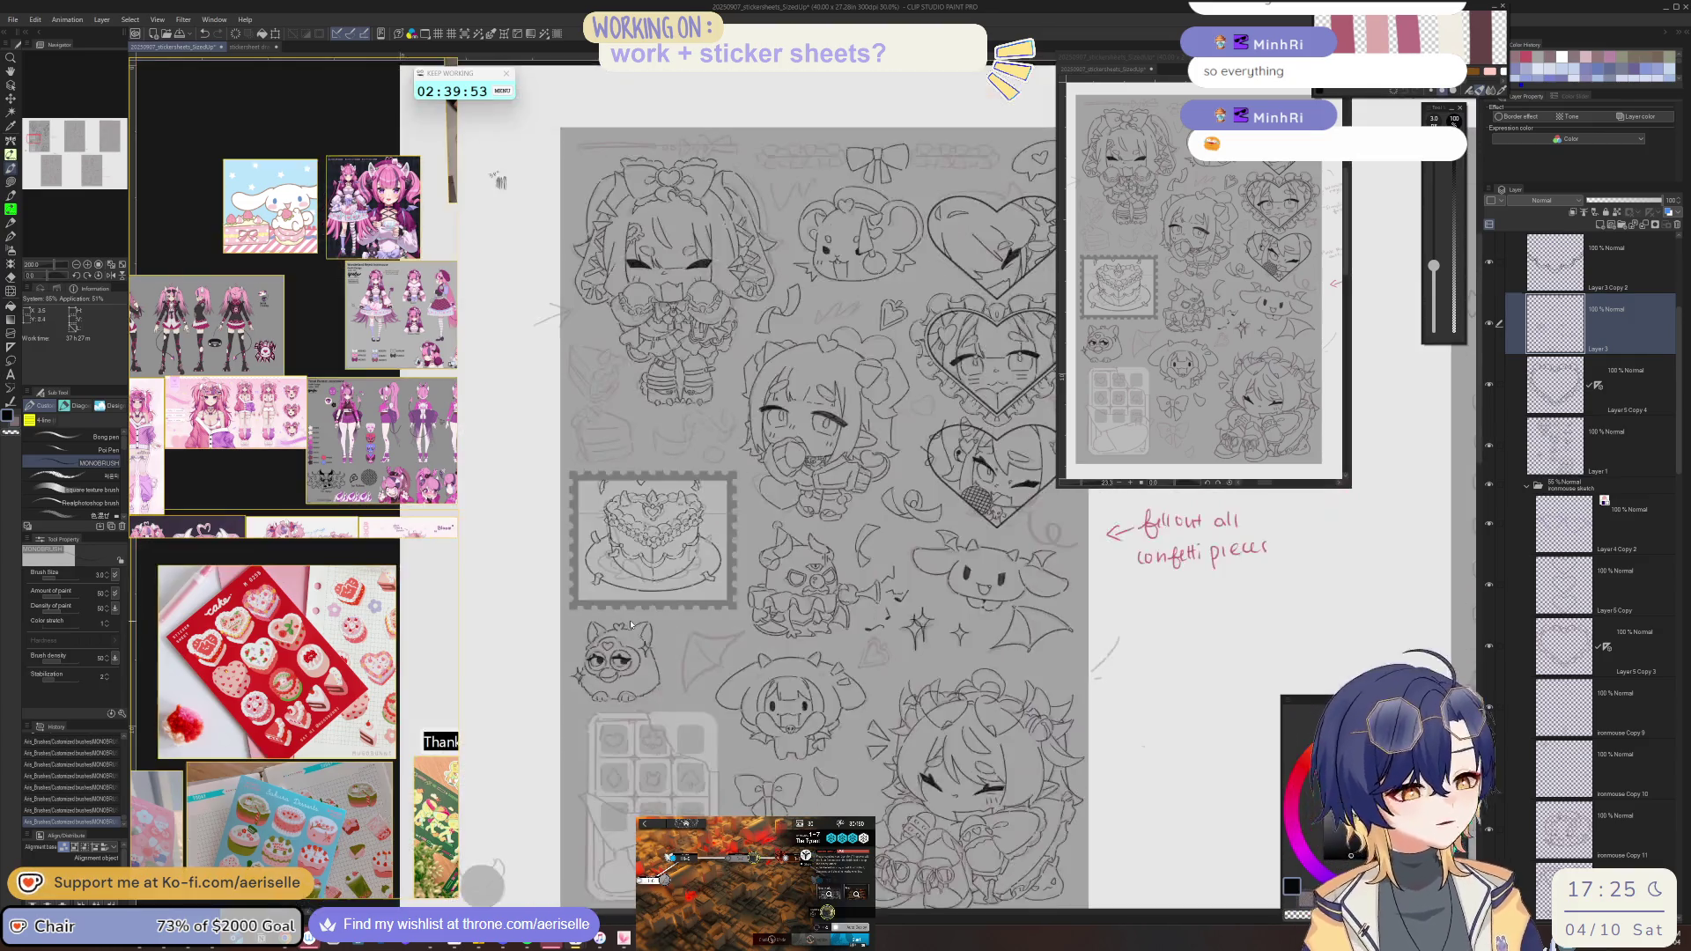
pyautogui.moveTo(499, 181); pyautogui.dragTo(660, 216)
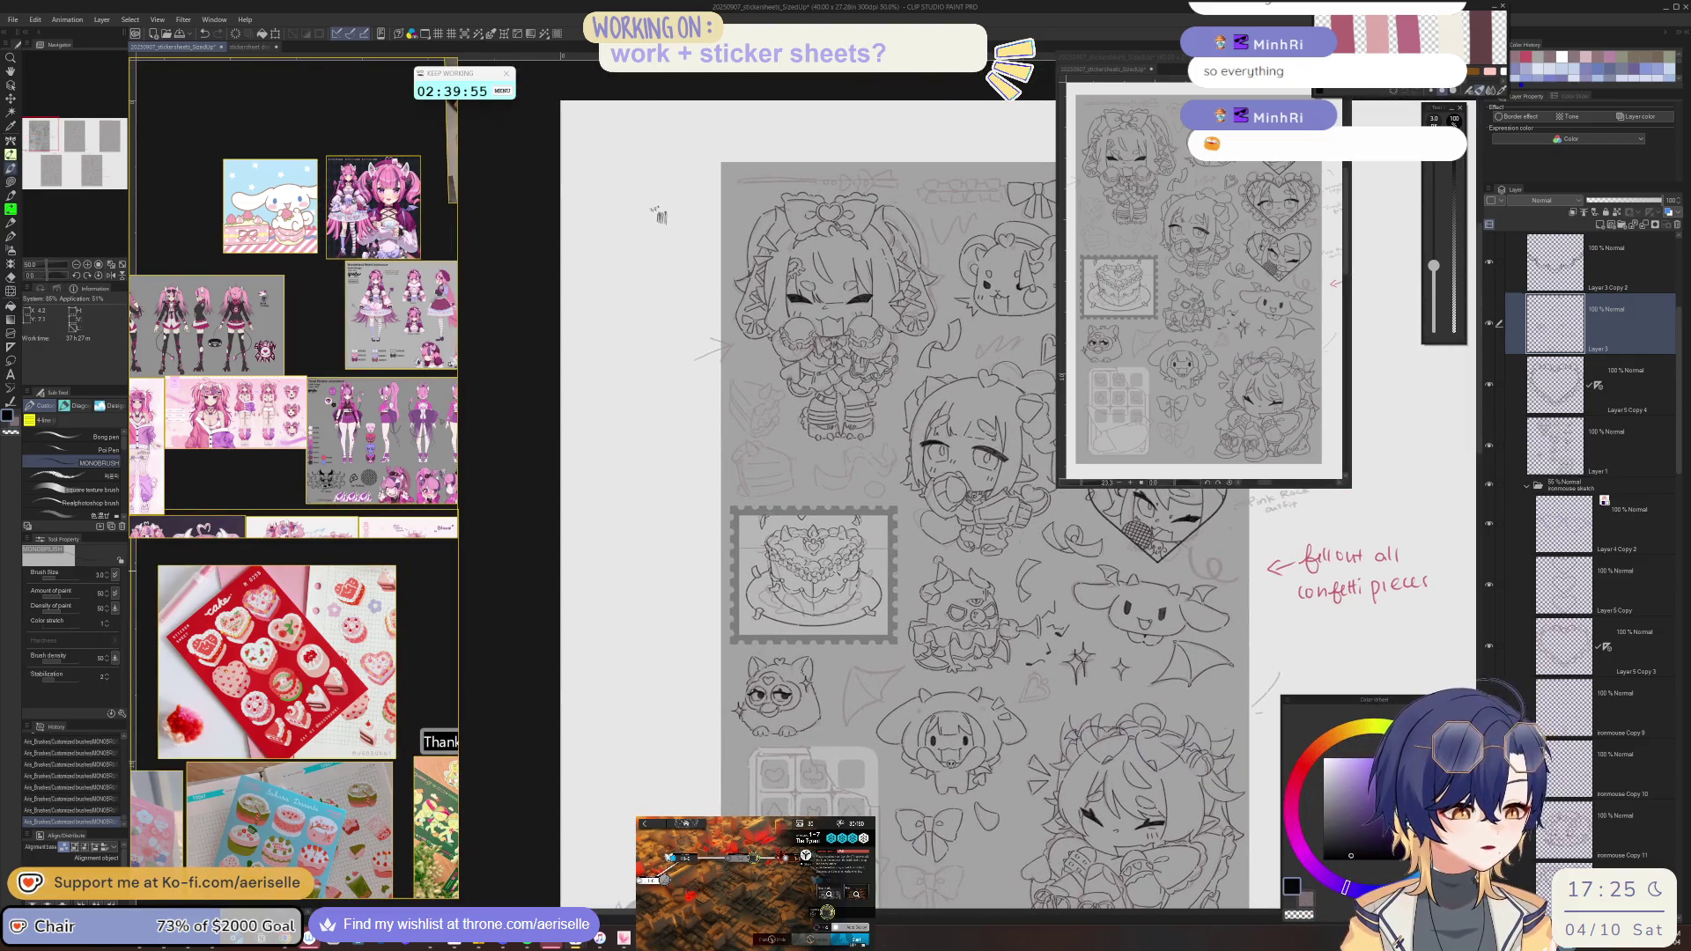
pyautogui.scroll(4, 772, 589)
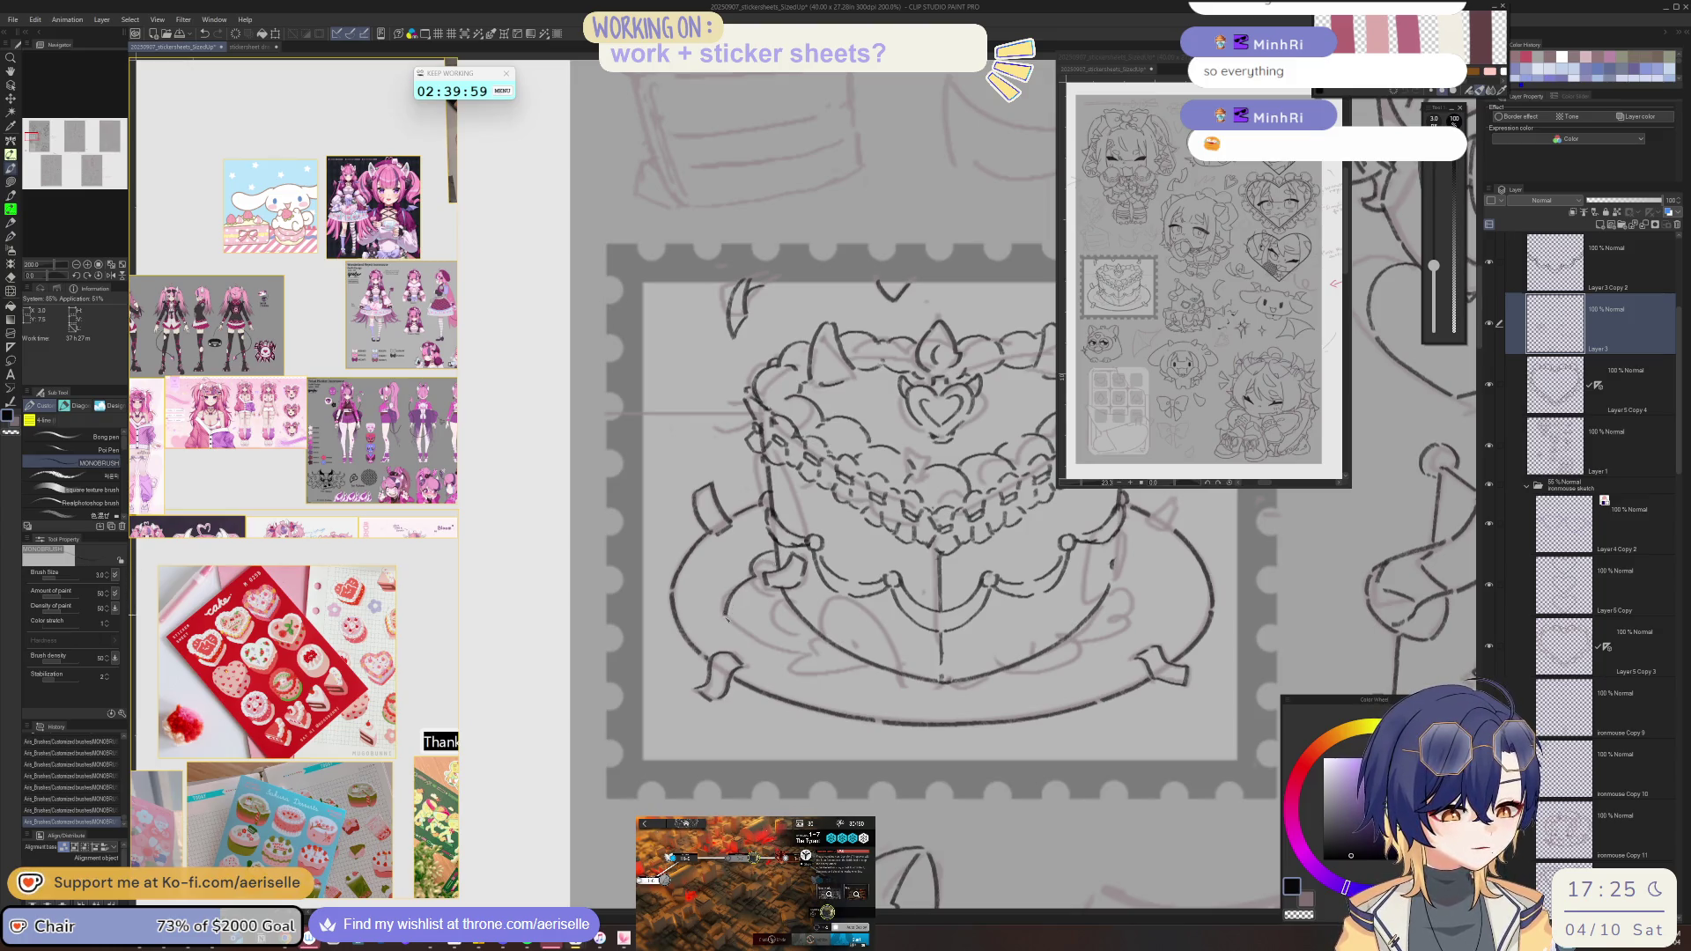
pyautogui.moveTo(800, 647); pyautogui.dragTo(891, 652)
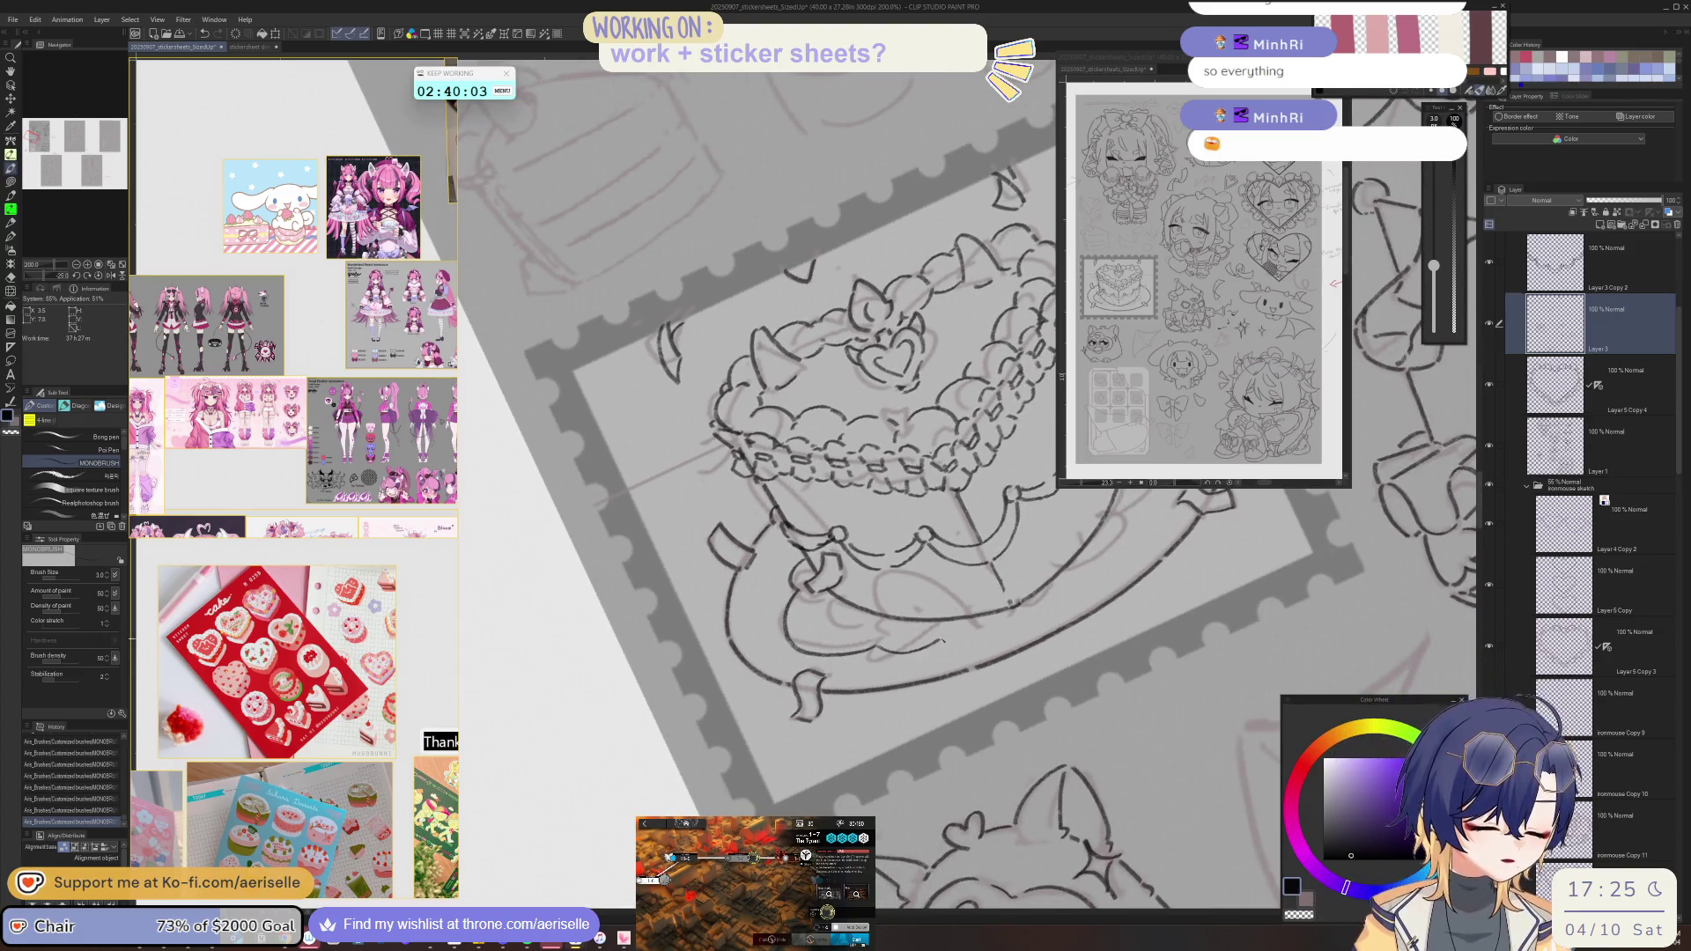
pyautogui.moveTo(891, 652); pyautogui.dragTo(883, 610)
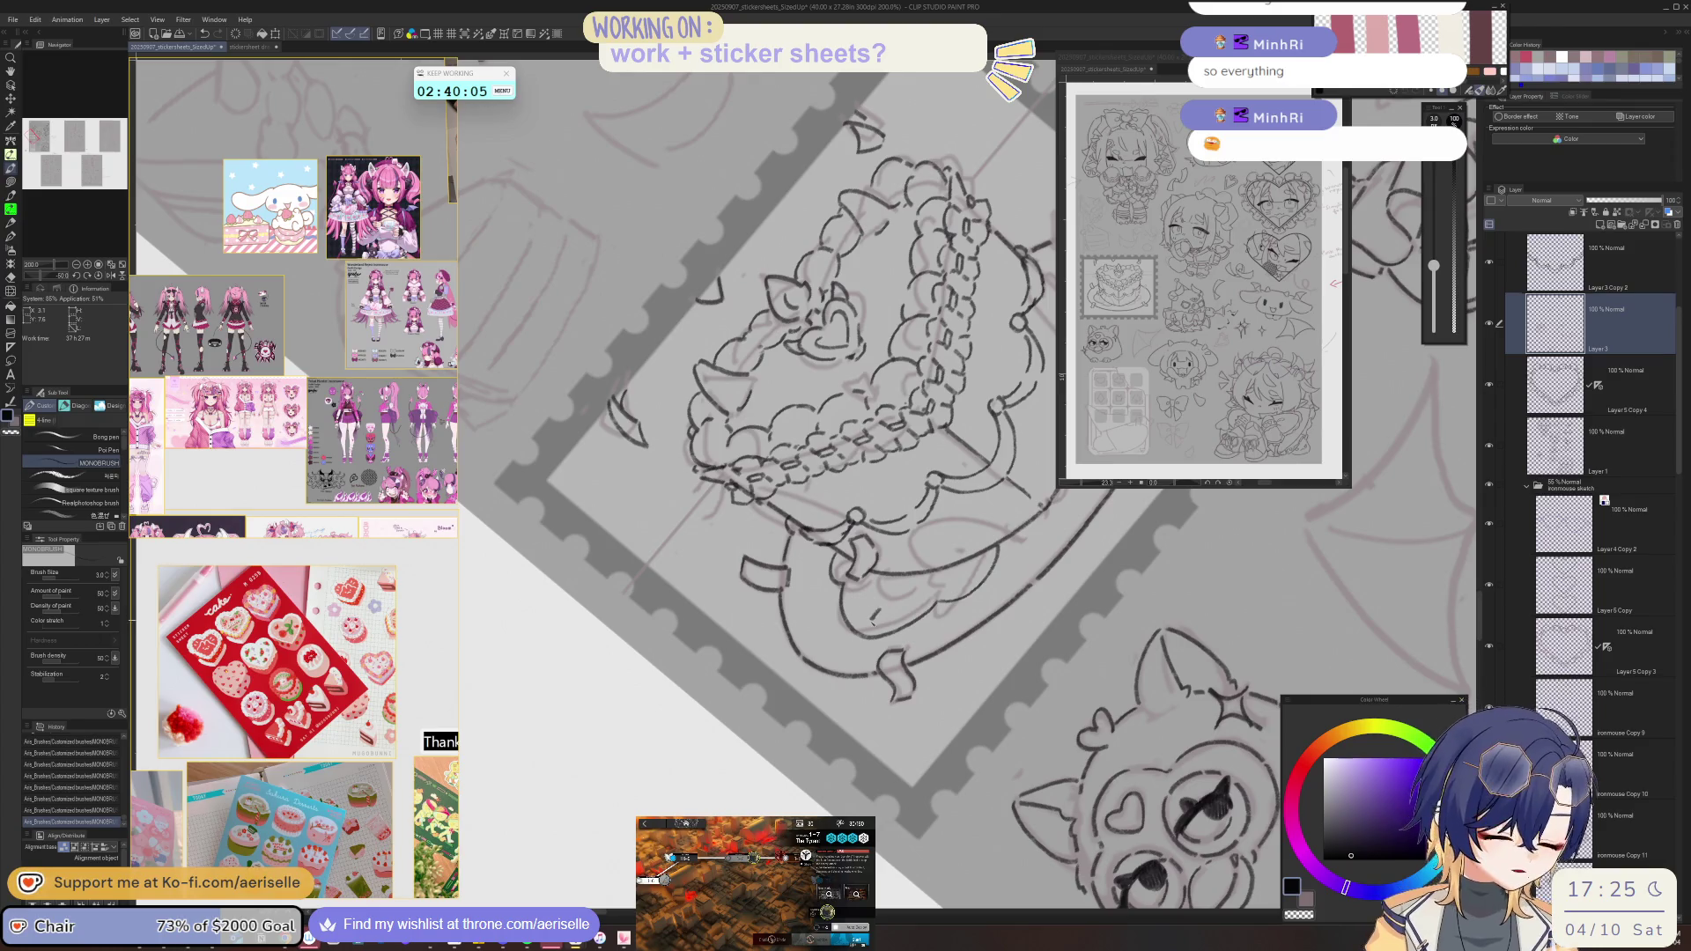
pyautogui.moveTo(875, 619); pyautogui.dragTo(889, 651)
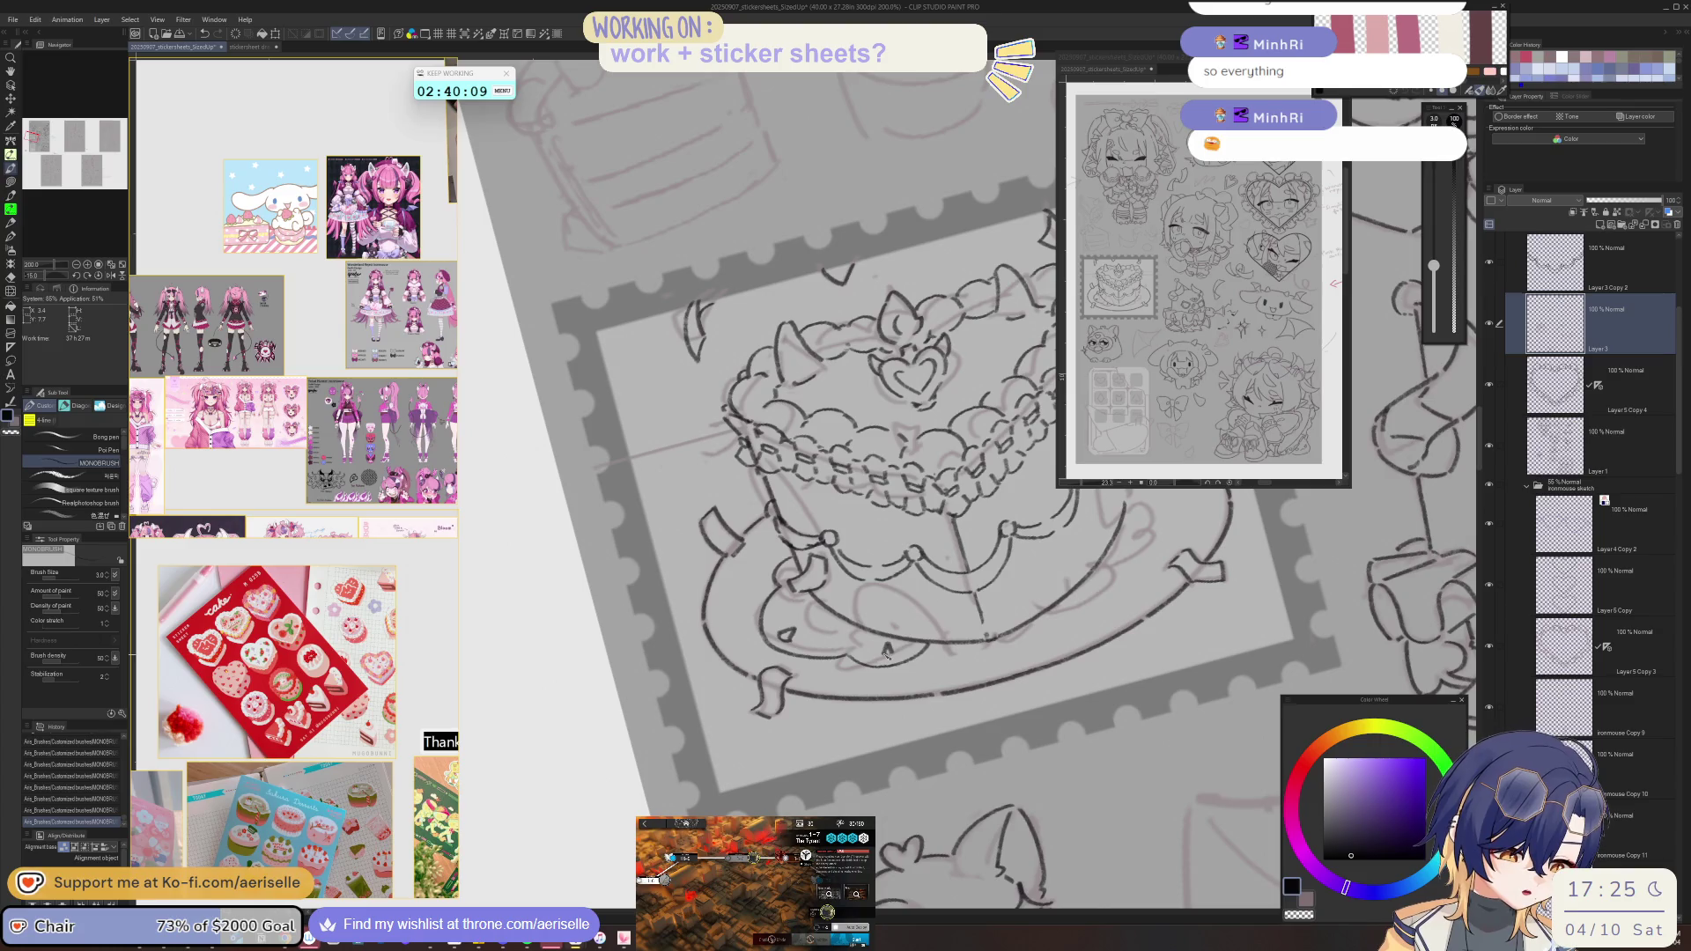
pyautogui.moveTo(812, 633); pyautogui.dragTo(797, 669)
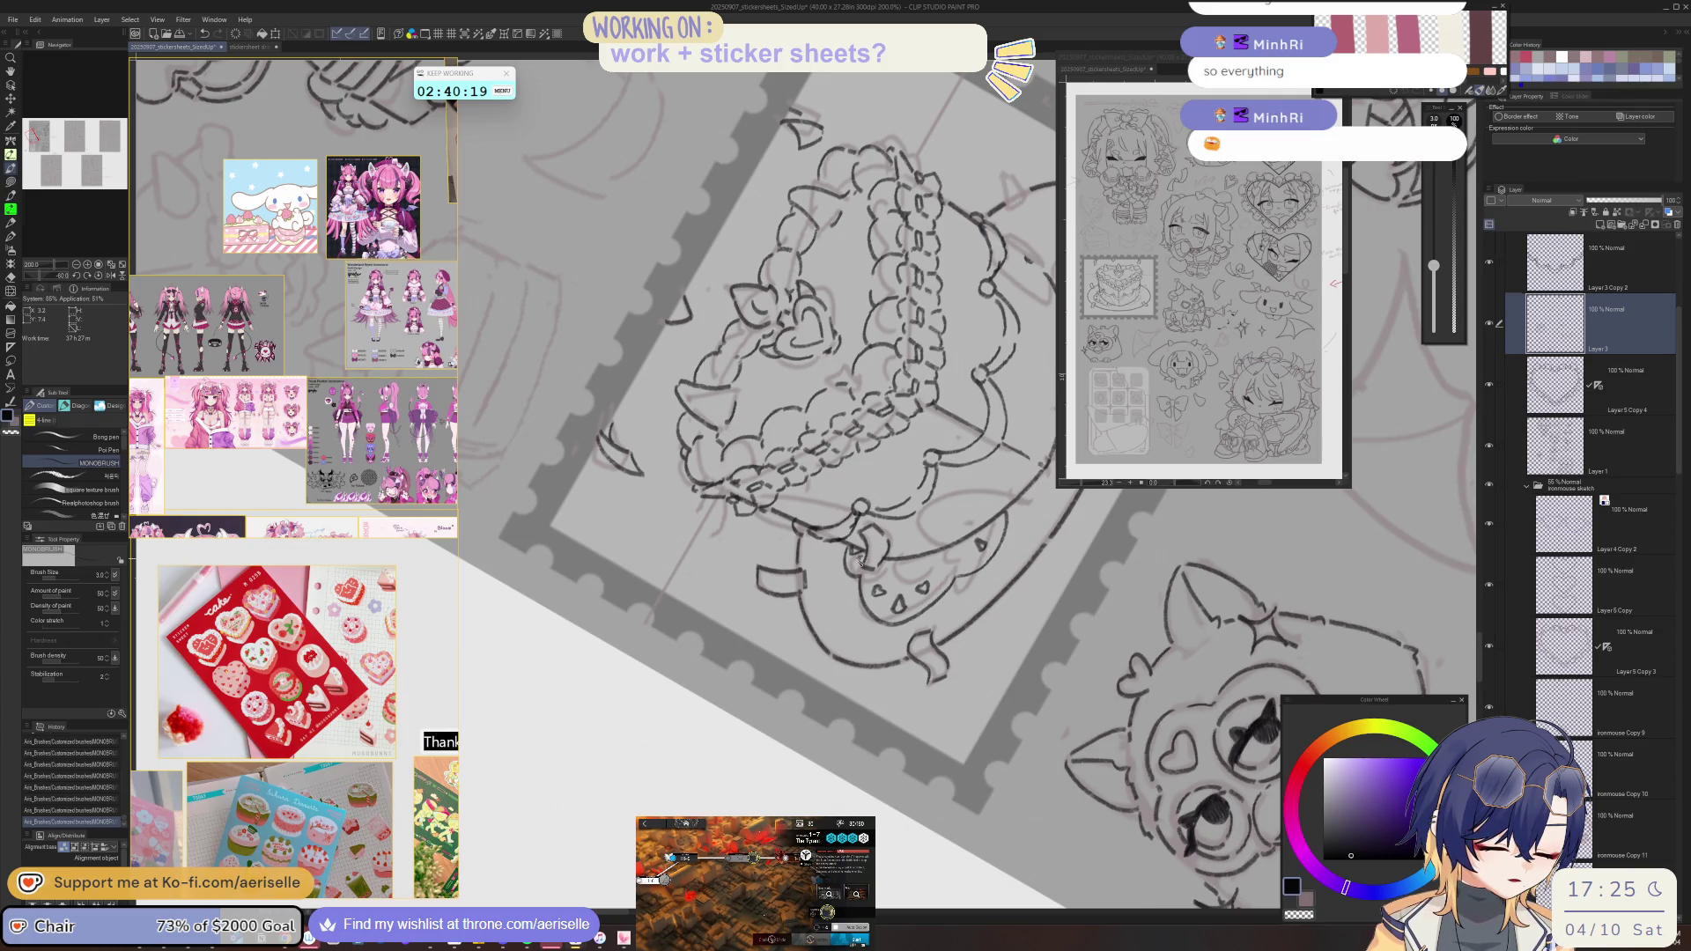
pyautogui.press('^')
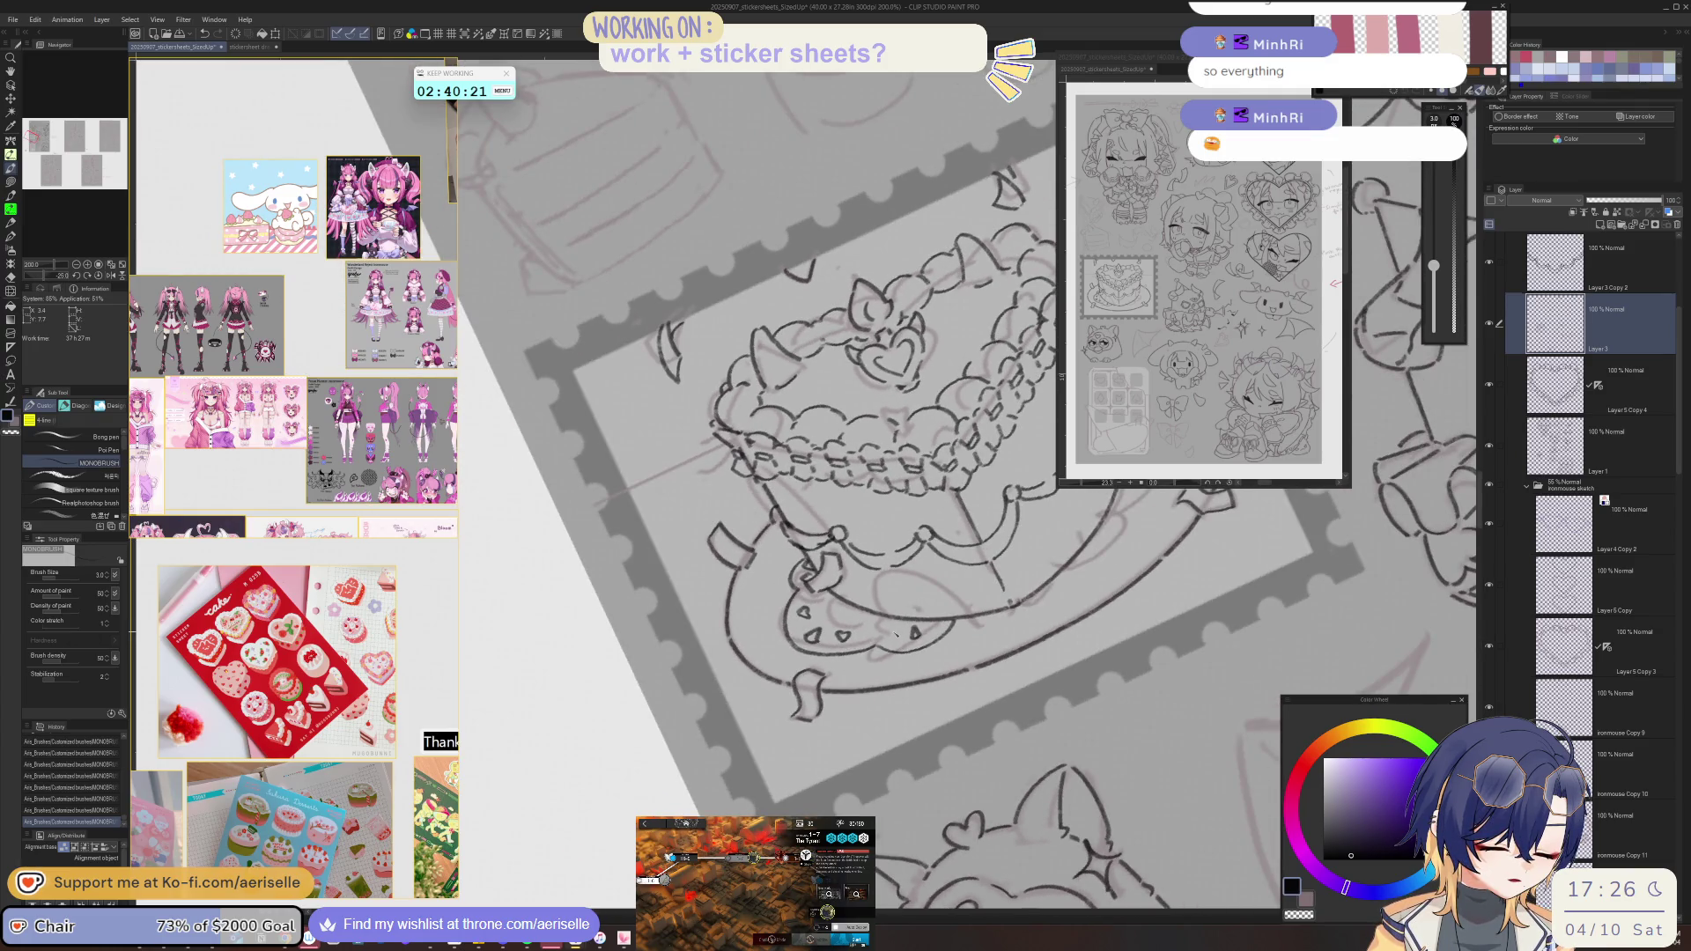
pyautogui.moveTo(895, 632); pyautogui.dragTo(908, 641)
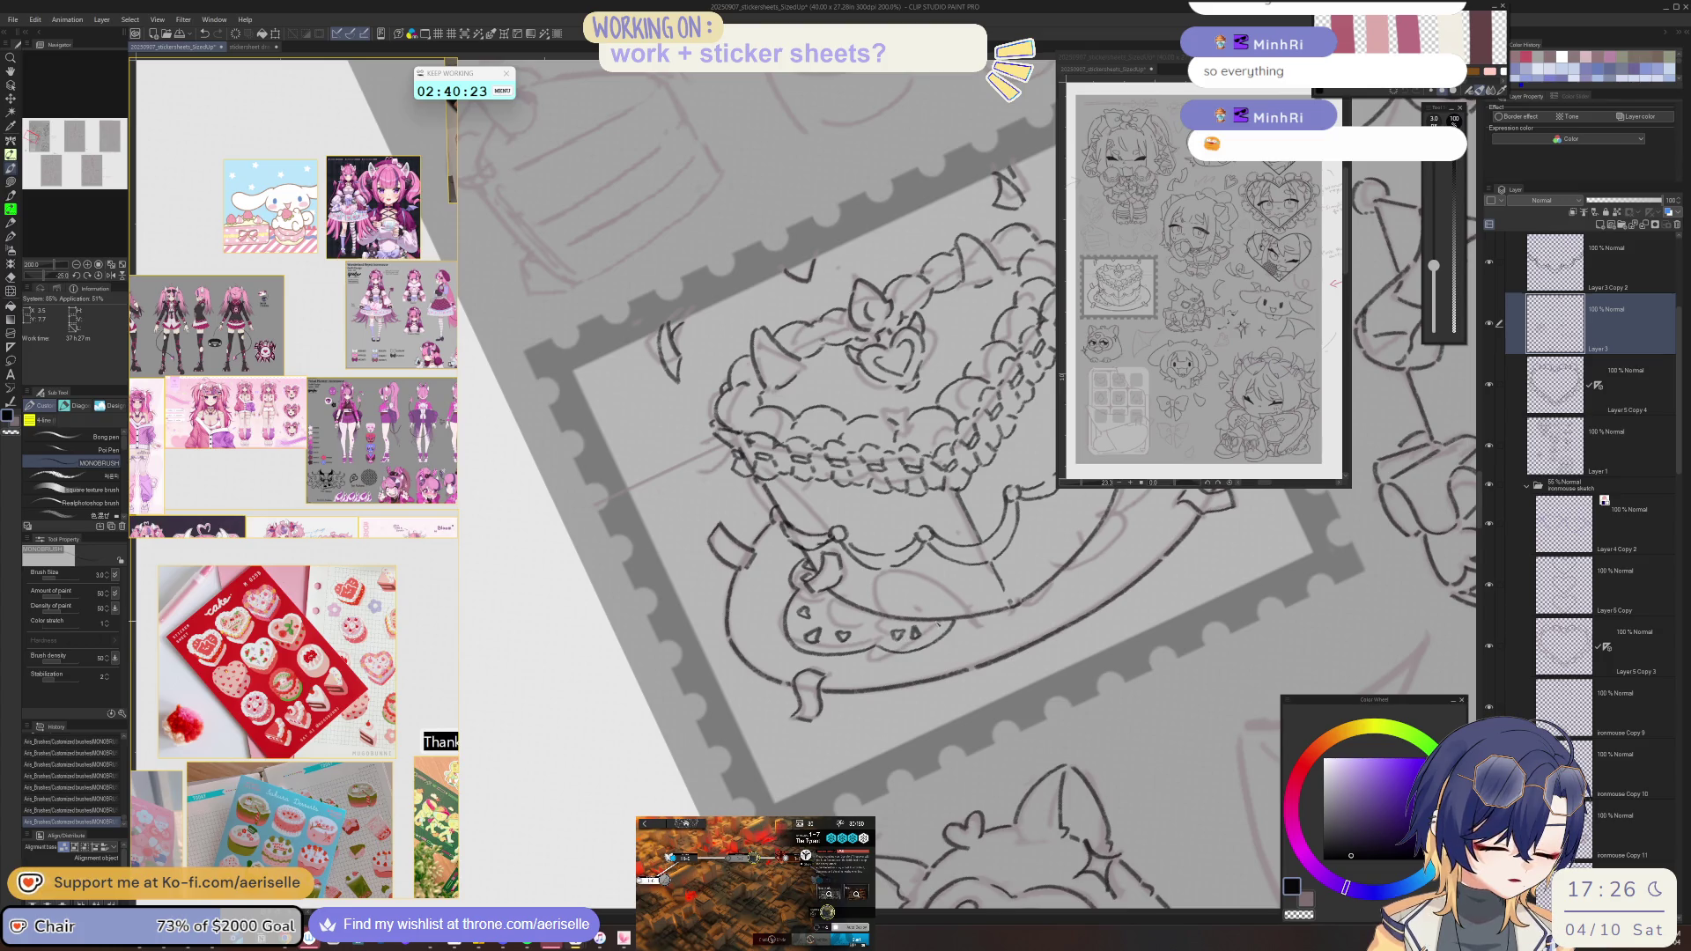
pyautogui.scroll(-4, 937, 620)
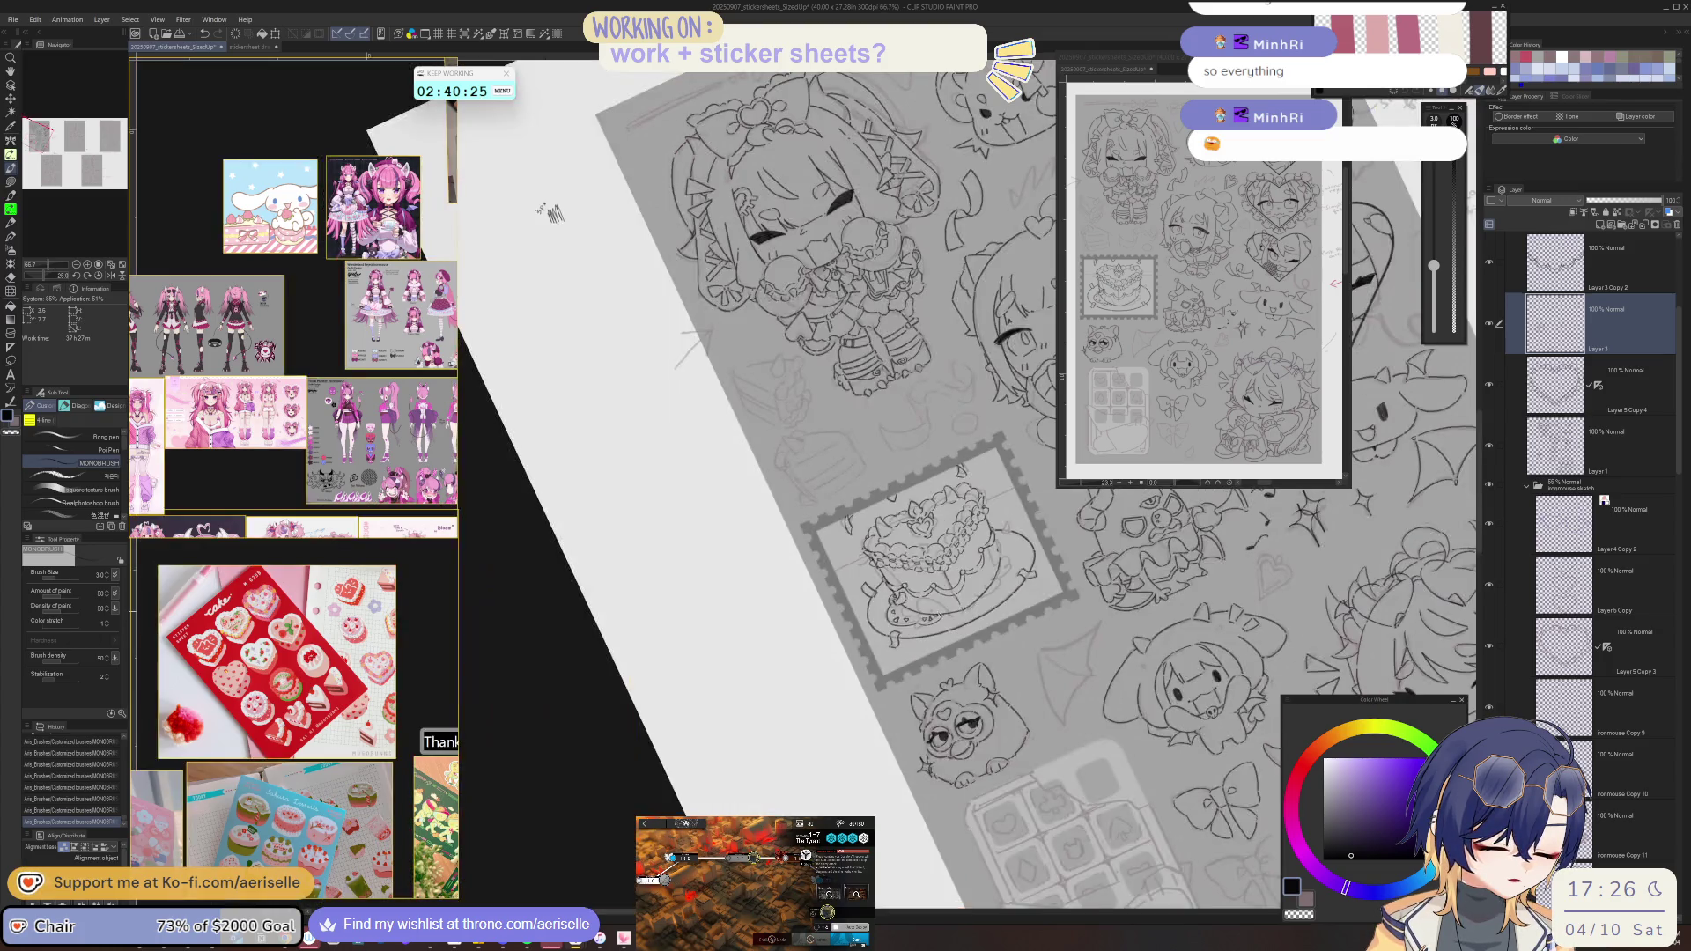
pyautogui.press('-')
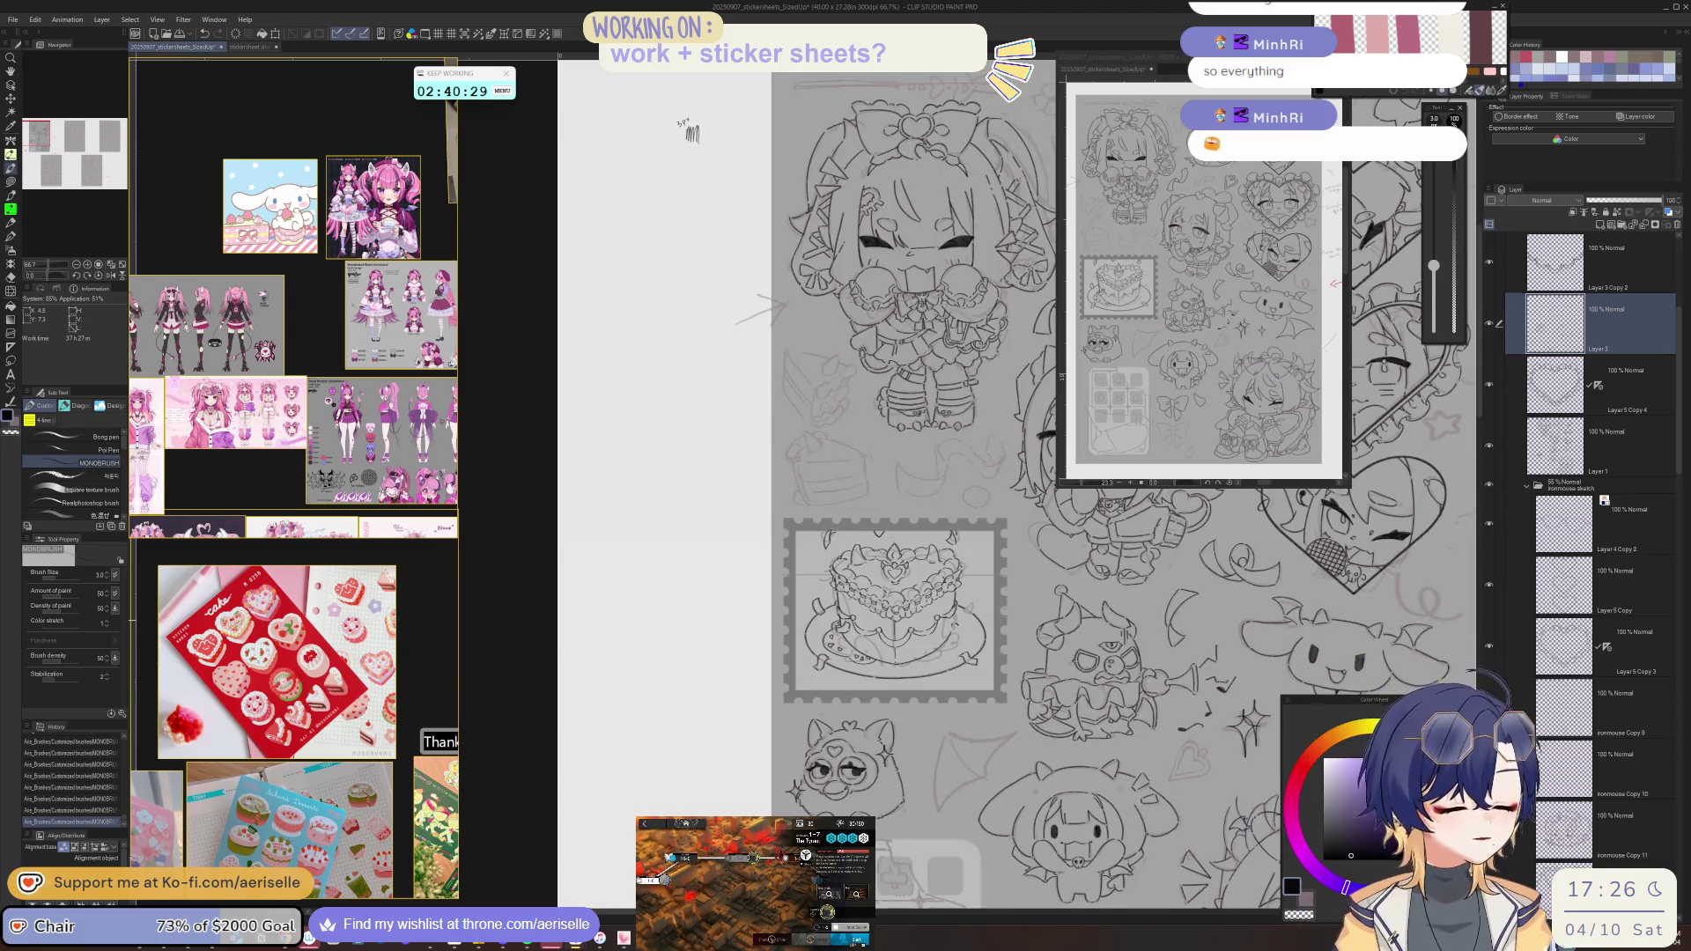
pyautogui.scroll(4, 956, 630)
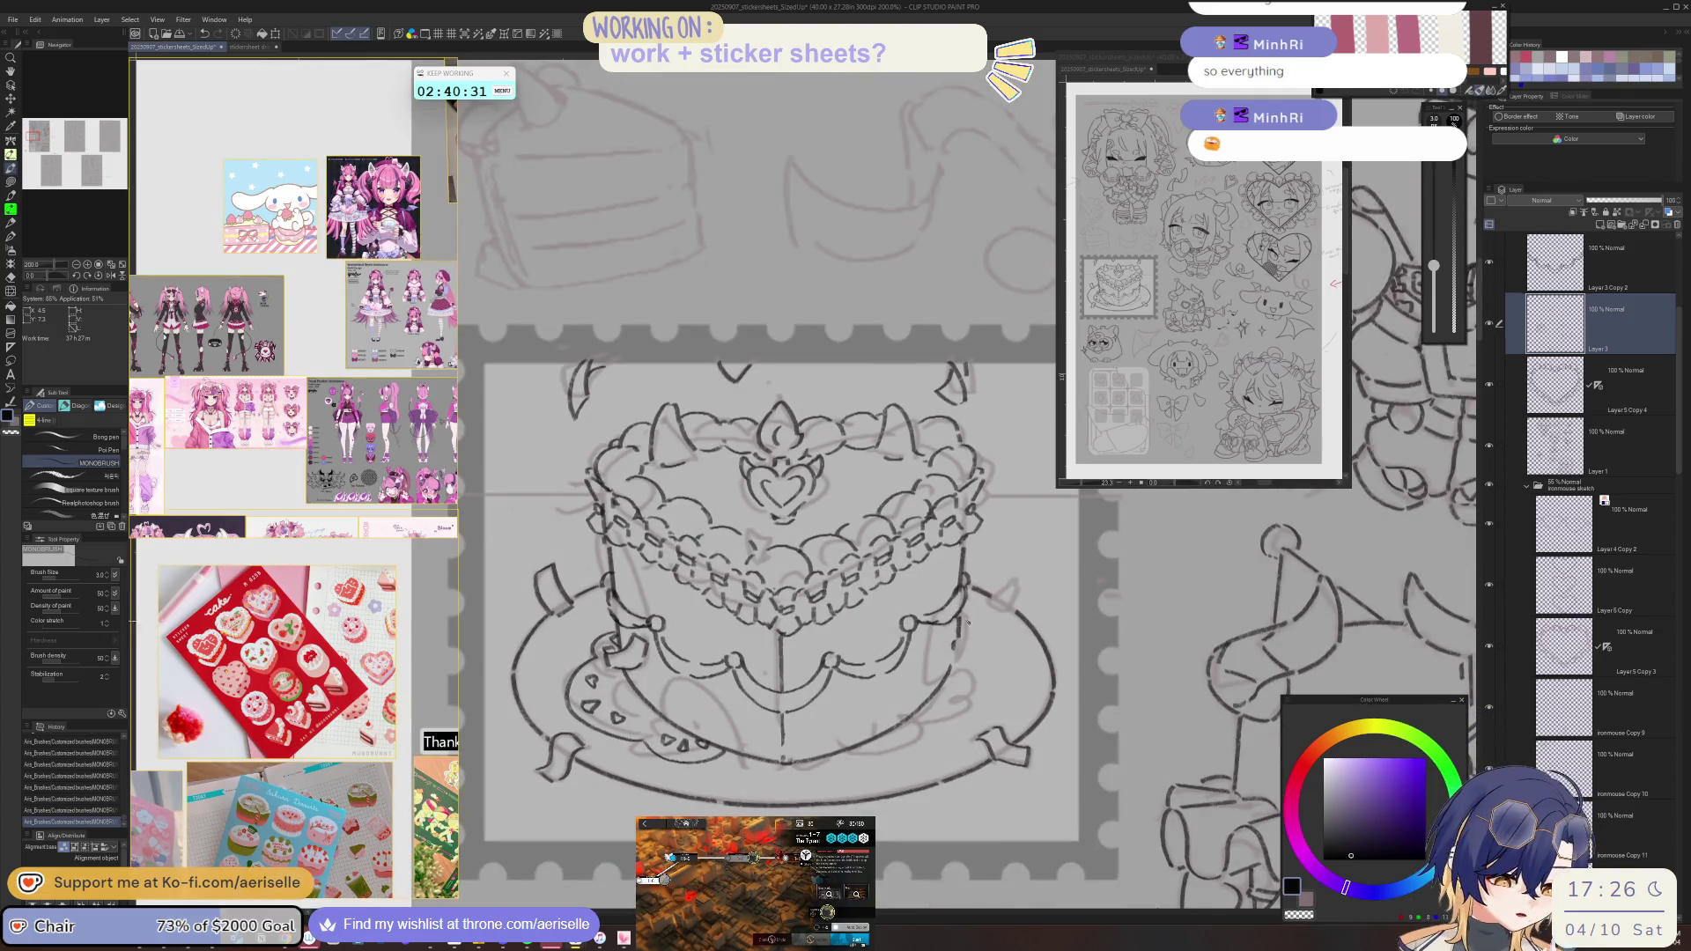
pyautogui.press('e')
pyautogui.press('p')
pyautogui.press('e')
pyautogui.moveTo(782, 759); pyautogui.dragTo(785, 703)
pyautogui.press('p')
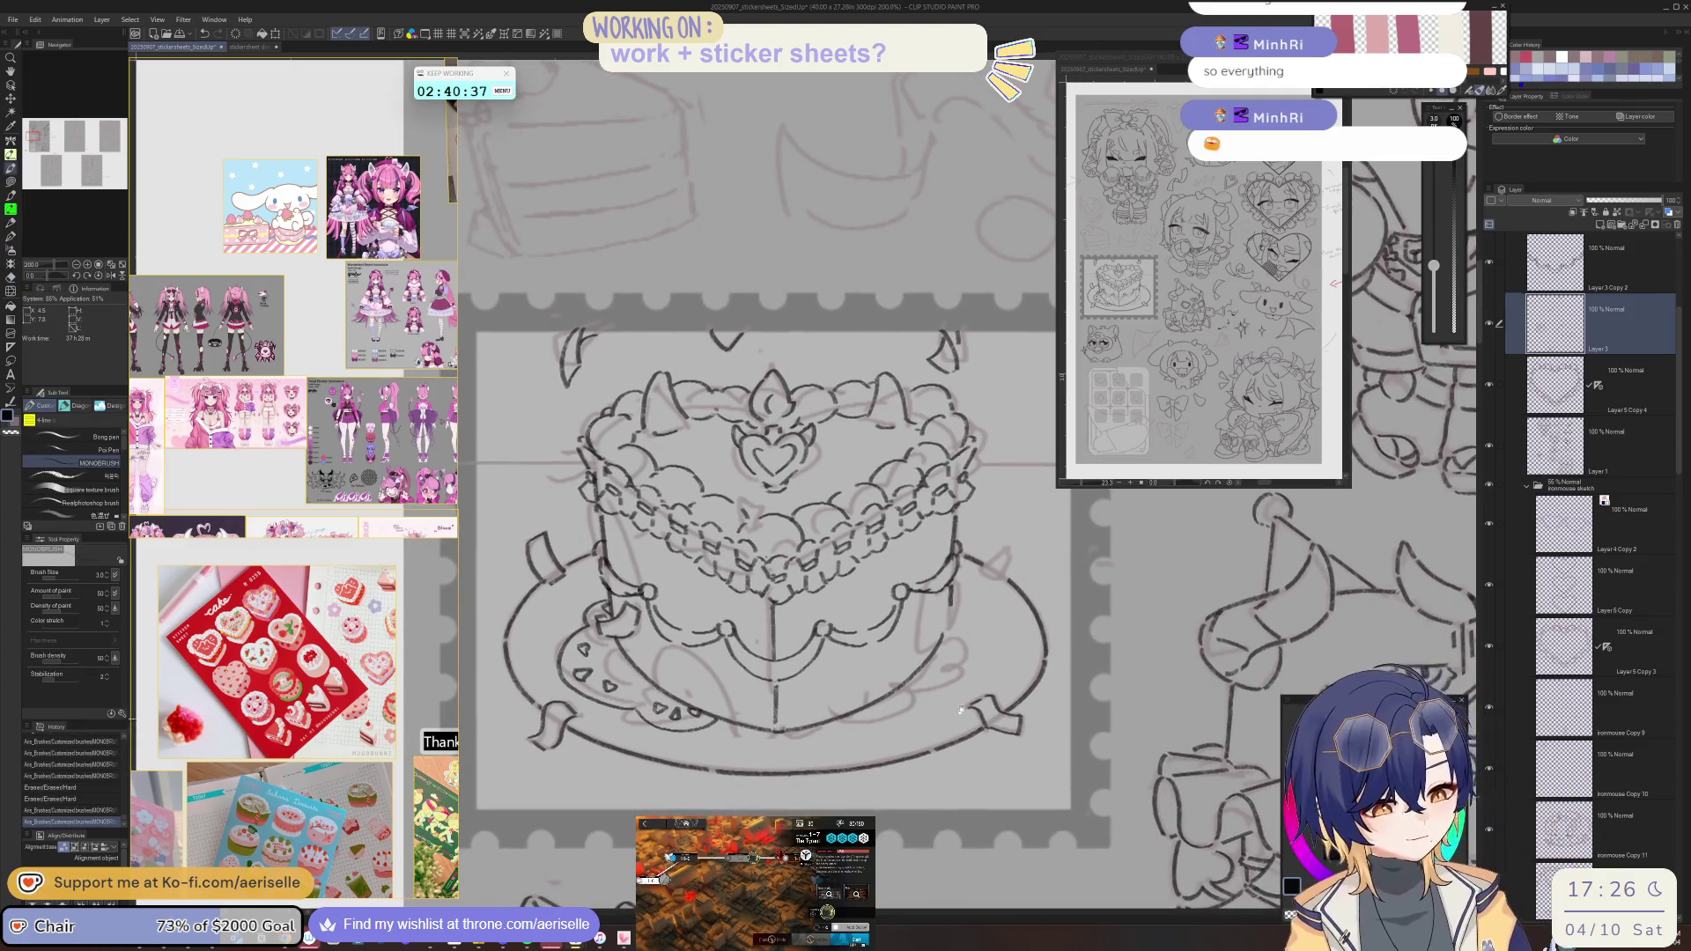
pyautogui.moveTo(960, 587)
pyautogui.mouseDown()
pyautogui.moveTo(957, 667)
pyautogui.moveTo(941, 651)
pyautogui.moveTo(884, 688)
pyautogui.mouseUp()
pyautogui.hotkey('ctrl', 'z')
pyautogui.press('e')
pyautogui.press('p')
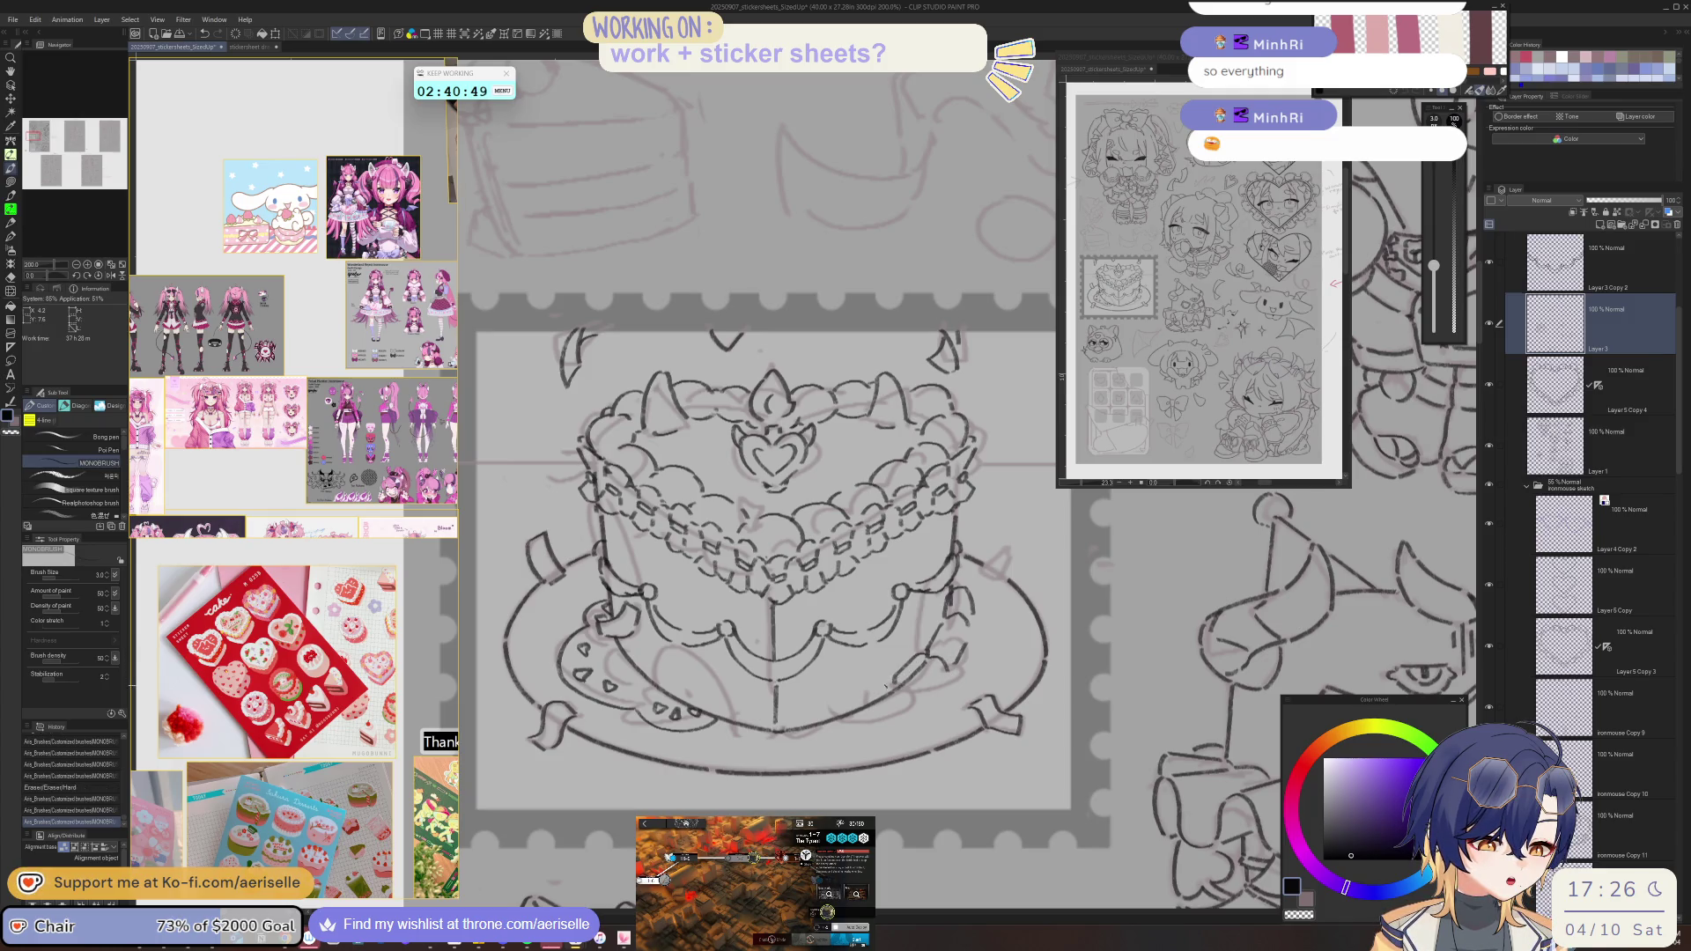
pyautogui.moveTo(853, 701); pyautogui.dragTo(787, 721)
pyautogui.moveTo(925, 657); pyautogui.dragTo(955, 664)
pyautogui.moveTo(784, 748); pyautogui.dragTo(864, 726)
pyautogui.hotkey('ctrl', 'z')
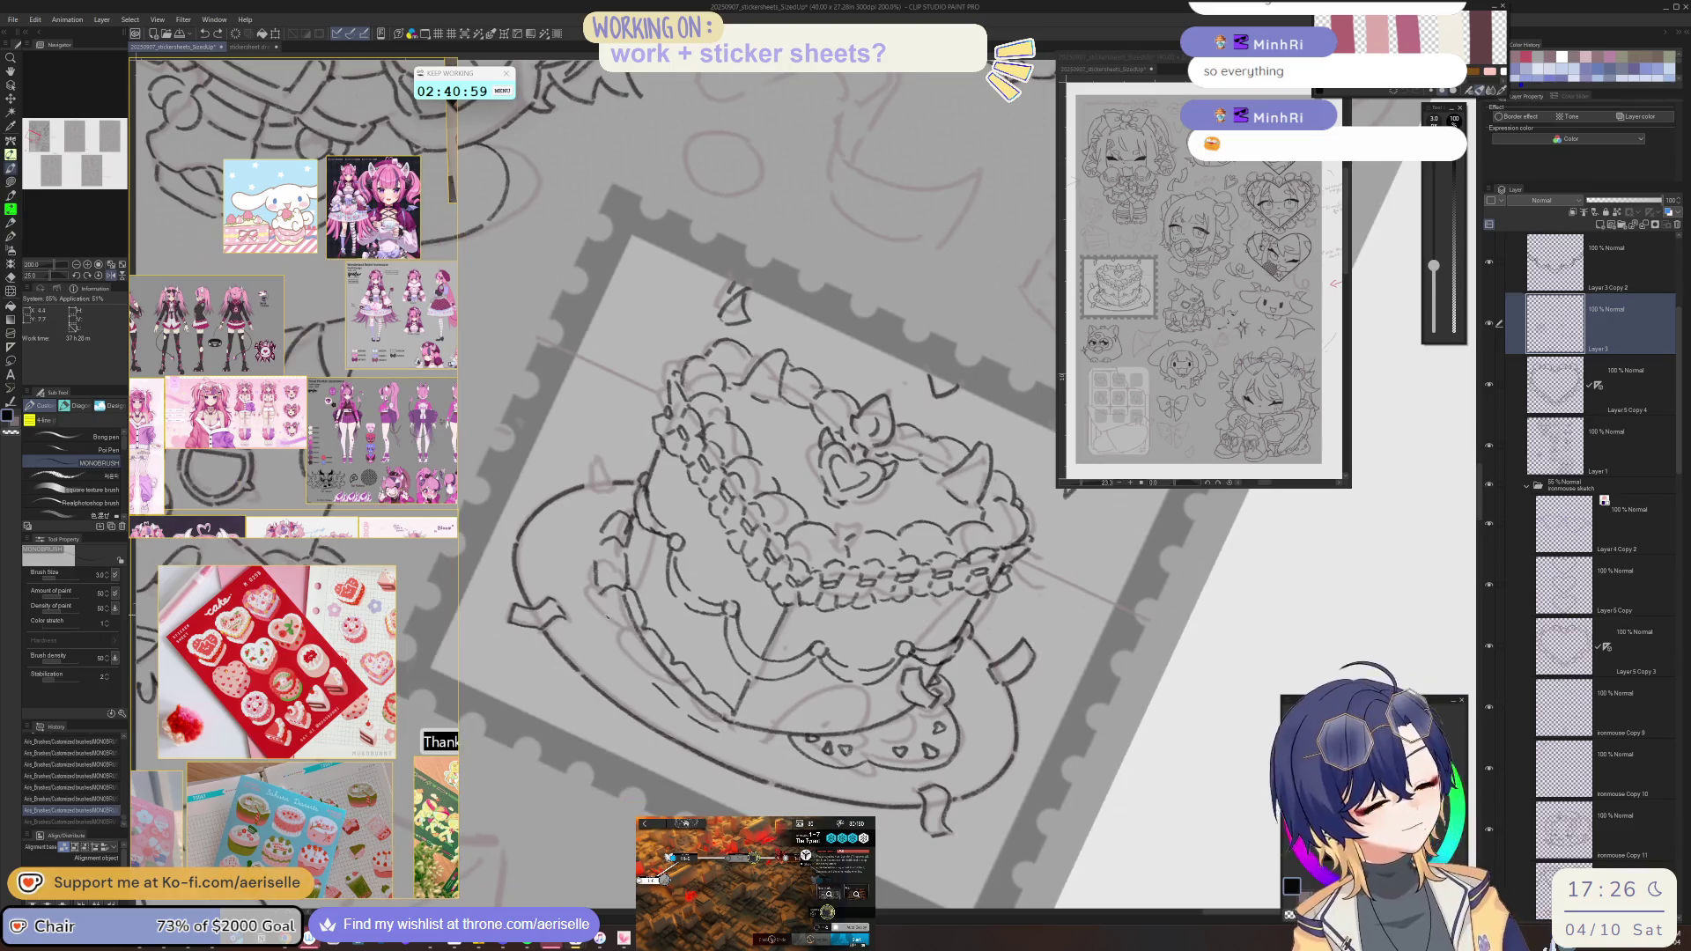
pyautogui.hotkey('ctrl', 'y')
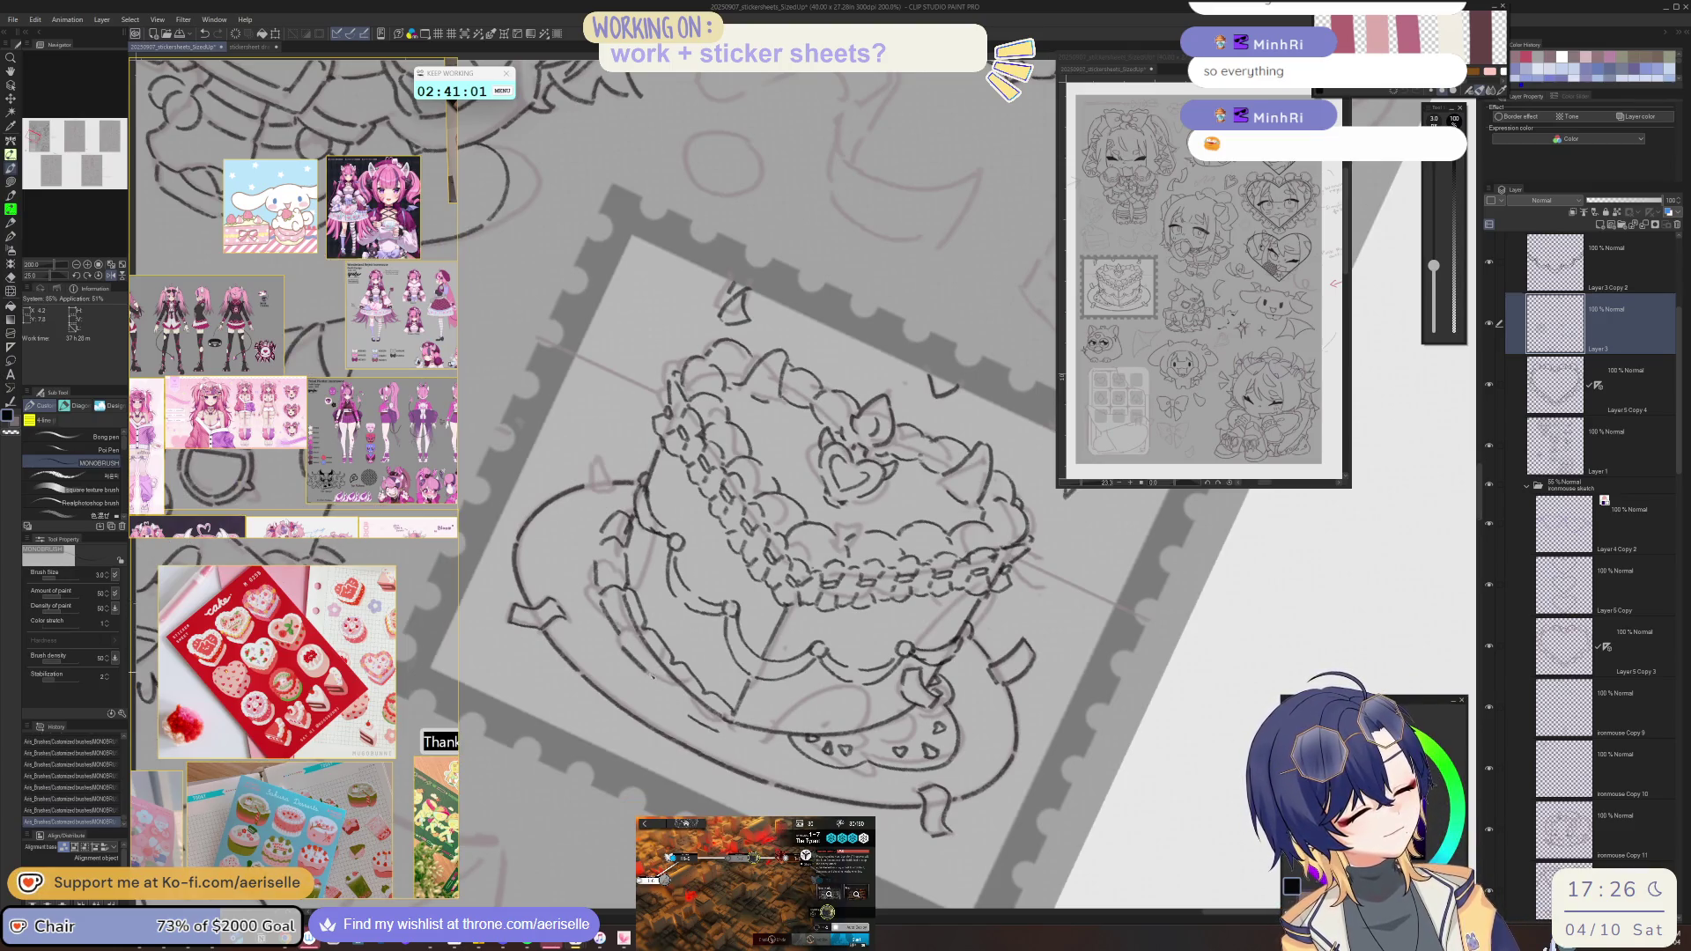
pyautogui.press('e')
pyautogui.moveTo(652, 674); pyautogui.dragTo(691, 718)
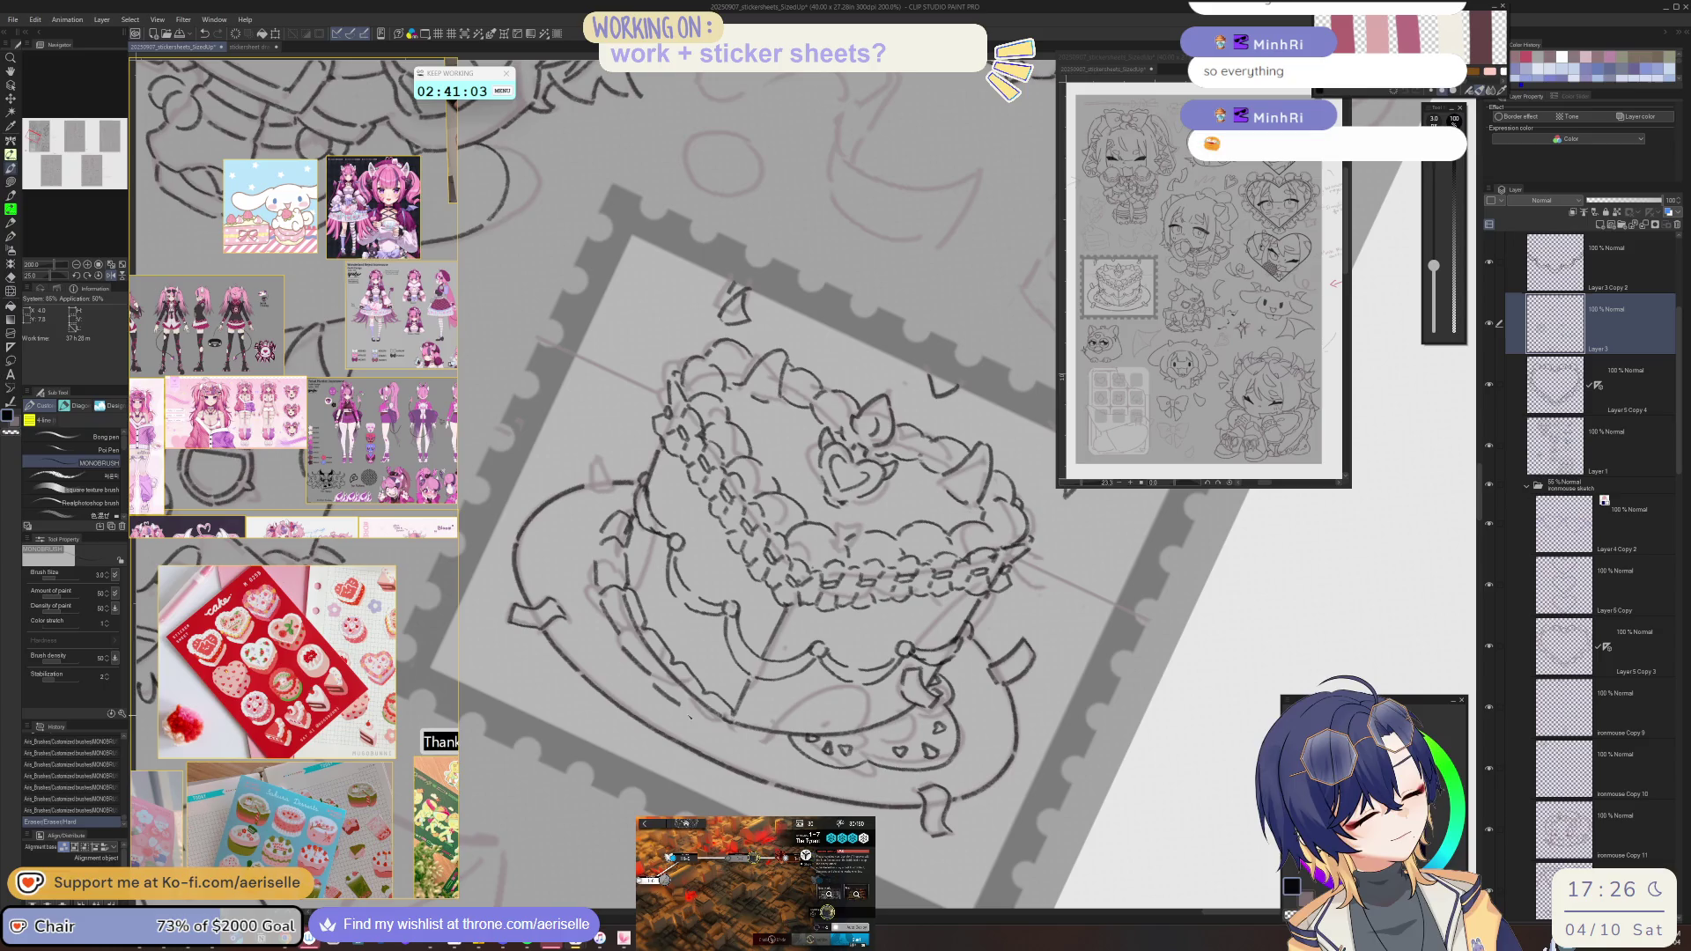
pyautogui.hotkey('ctrl', '0')
pyautogui.press('b')
pyautogui.moveTo(973, 630); pyautogui.dragTo(981, 641)
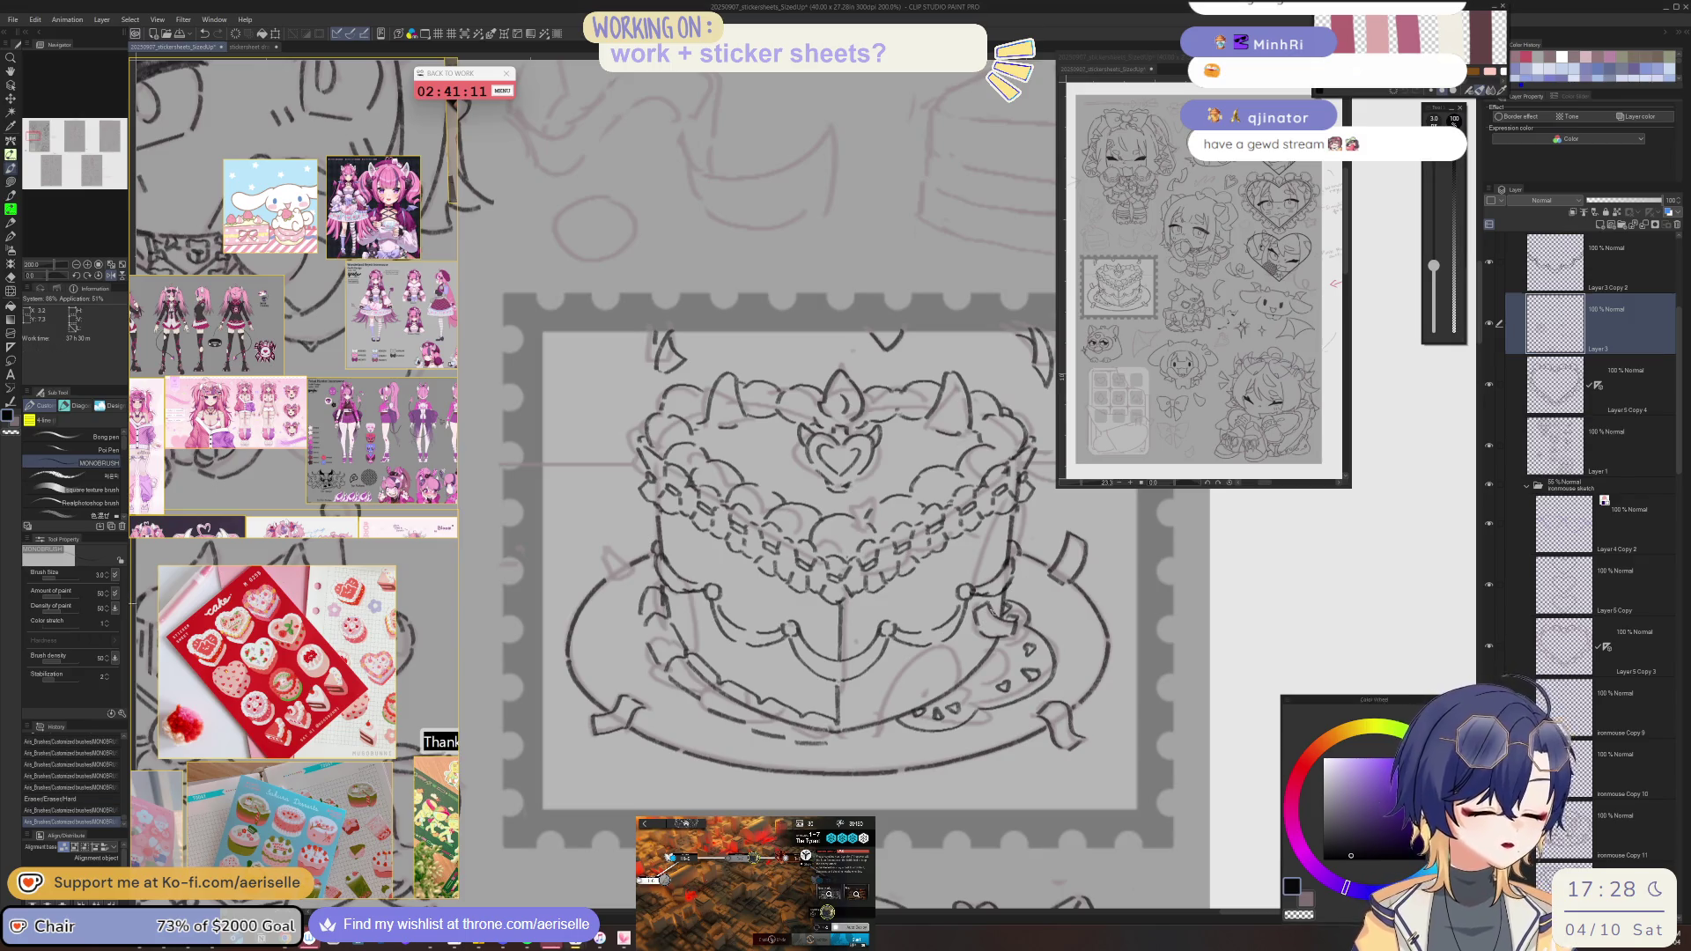
pyautogui.press('m')
pyautogui.moveTo(662, 586); pyautogui.dragTo(683, 706)
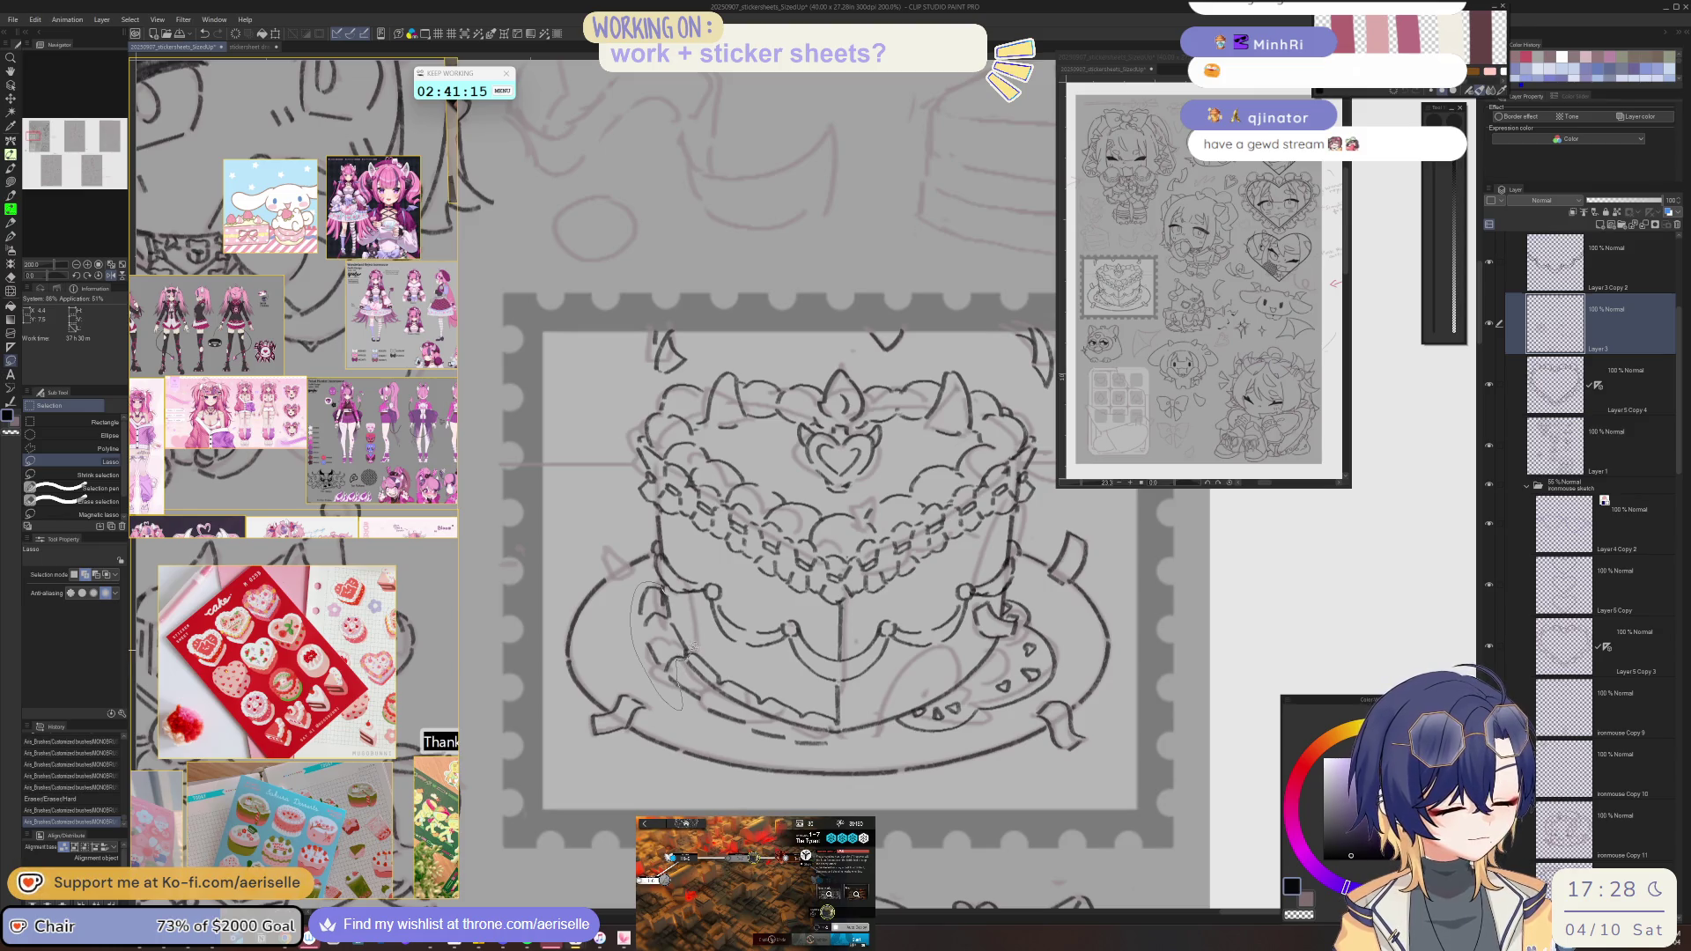
pyautogui.press('h')
pyautogui.moveTo(924, 653); pyautogui.dragTo(892, 658)
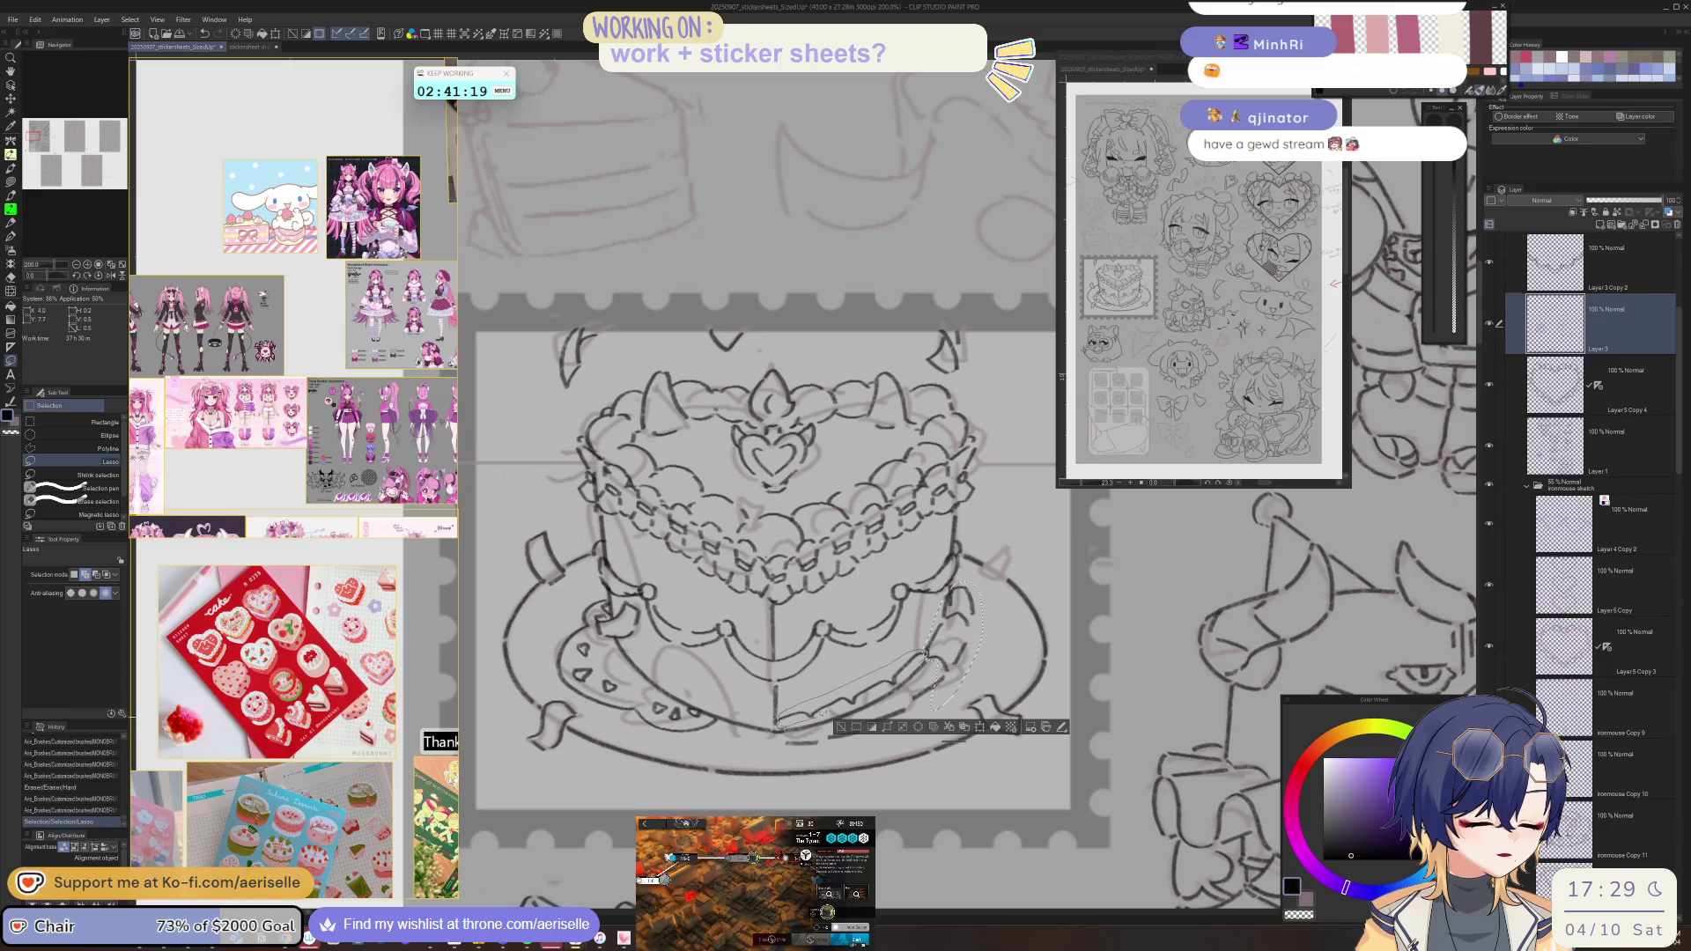
pyautogui.moveTo(890, 687); pyautogui.dragTo(998, 619)
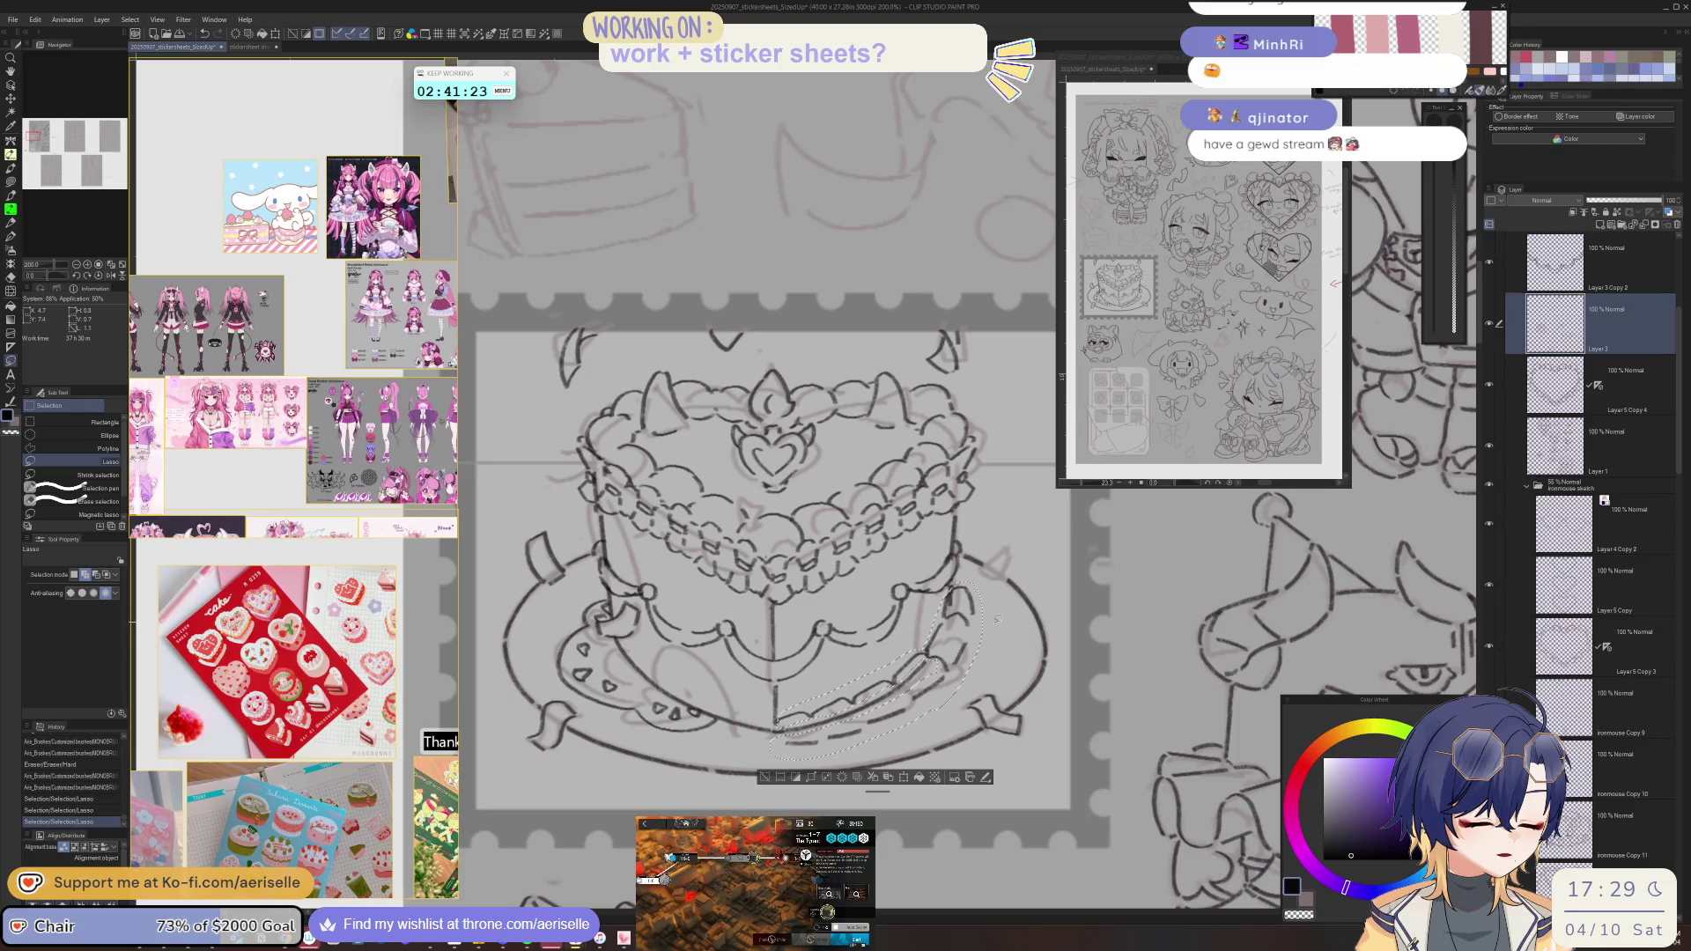
pyautogui.hotkey('ctrl', 'c')
pyautogui.hotkey('ctrl', 'v')
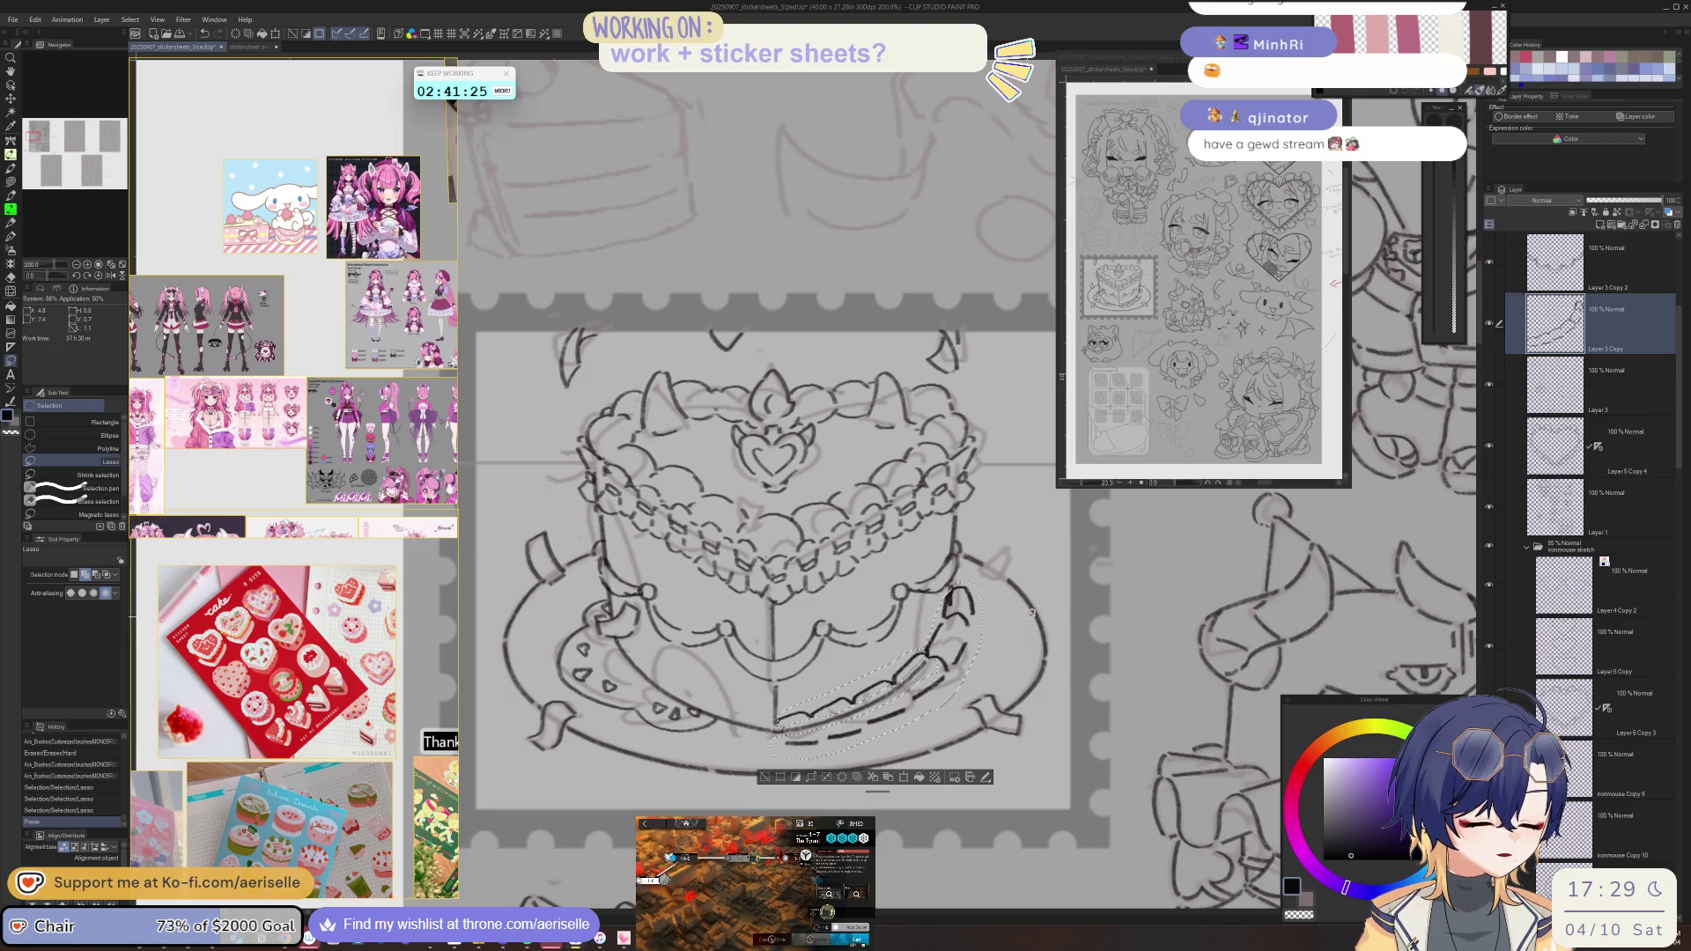
pyautogui.hotkey('ctrl', 't')
pyautogui.moveTo(732, 741); pyautogui.dragTo(753, 736)
pyautogui.click(655, 779)
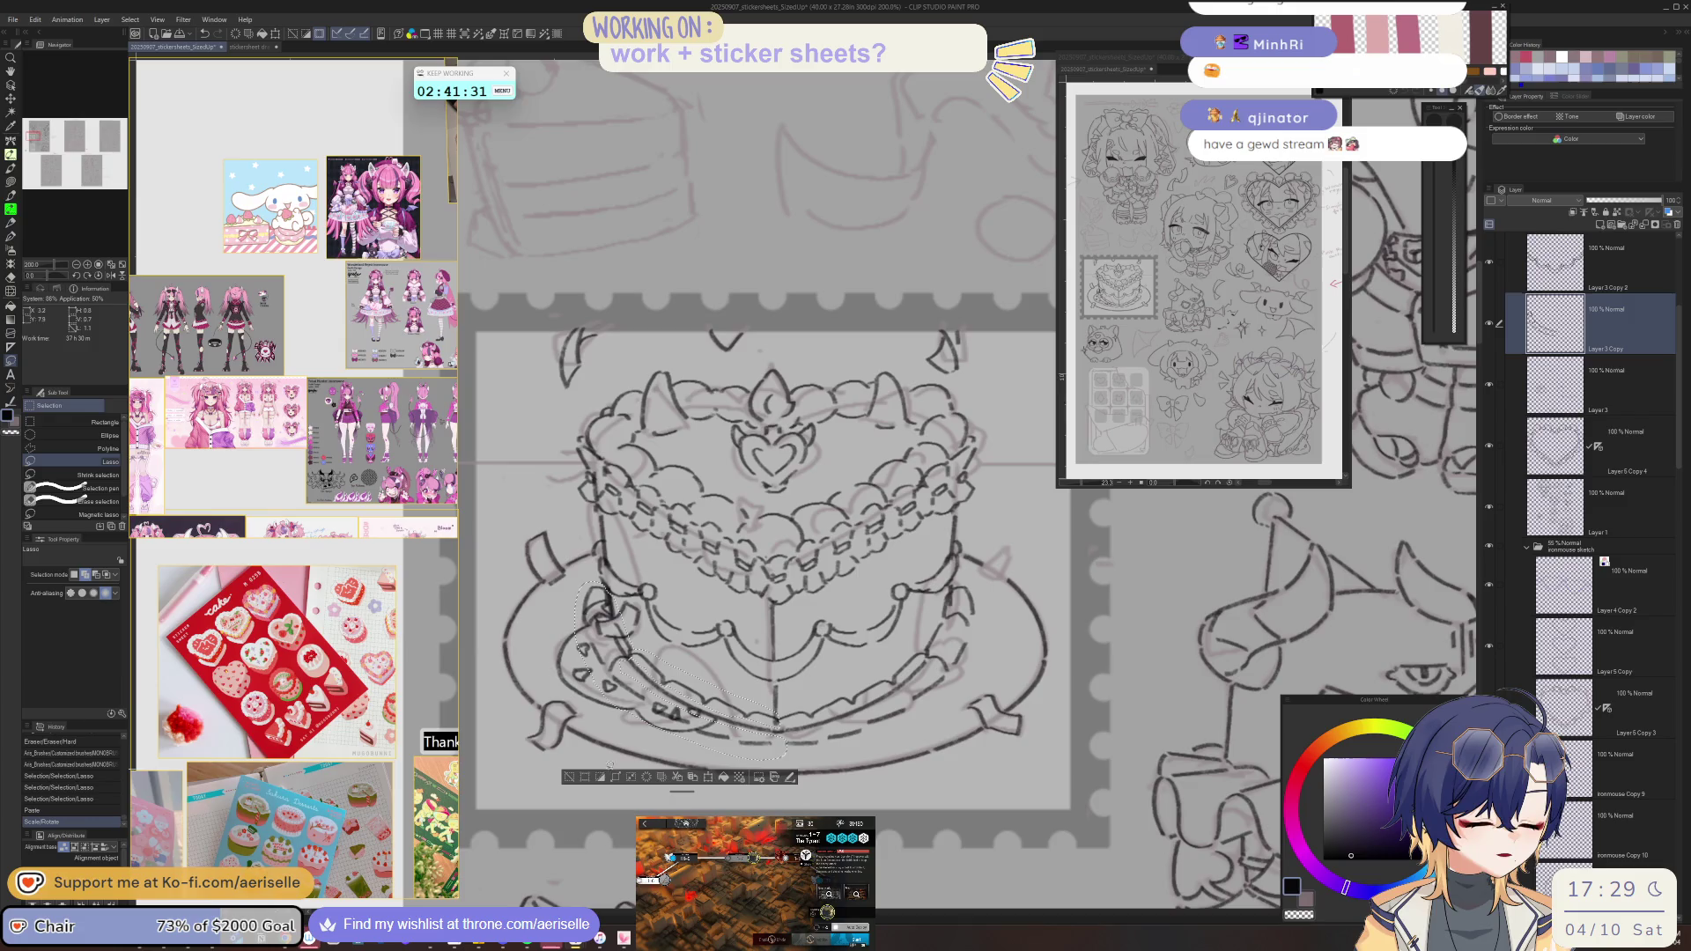
pyautogui.hotkey('ctrl', 'd')
pyautogui.press('e')
pyautogui.moveTo(777, 728); pyautogui.dragTo(738, 743)
pyautogui.press('p')
pyautogui.click(738, 743)
pyautogui.hotkey('ctrl', 'z')
pyautogui.moveTo(738, 743)
pyautogui.mouseDown()
pyautogui.moveTo(1112, 605)
pyautogui.moveTo(993, 669)
pyautogui.mouseUp()
pyautogui.hotkey('ctrl', 'y')
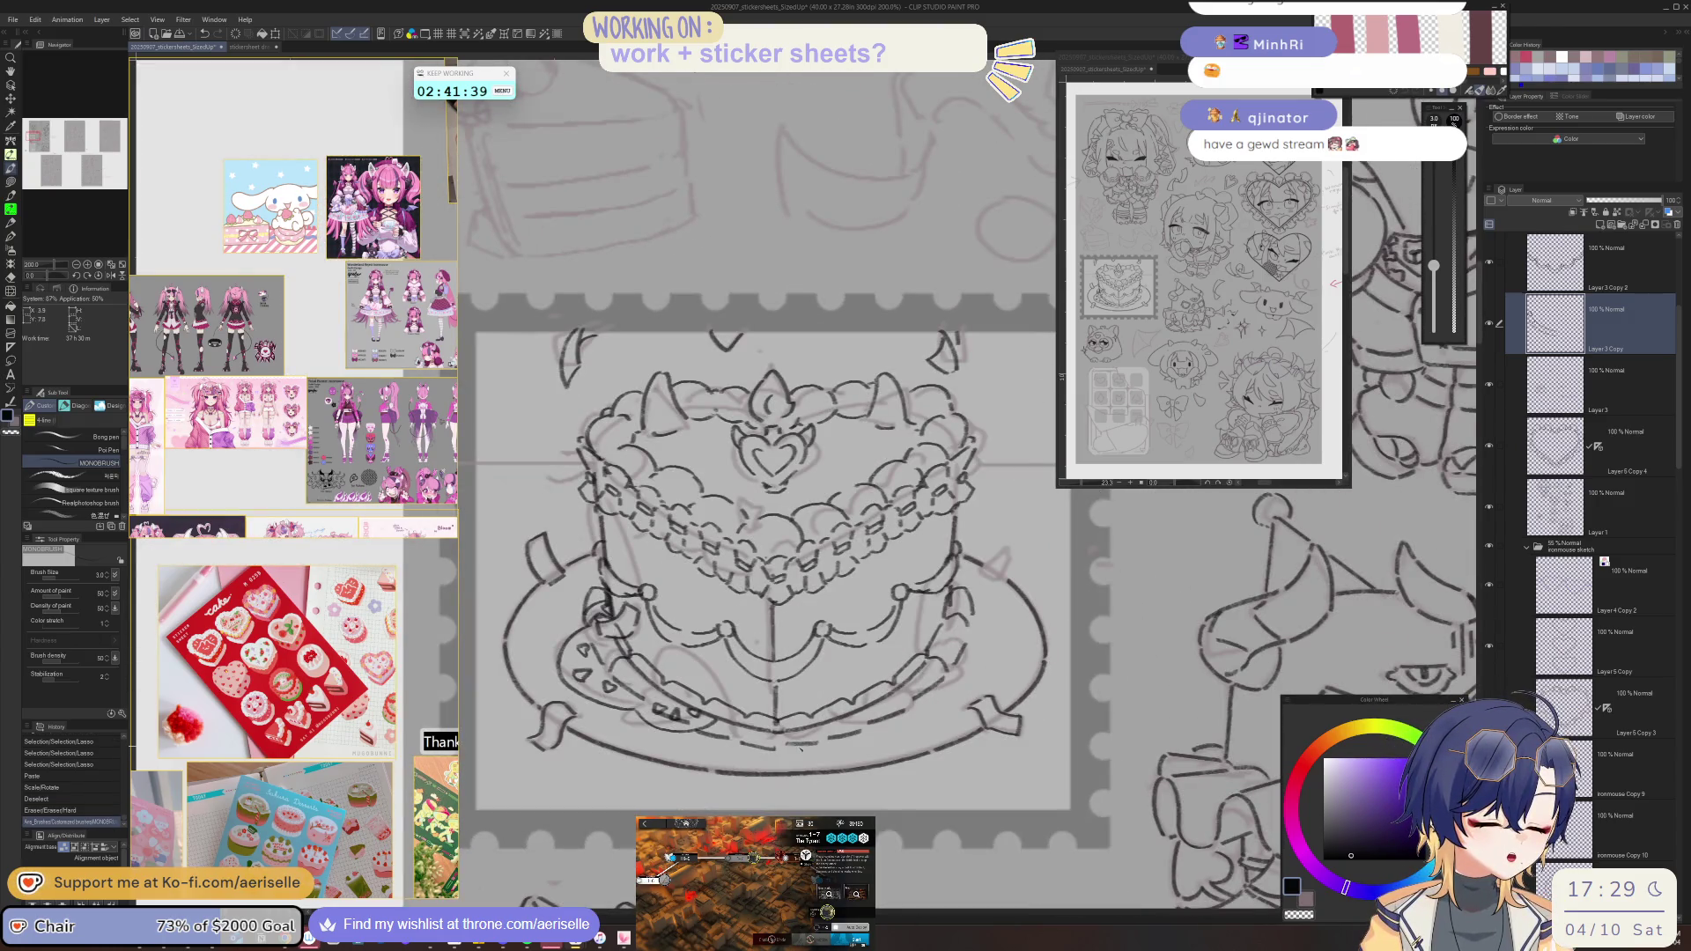
pyautogui.press('e')
pyautogui.moveTo(813, 742); pyautogui.dragTo(803, 731)
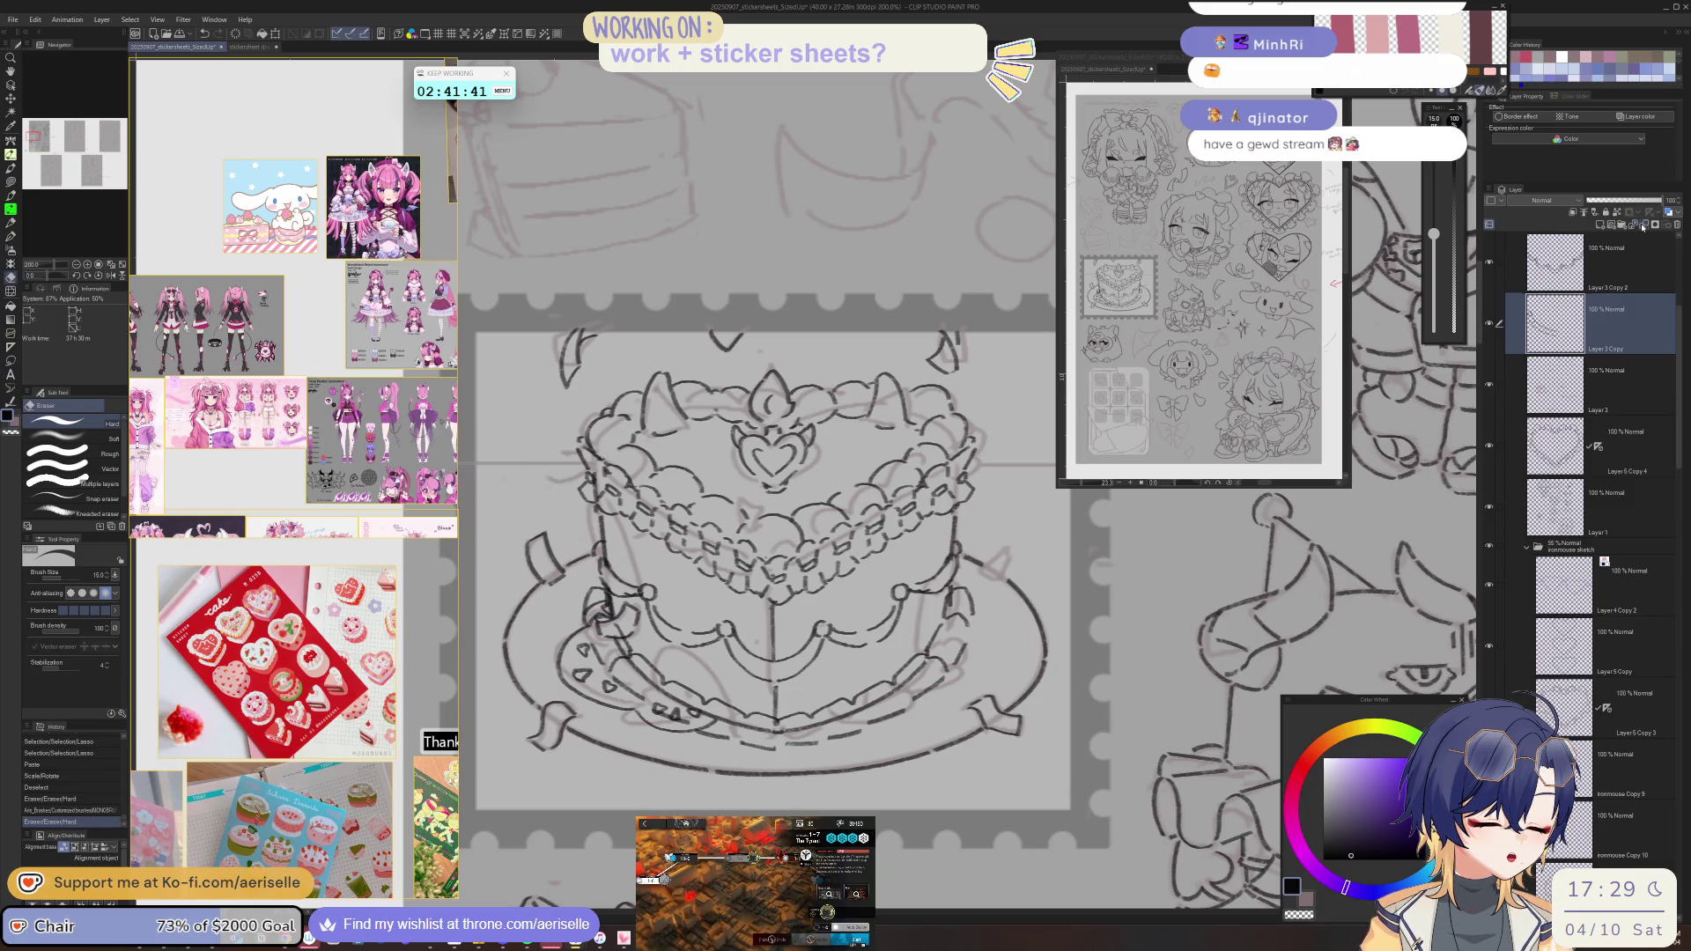
pyautogui.click(1554, 383)
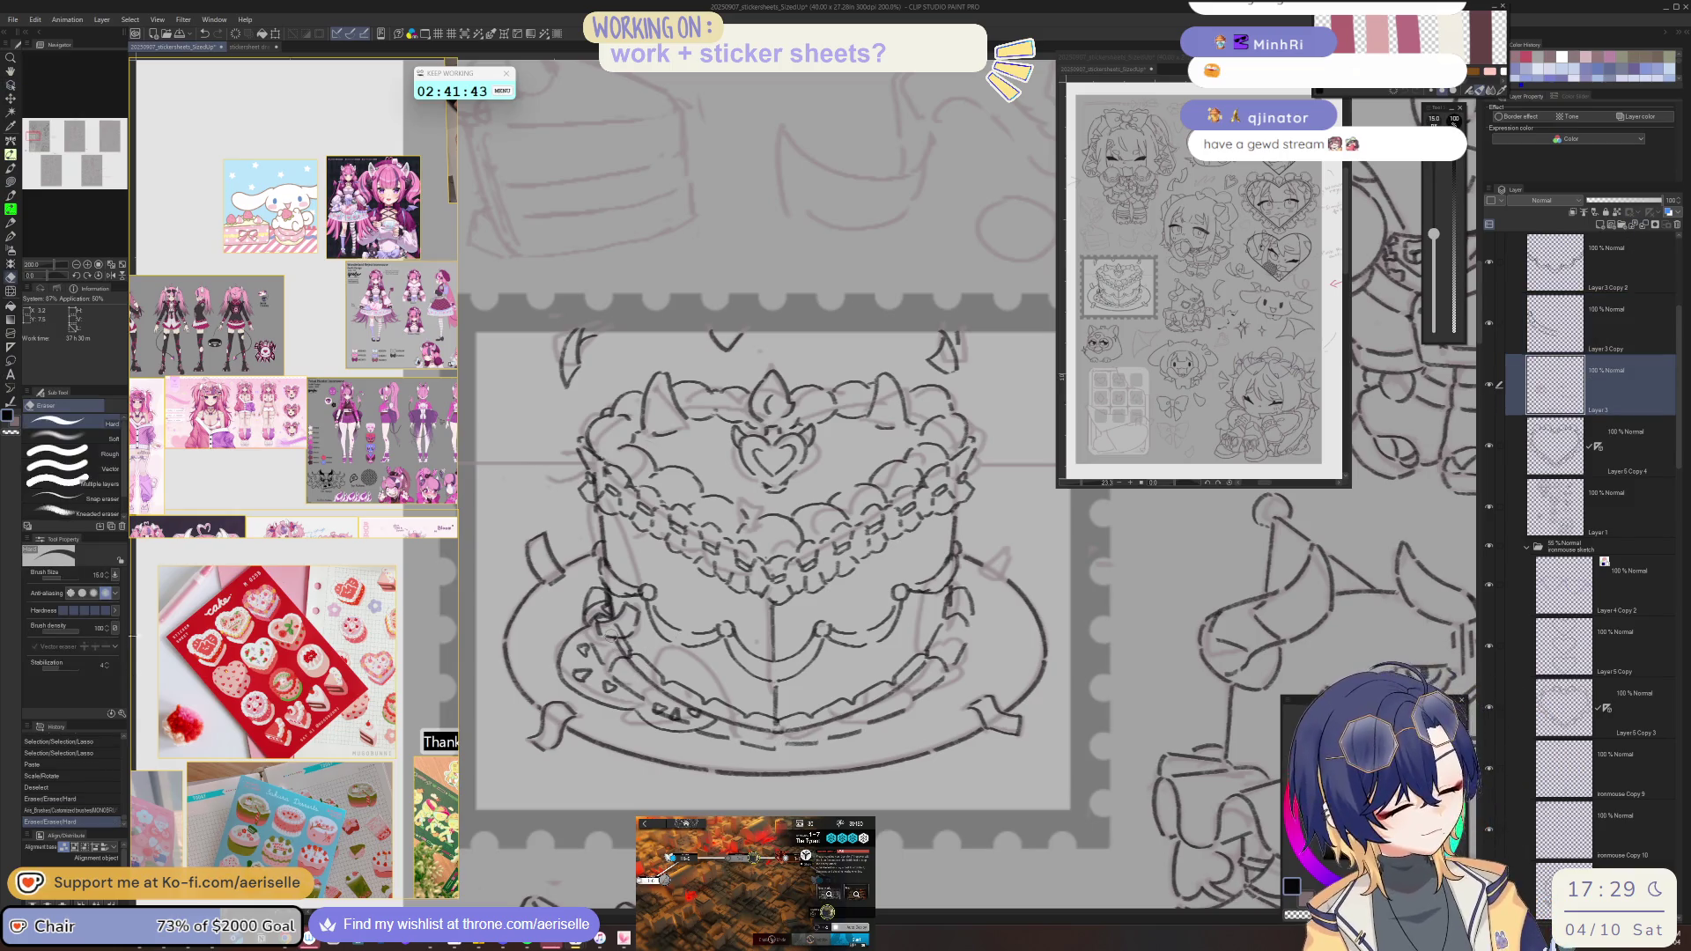
pyautogui.moveTo(758, 528); pyautogui.dragTo(775, 538)
pyautogui.moveTo(775, 537); pyautogui.dragTo(792, 546)
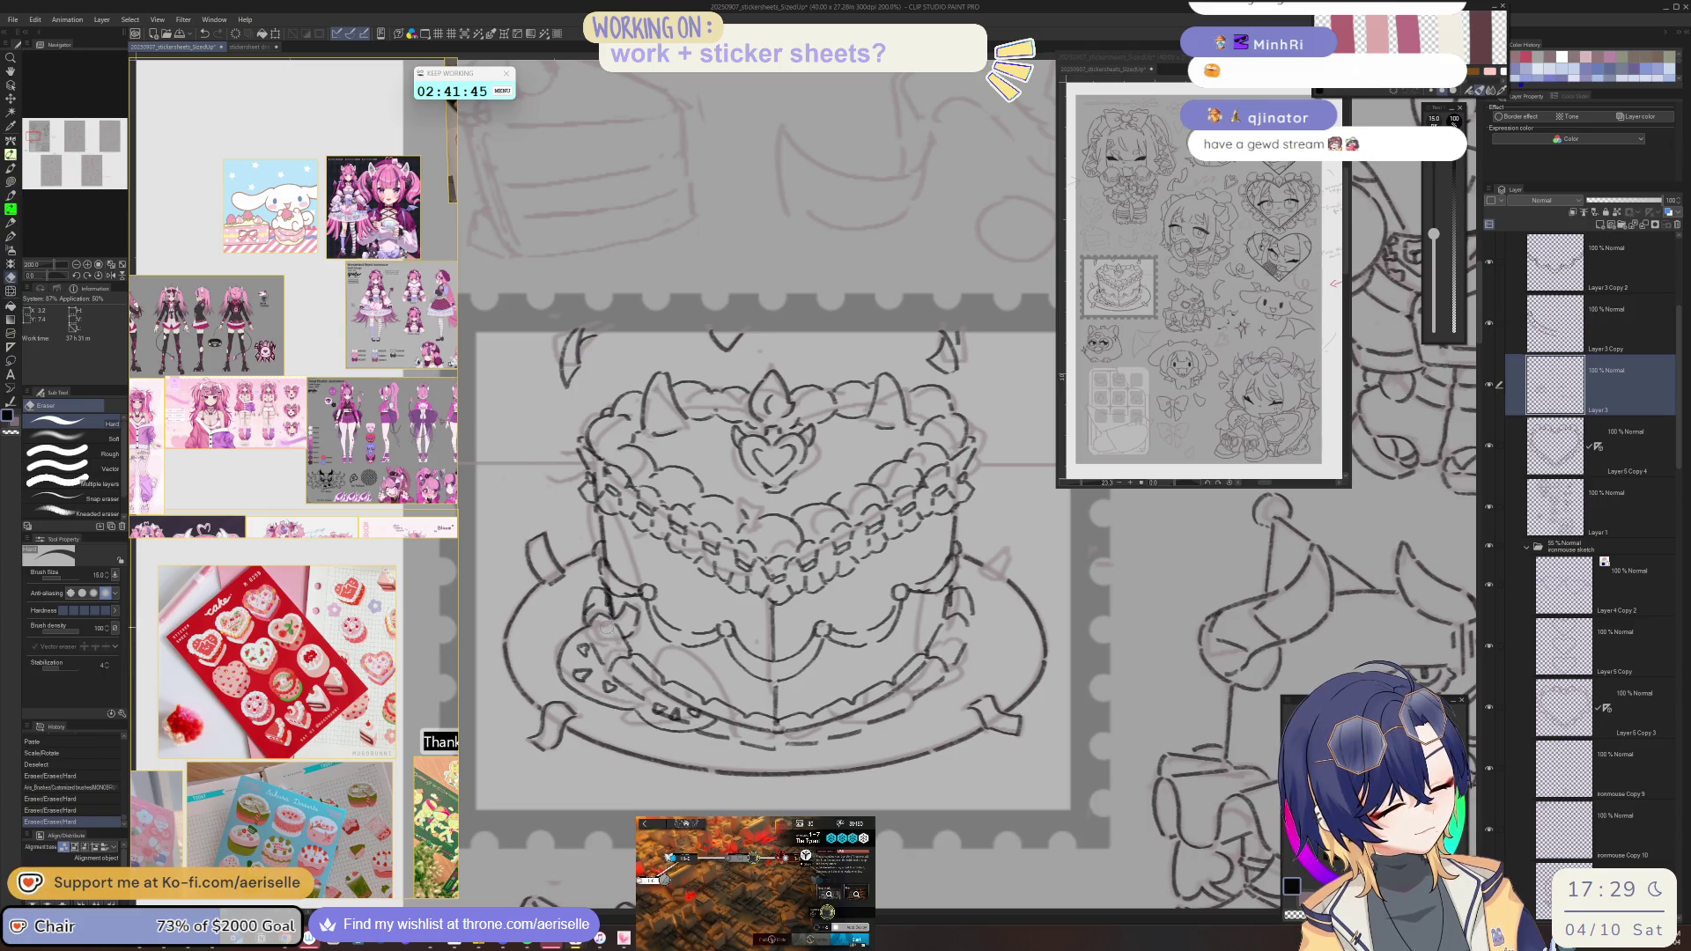
pyautogui.moveTo(617, 648); pyautogui.dragTo(639, 660)
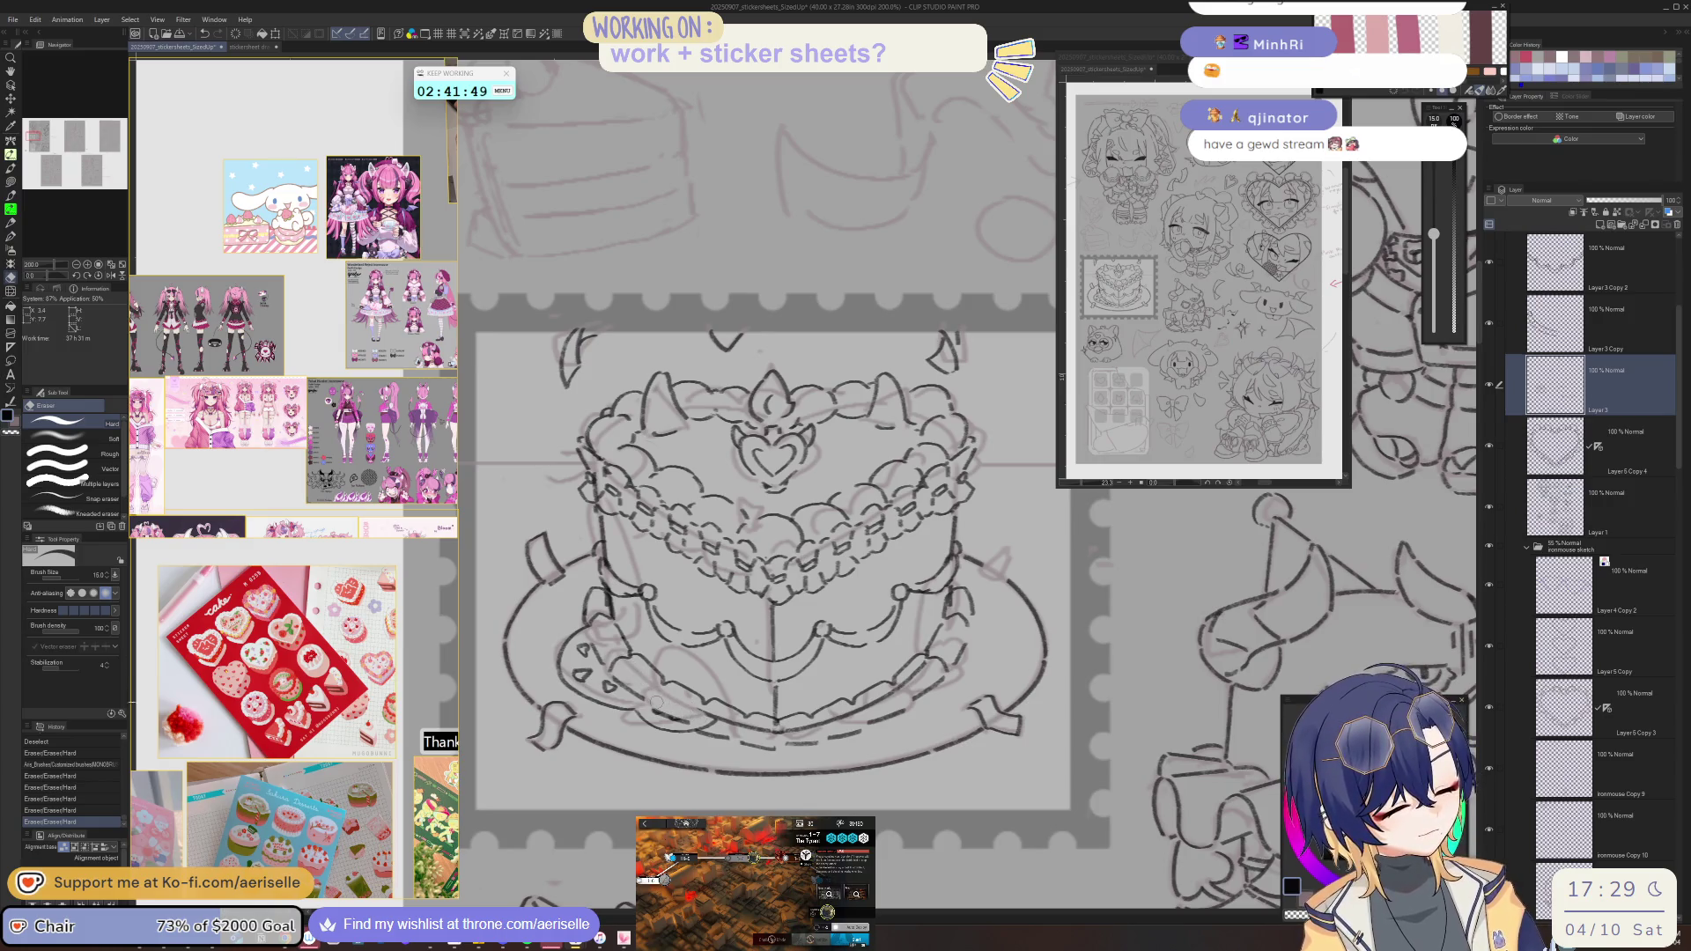
pyautogui.moveTo(700, 712); pyautogui.dragTo(723, 721)
pyautogui.moveTo(722, 721)
pyautogui.mouseDown()
pyautogui.moveTo(881, 700)
pyautogui.moveTo(925, 661)
pyautogui.mouseUp()
pyautogui.press(']')
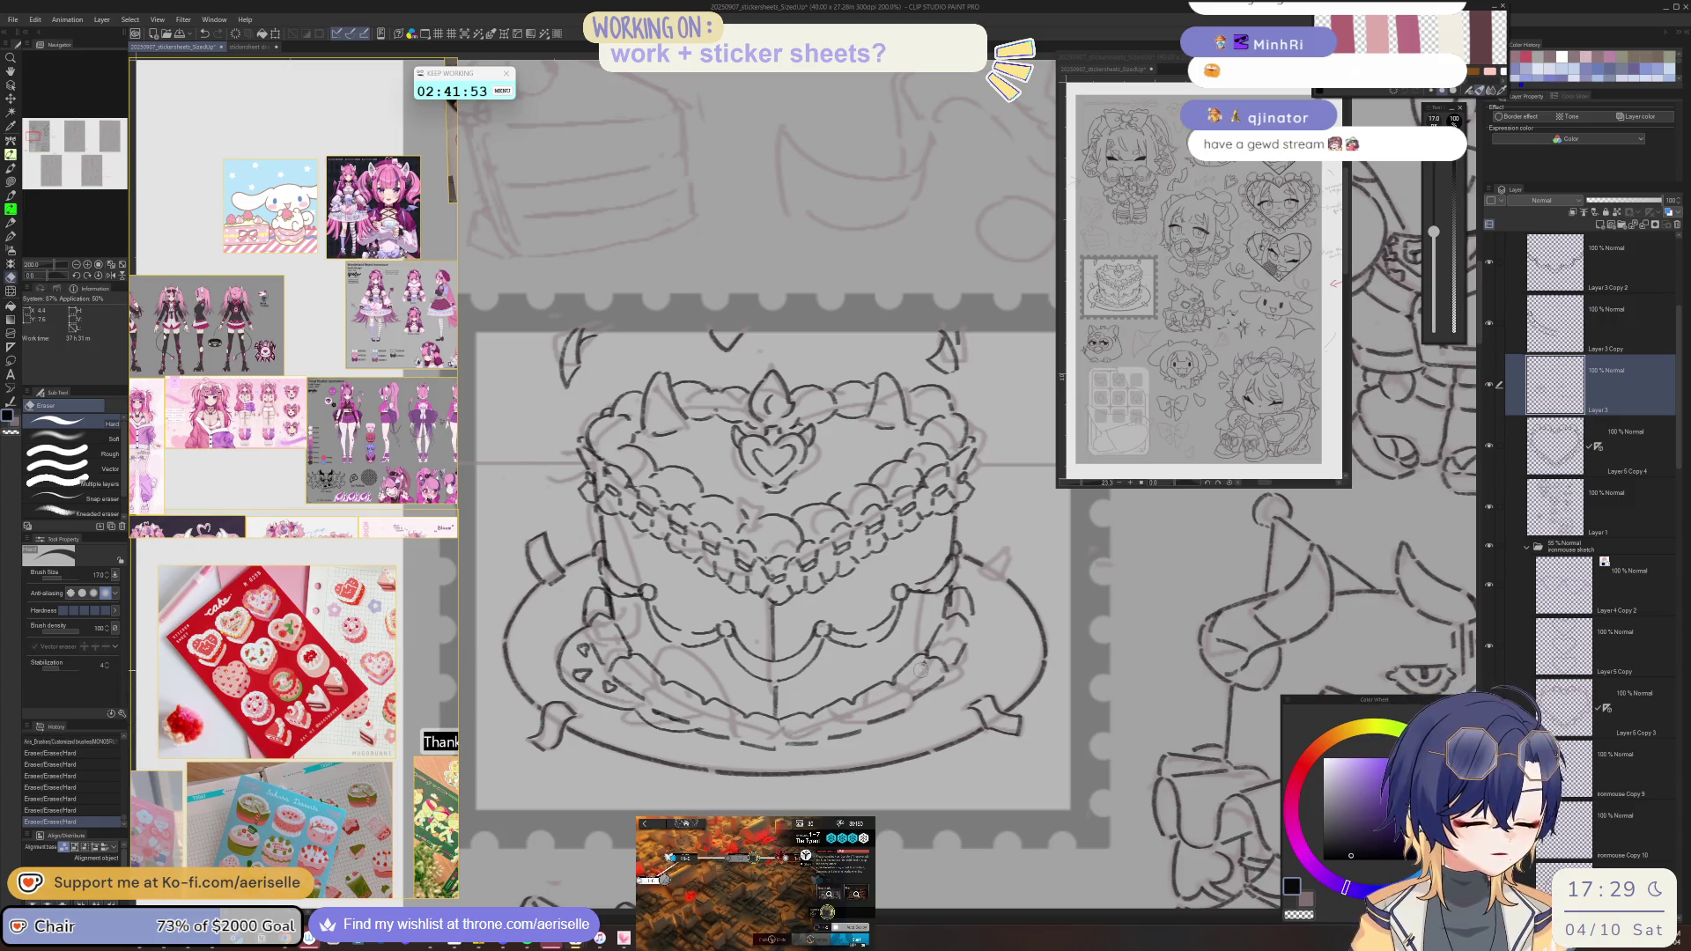
pyautogui.scroll(-2, 1025, 641)
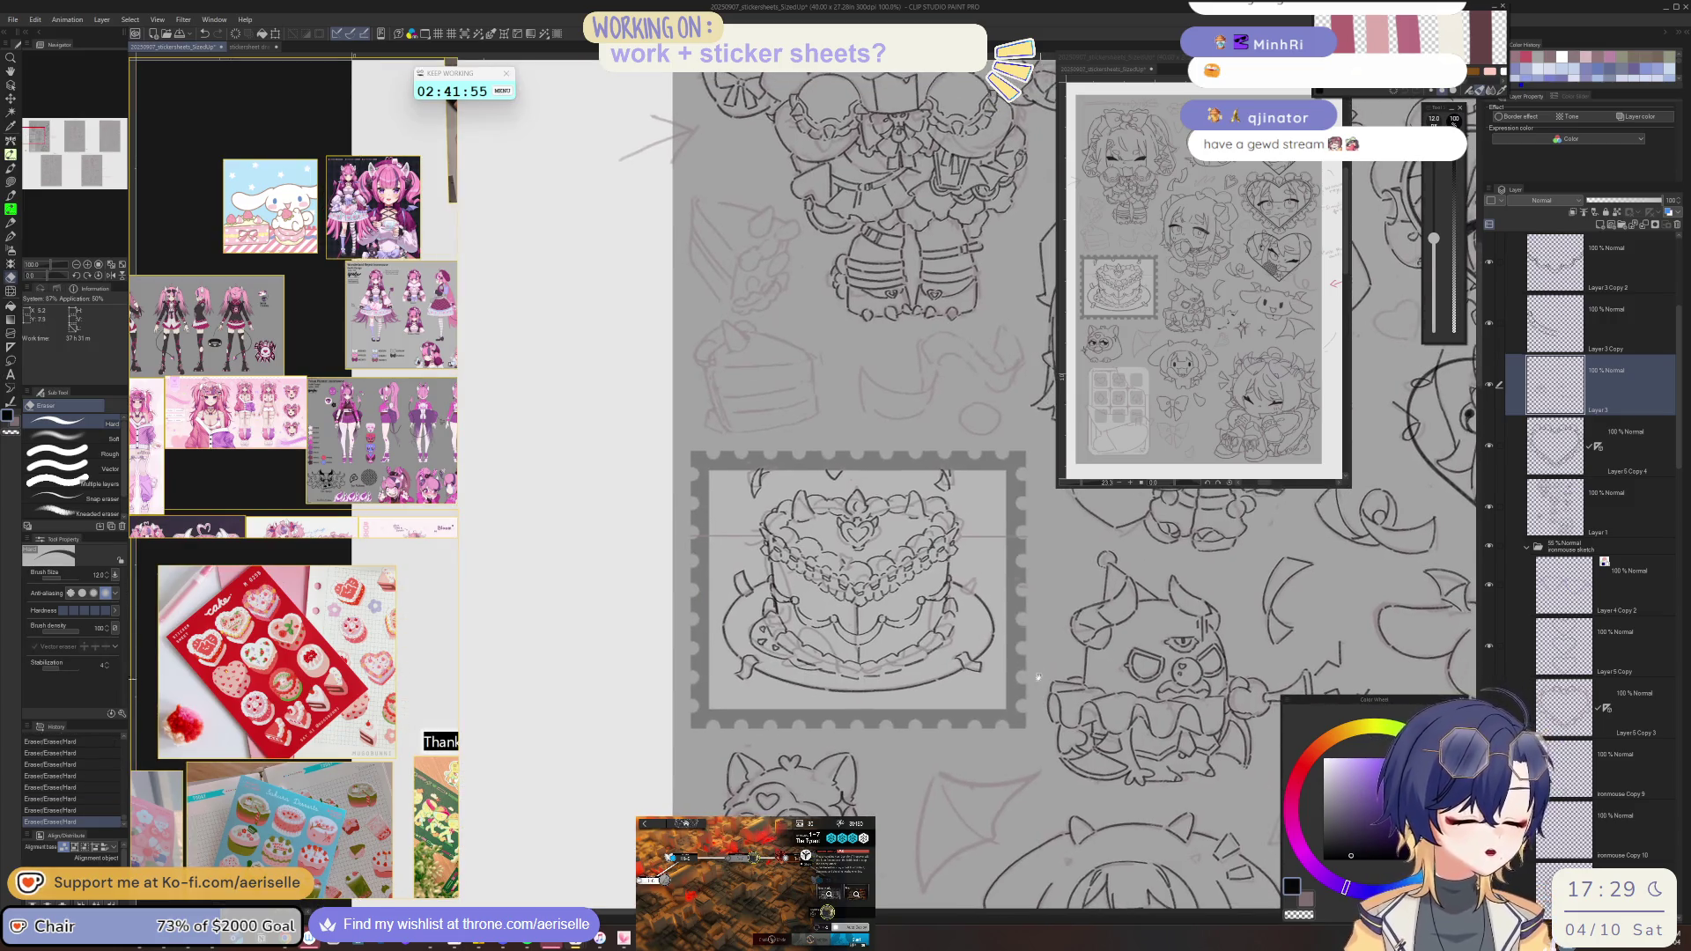
# - Ink and erase strokes along the cake's lower outline, undoing a bad one
pyautogui.hotkey('ctrl', 'e')
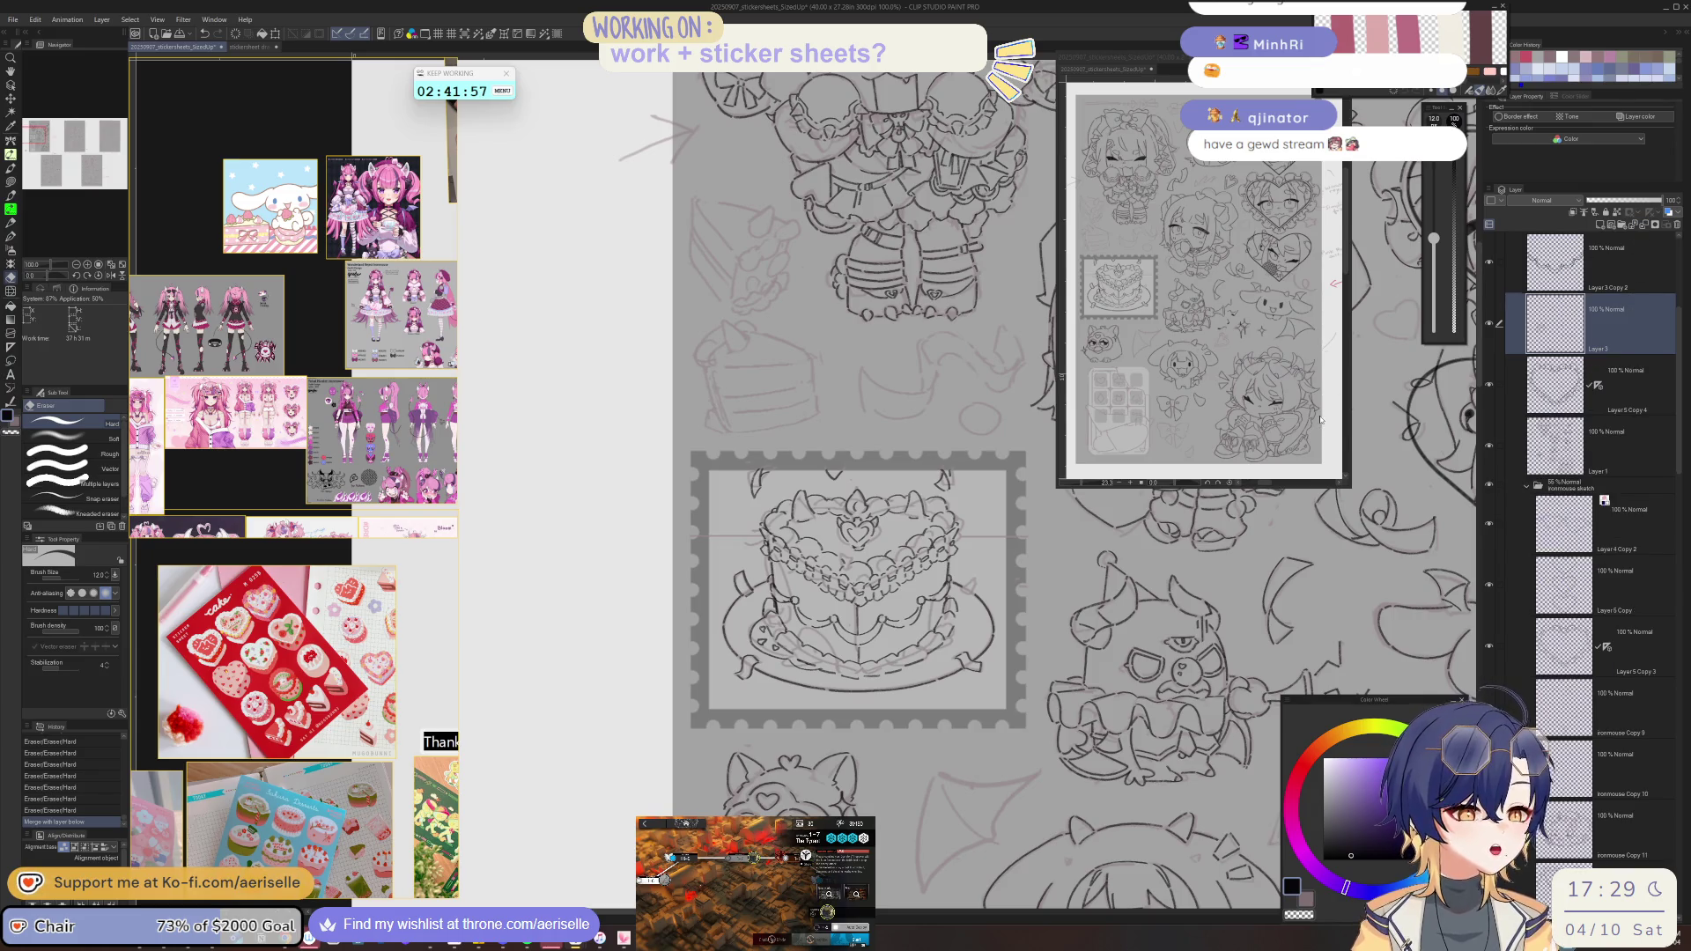
pyautogui.scroll(2, 856, 656)
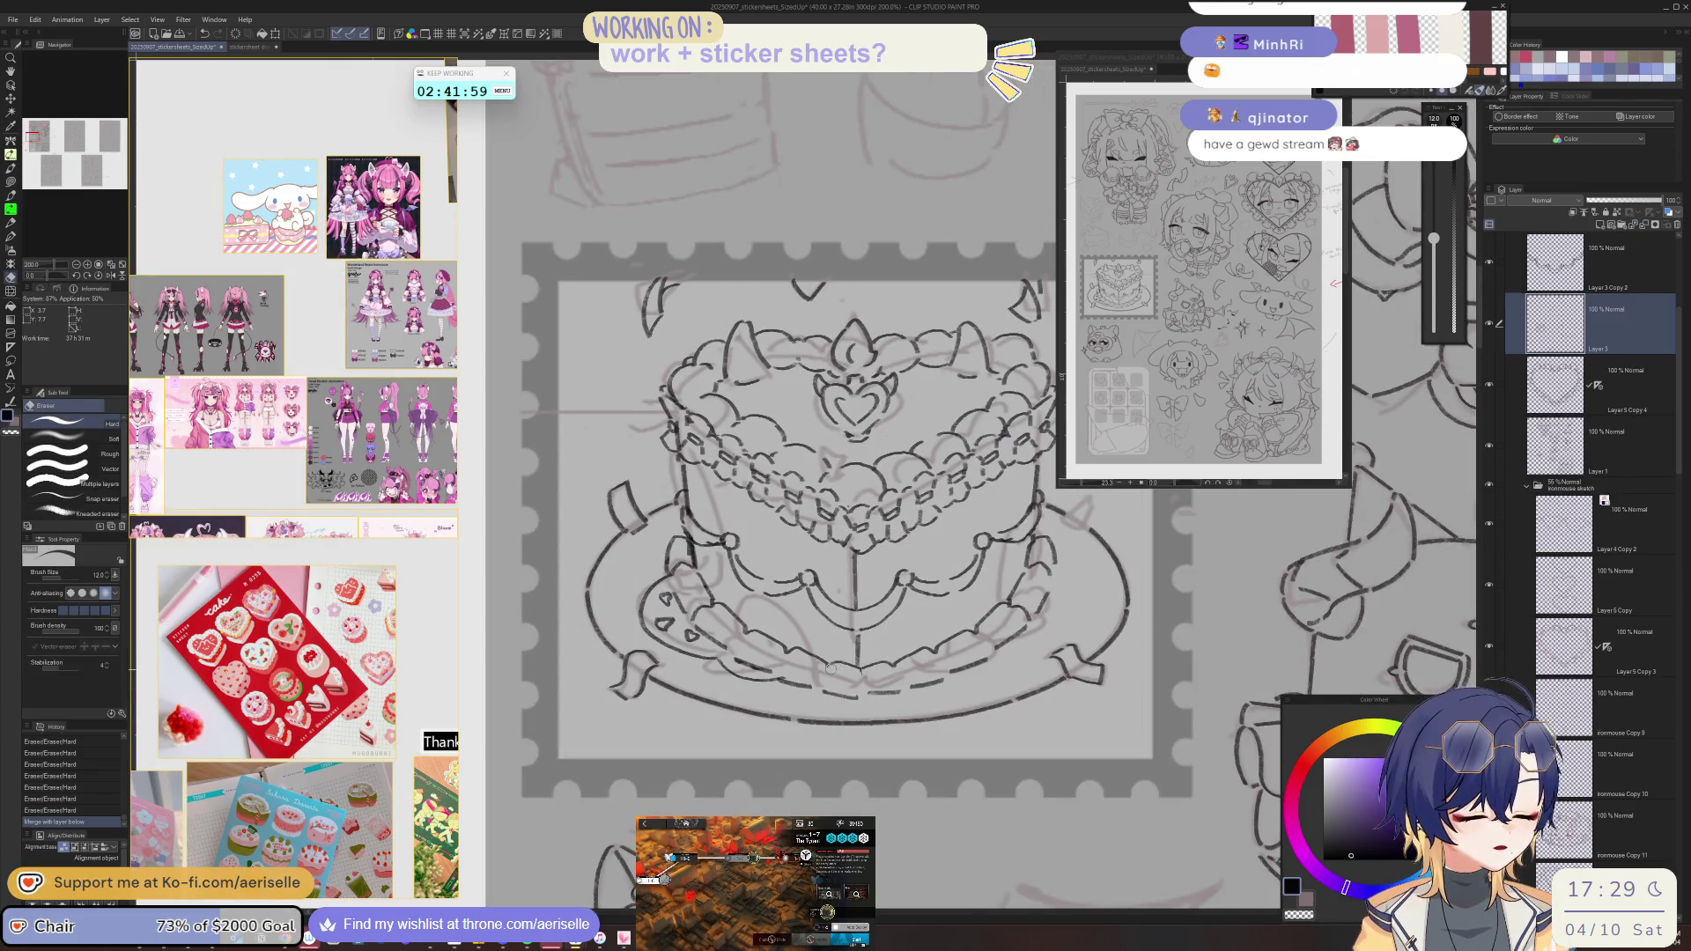
pyautogui.click(854, 669)
pyautogui.press('p')
pyautogui.moveTo(838, 662); pyautogui.dragTo(827, 683)
pyautogui.moveTo(824, 678); pyautogui.dragTo(1200, 850)
pyautogui.press('e')
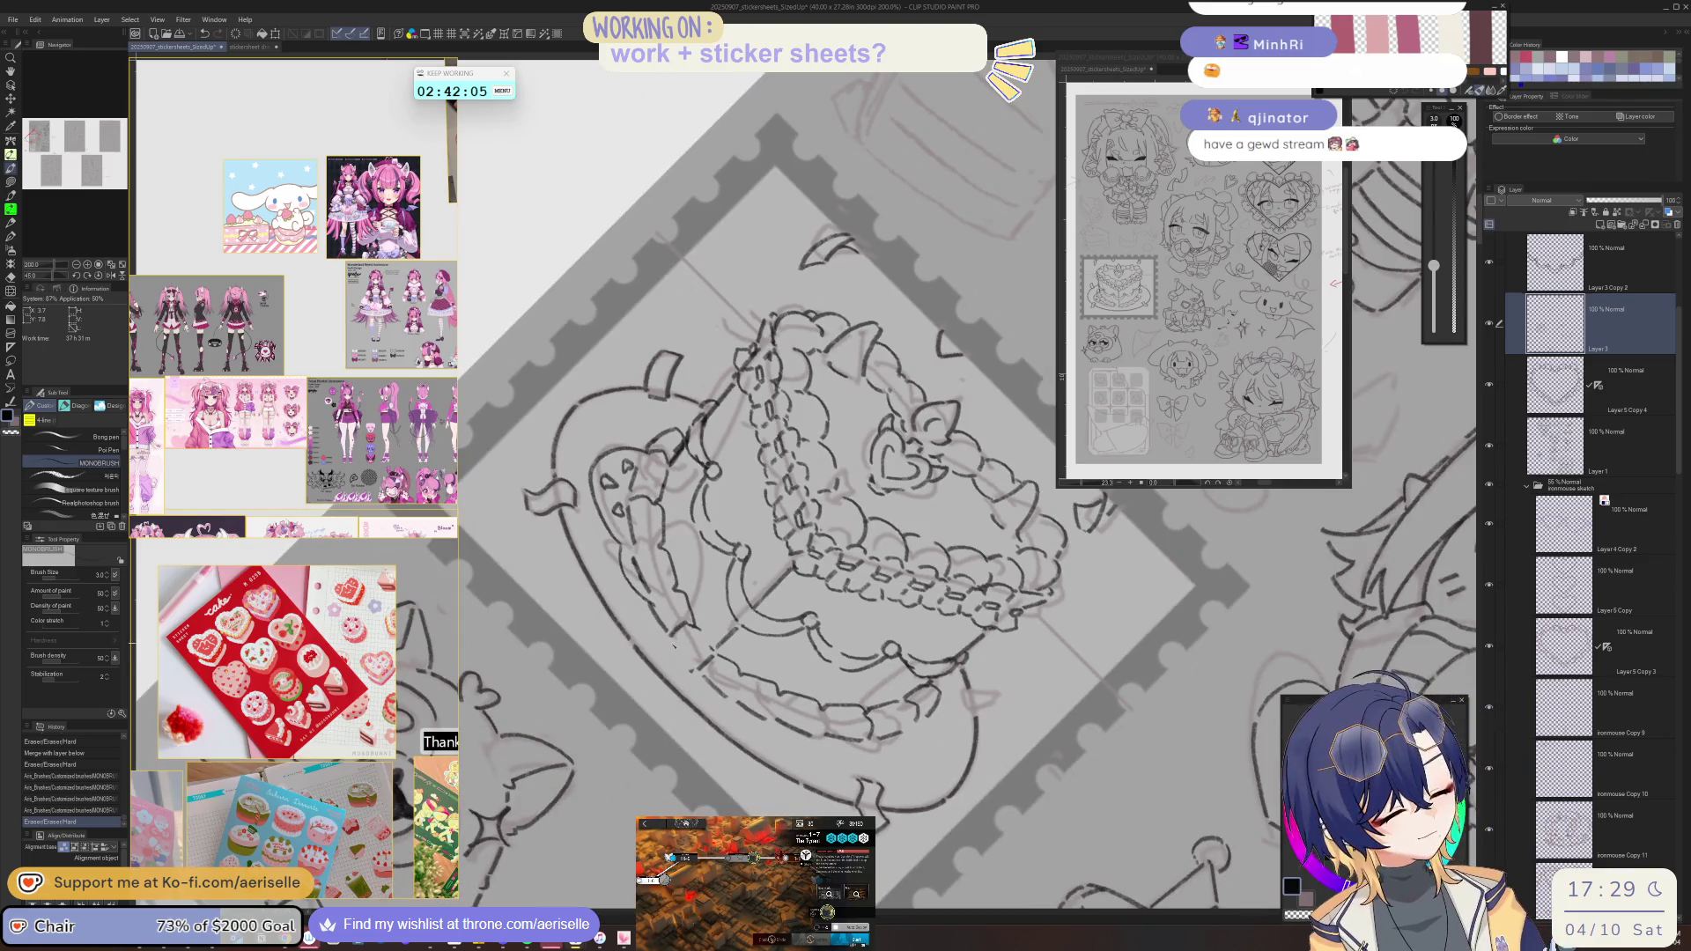
pyautogui.moveTo(700, 678)
pyautogui.mouseDown()
pyautogui.moveTo(718, 696)
pyautogui.moveTo(832, 525)
pyautogui.mouseUp()
pyautogui.press('p')
pyautogui.hotkey('ctrl', 'z')
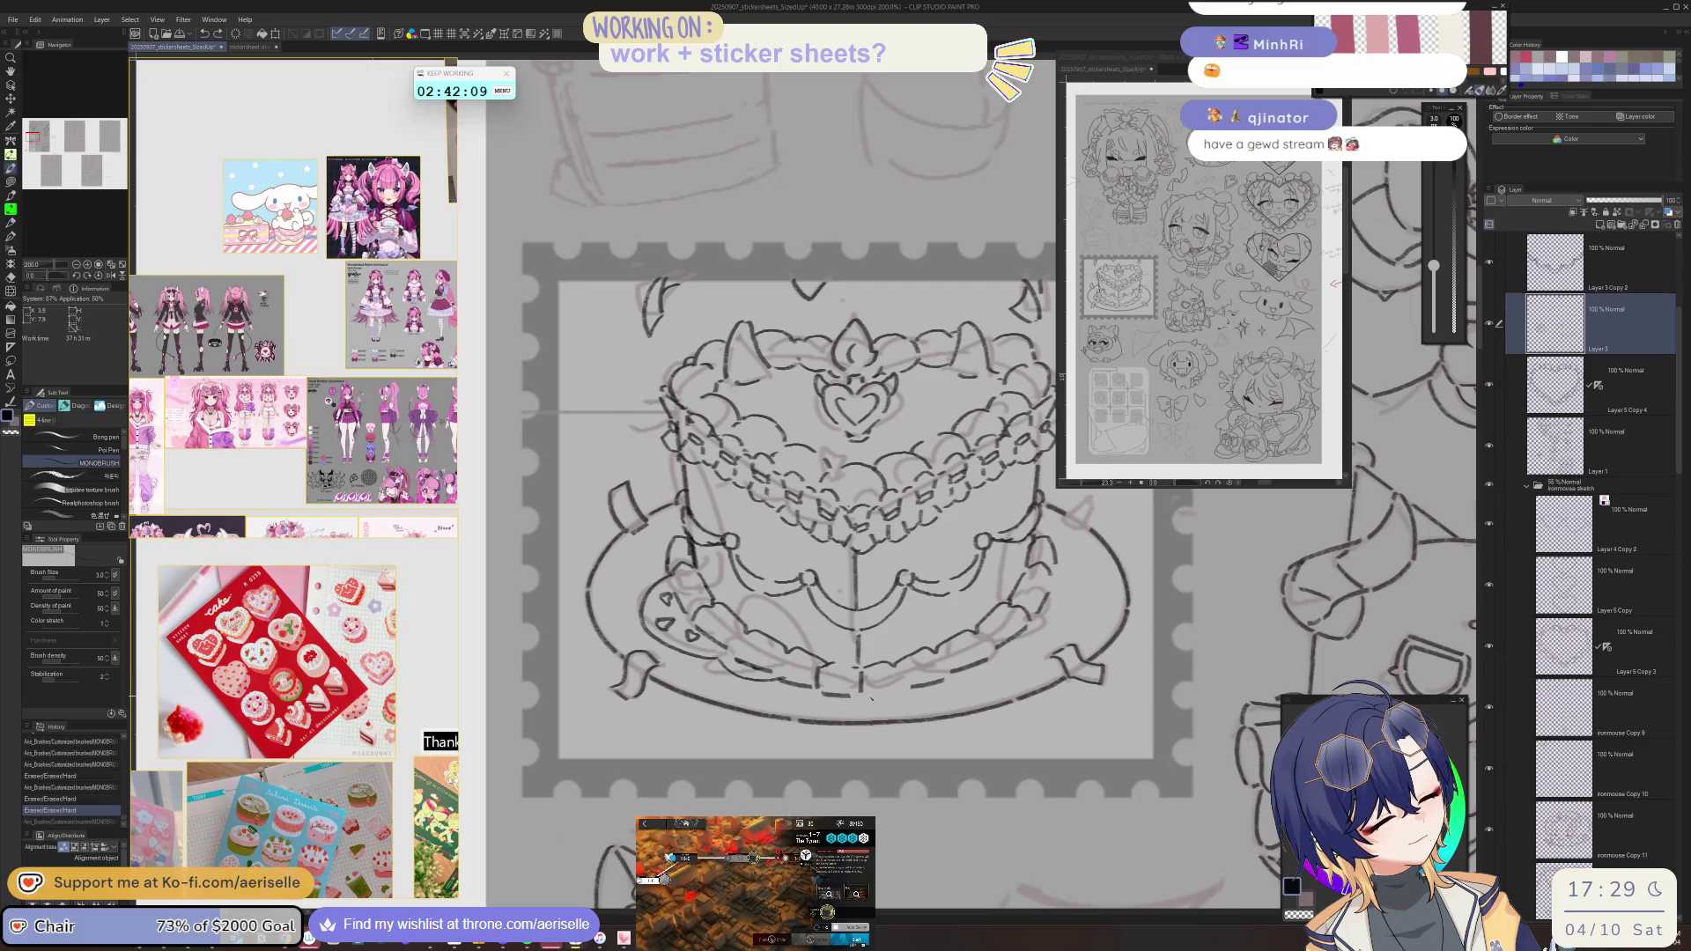
pyautogui.moveTo(888, 698)
pyautogui.mouseDown()
pyautogui.moveTo(859, 669)
pyautogui.moveTo(882, 666)
pyautogui.moveTo(614, 607)
pyautogui.mouseUp()
pyautogui.press('e')
pyautogui.press('p')
pyautogui.hscroll(2, 950, 645)
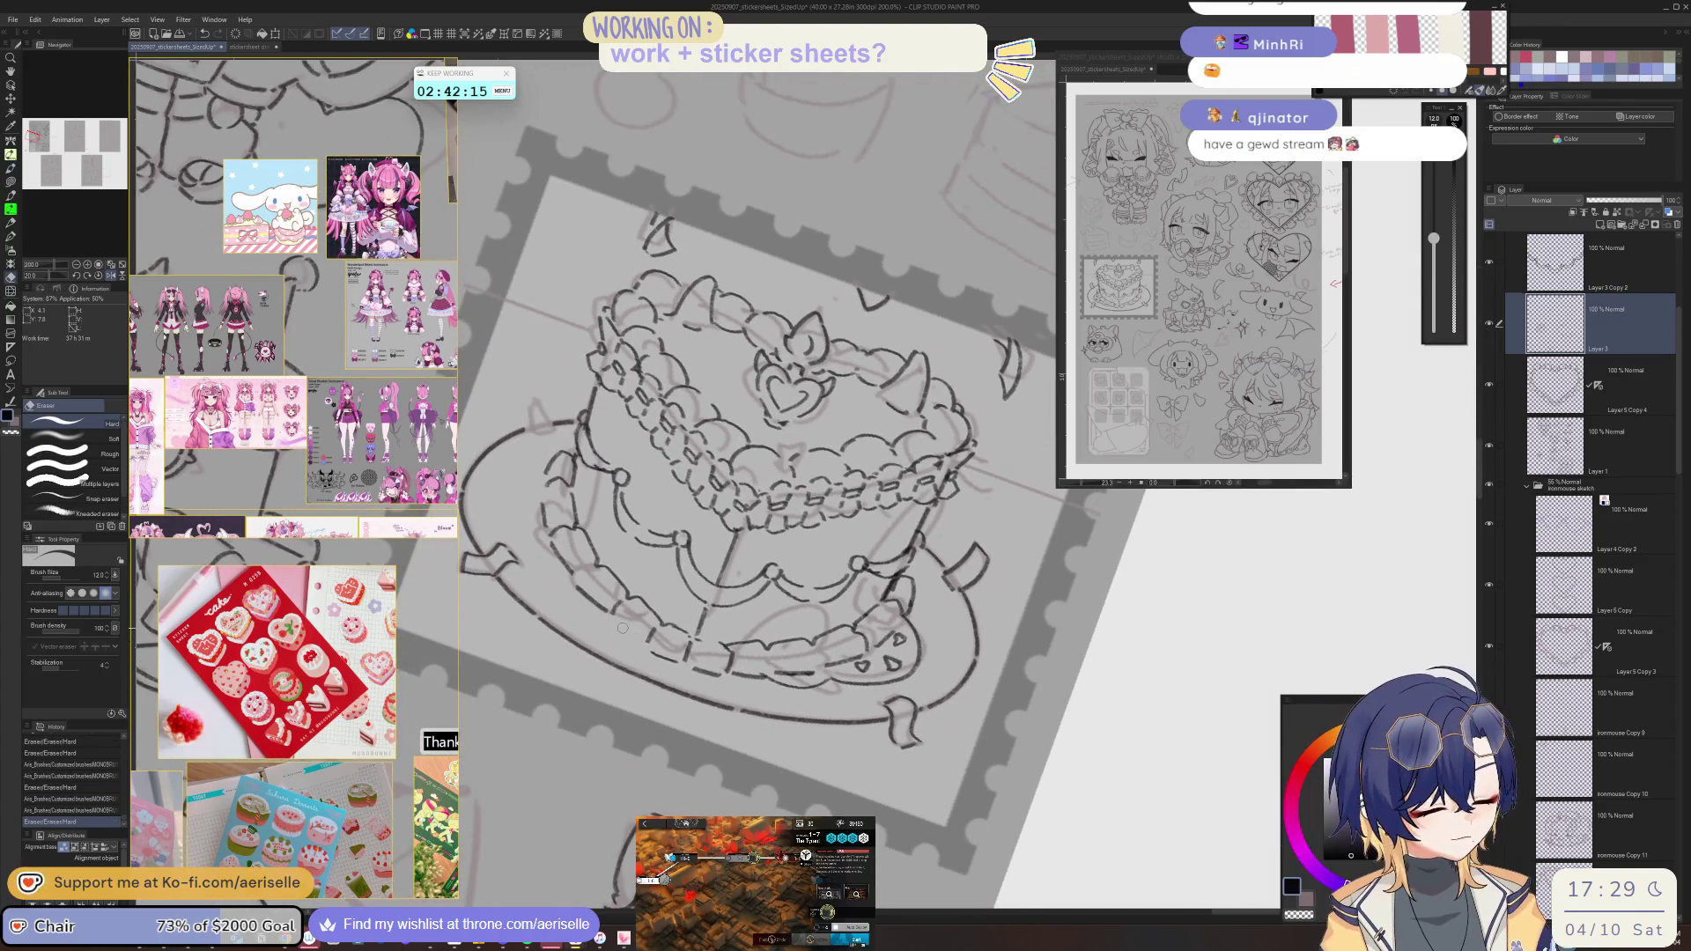
pyautogui.hotkey('ctrl', '@')
pyautogui.scroll(-4, 590, 227)
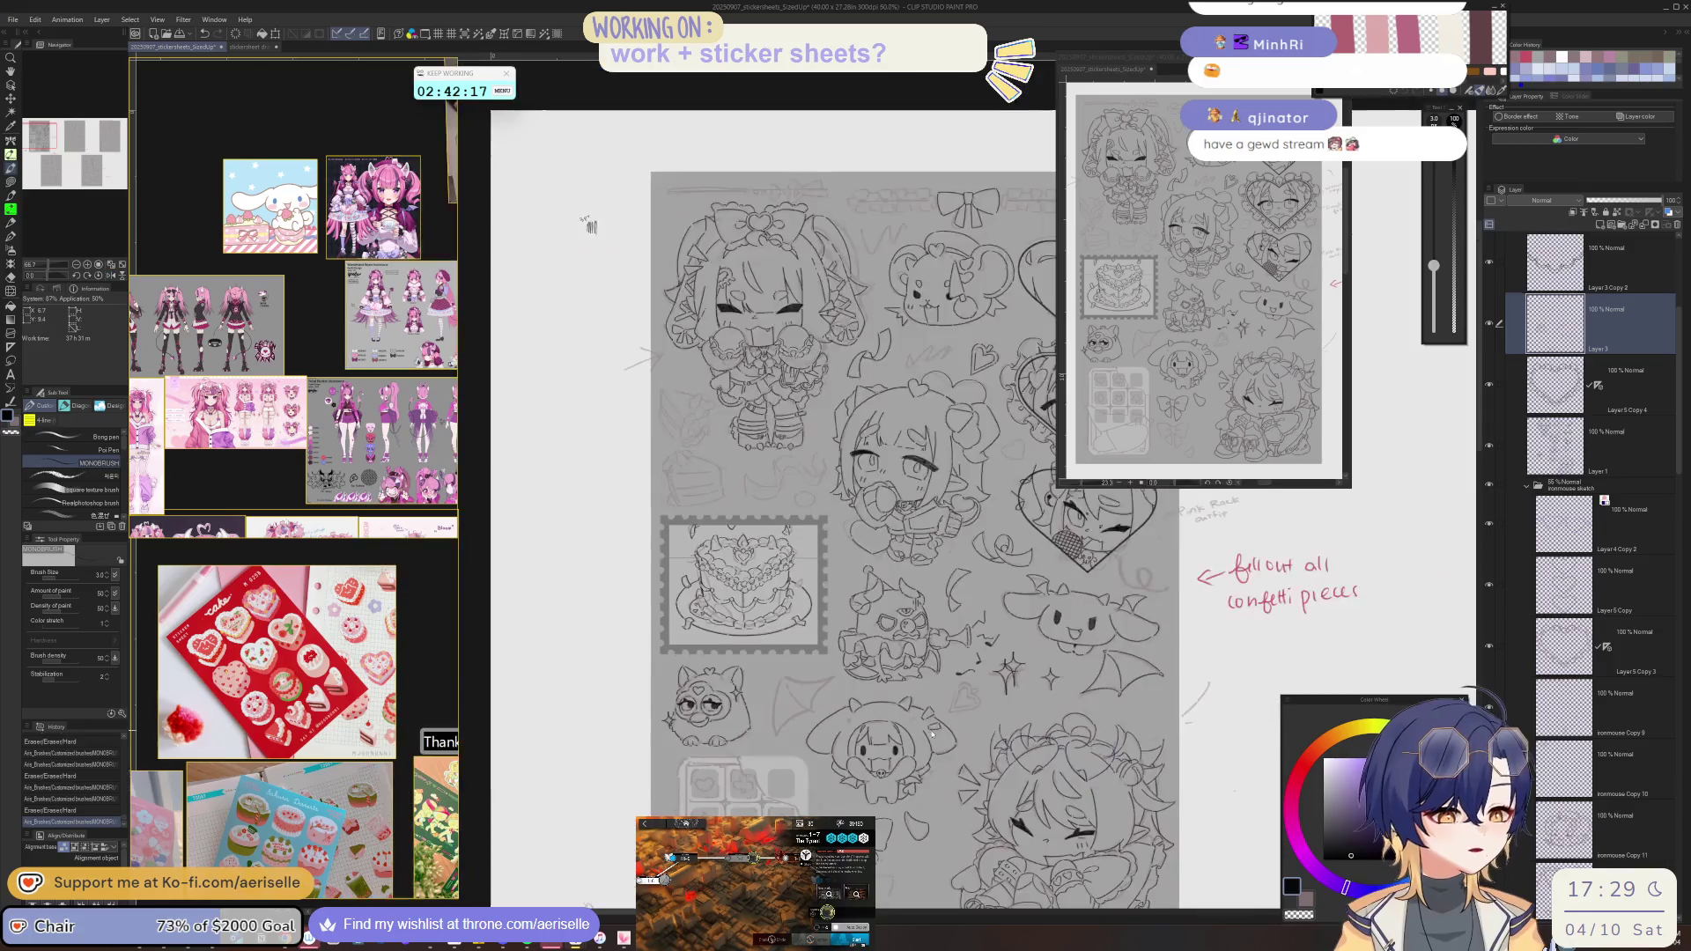
pyautogui.scroll(4, 706, 598)
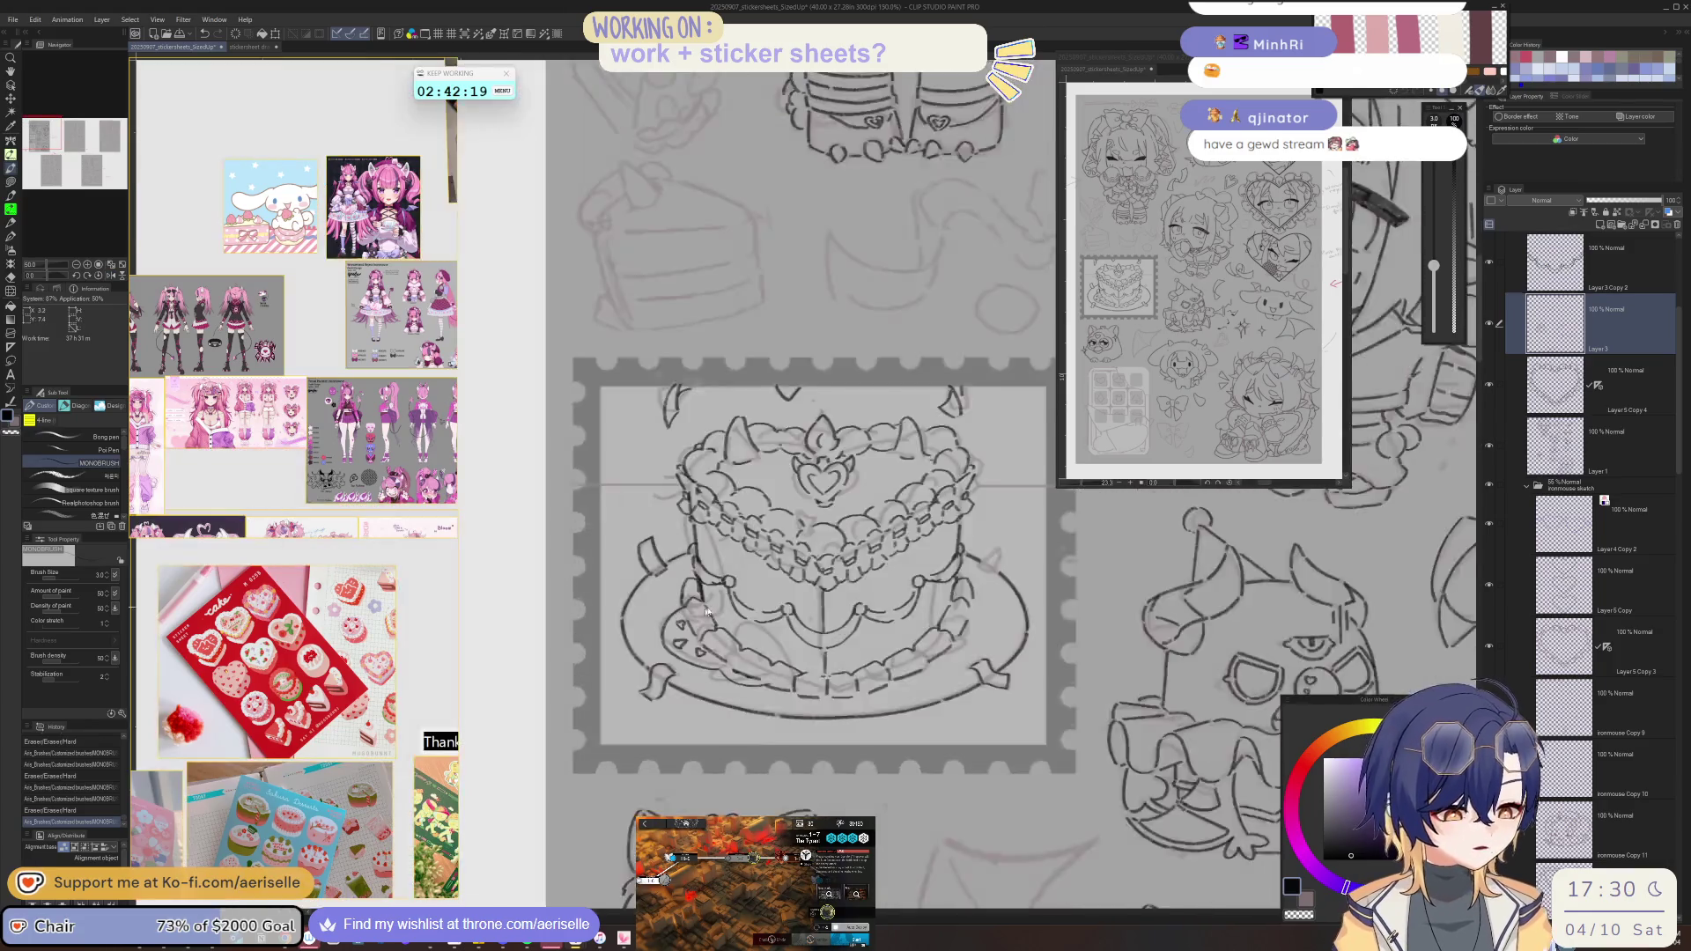
# - Redraw small marks on the cake and erase stray outline lines with a size-8 eraser
pyautogui.moveTo(680, 621); pyautogui.dragTo(694, 645)
pyautogui.moveTo(693, 568); pyautogui.dragTo(705, 599)
pyautogui.press('e')
pyautogui.press('p')
pyautogui.scroll(-5, 696, 581)
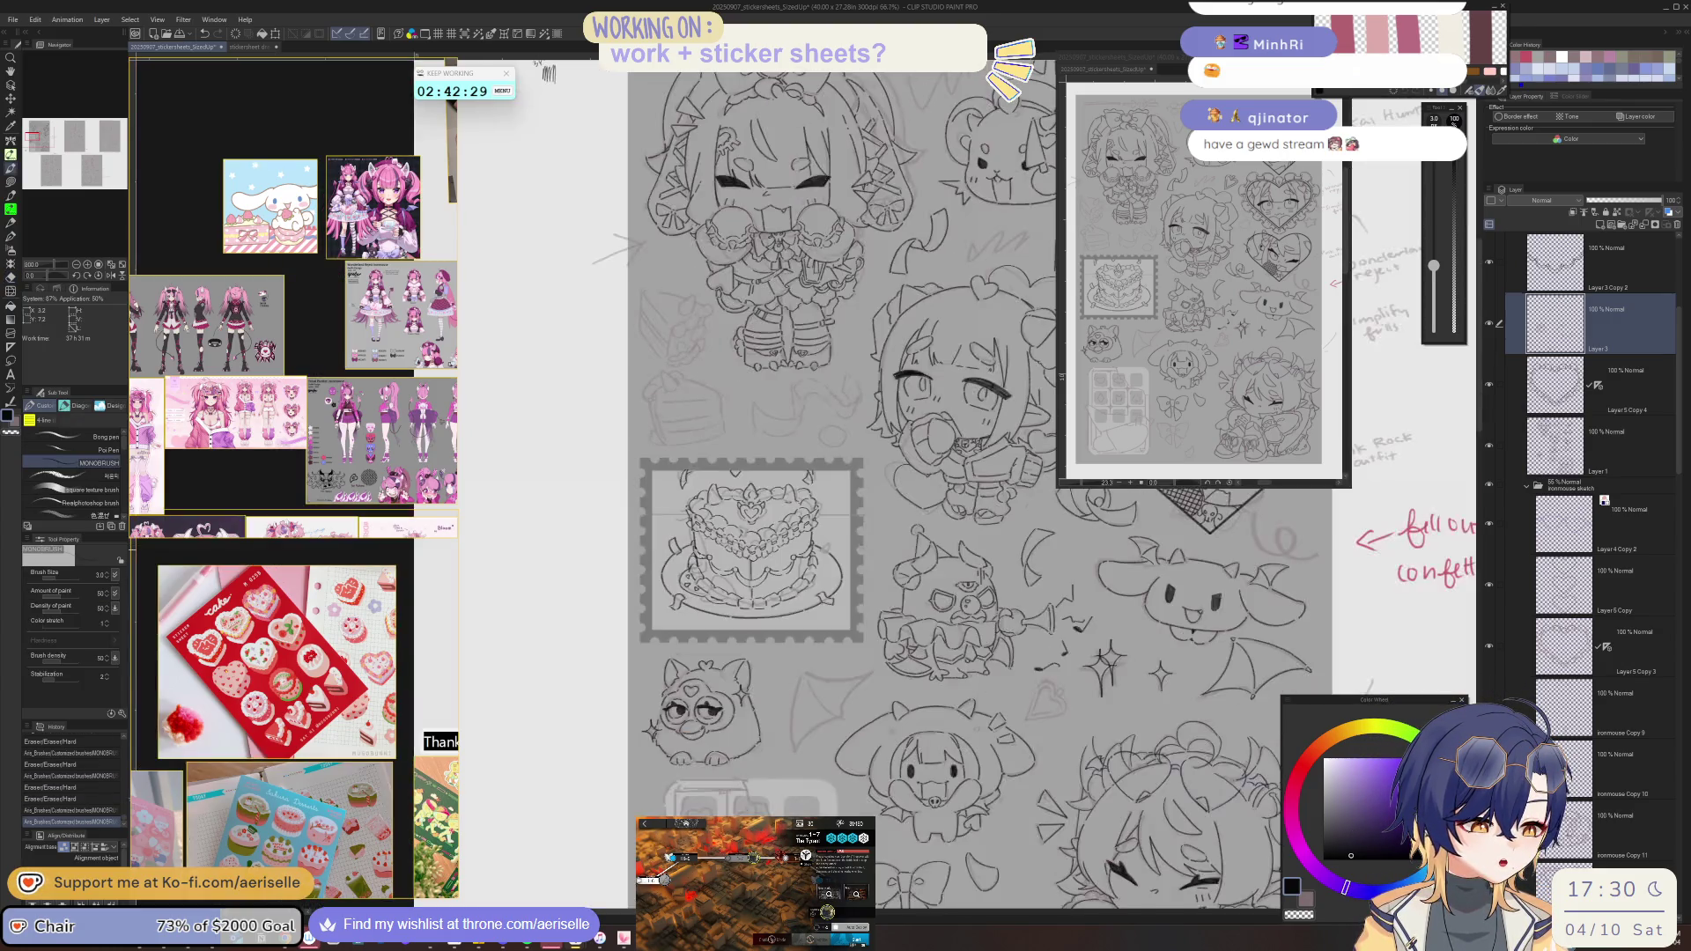
pyautogui.scroll(4, 793, 616)
pyautogui.scroll(4, 805, 624)
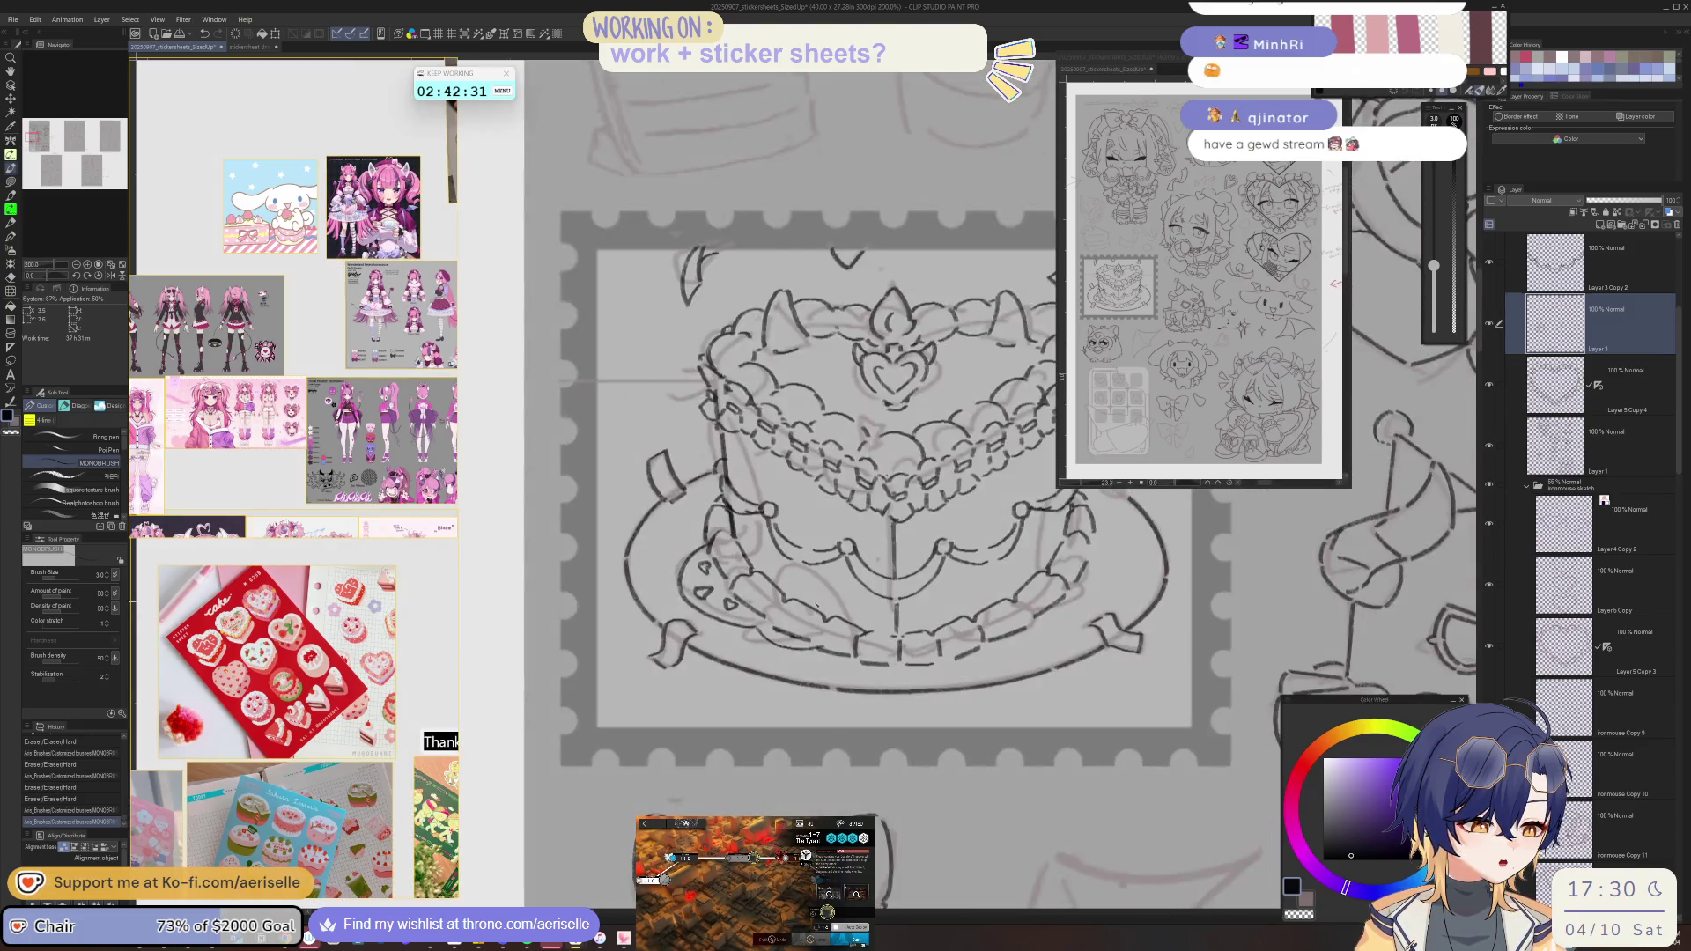
pyautogui.press('^')
pyautogui.press('e')
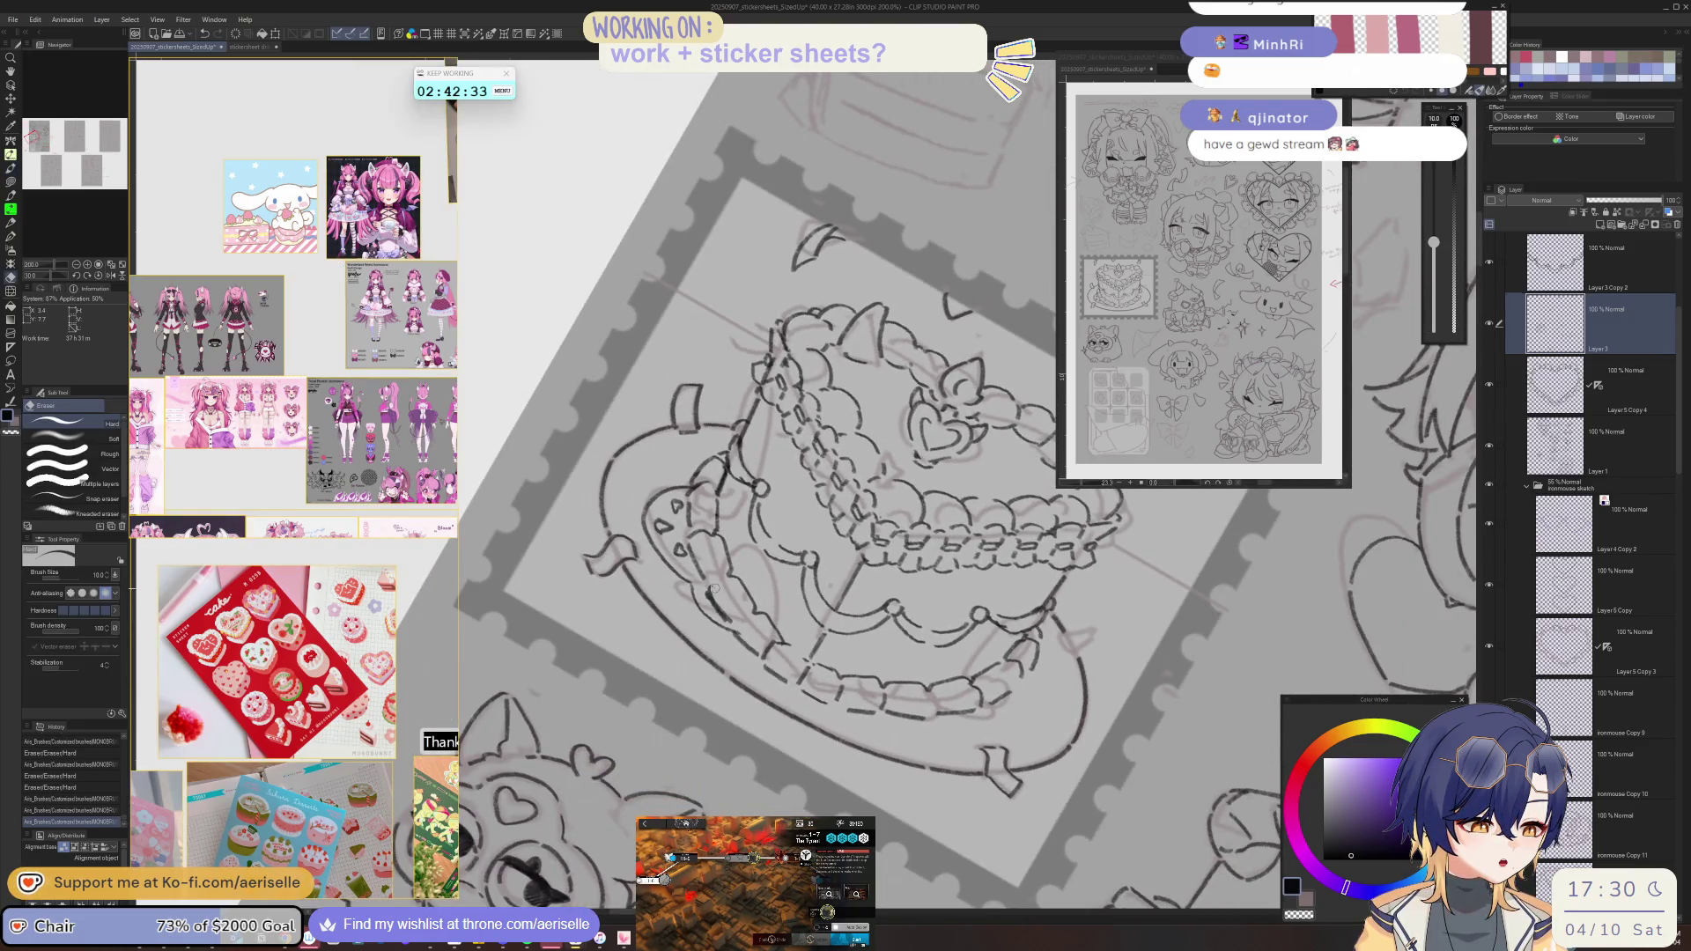
pyautogui.press('[')
pyautogui.moveTo(737, 623)
pyautogui.mouseDown()
pyautogui.moveTo(714, 584)
pyautogui.moveTo(728, 621)
pyautogui.mouseUp()
pyautogui.press('p')
# - Erase a stray bit of the cake outline and finish touch-ups alternating pen and eraser
pyautogui.press('-')
pyautogui.press('-')
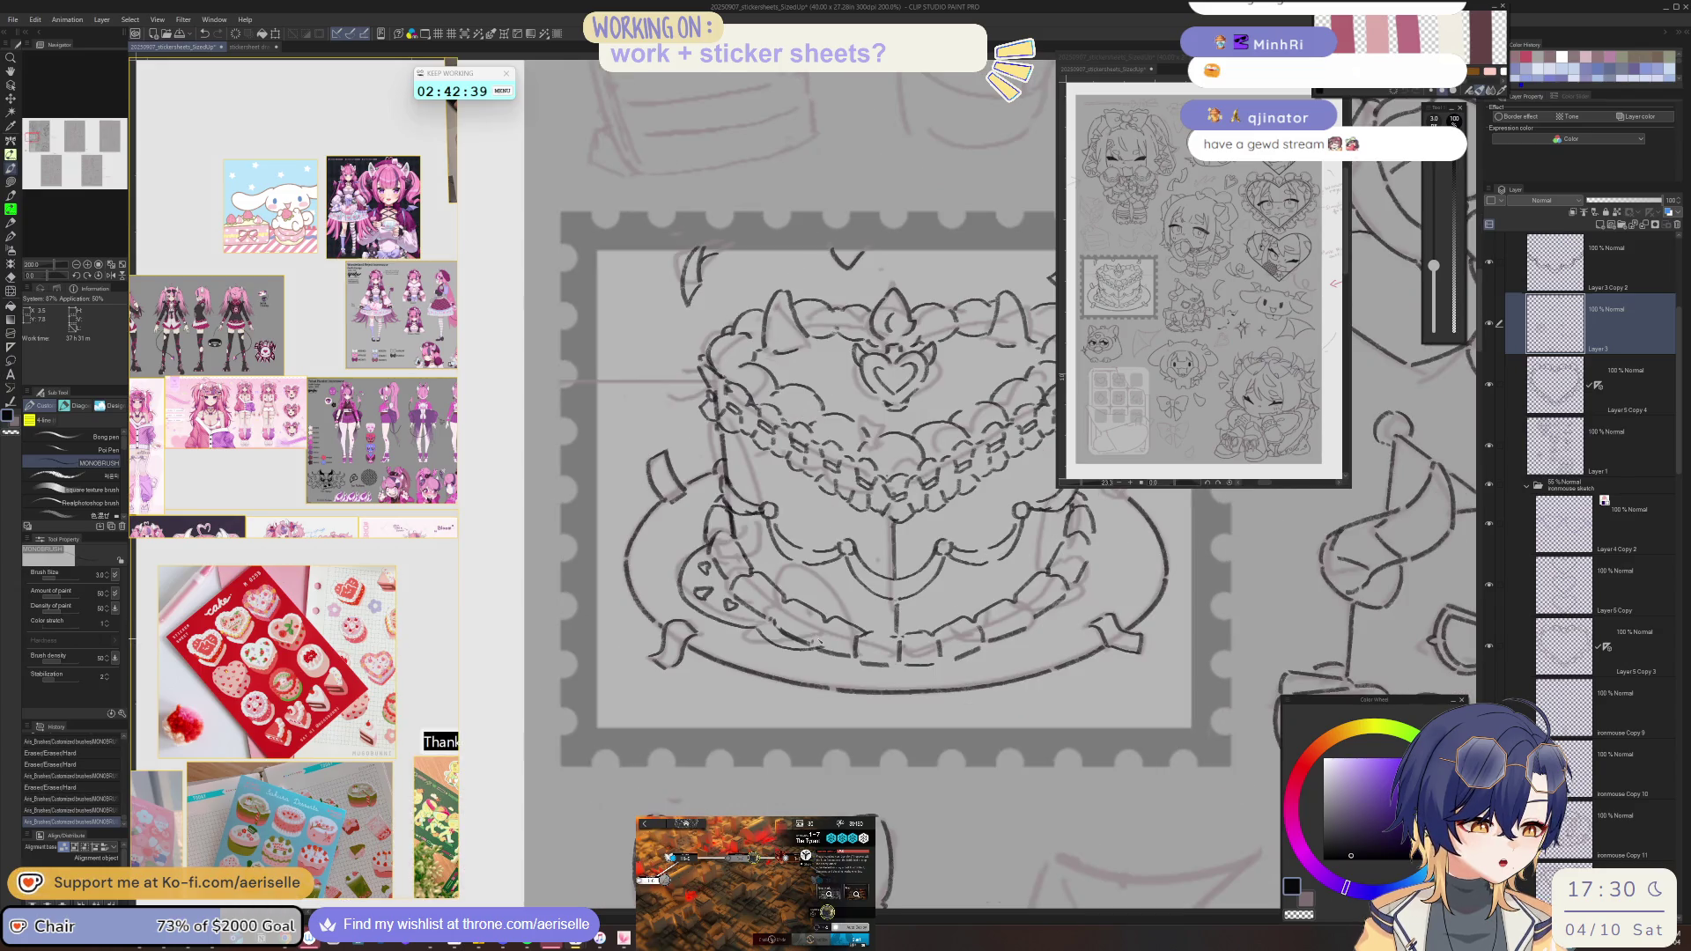
pyautogui.press('e')
pyautogui.moveTo(821, 645)
pyautogui.mouseDown()
pyautogui.moveTo(855, 663)
pyautogui.moveTo(870, 634)
pyautogui.moveTo(898, 669)
pyautogui.moveTo(969, 660)
pyautogui.moveTo(1022, 629)
pyautogui.mouseUp()
pyautogui.press('p')
pyautogui.press('e')
pyautogui.press('p')
pyautogui.press('e')
pyautogui.press('p')
pyautogui.press('e')
pyautogui.press('p')
pyautogui.press('e')
pyautogui.press('p')
pyautogui.press('e')
pyautogui.press('p')
pyautogui.press('e')
pyautogui.press('p')
pyautogui.scroll(-3, 1026, 682)
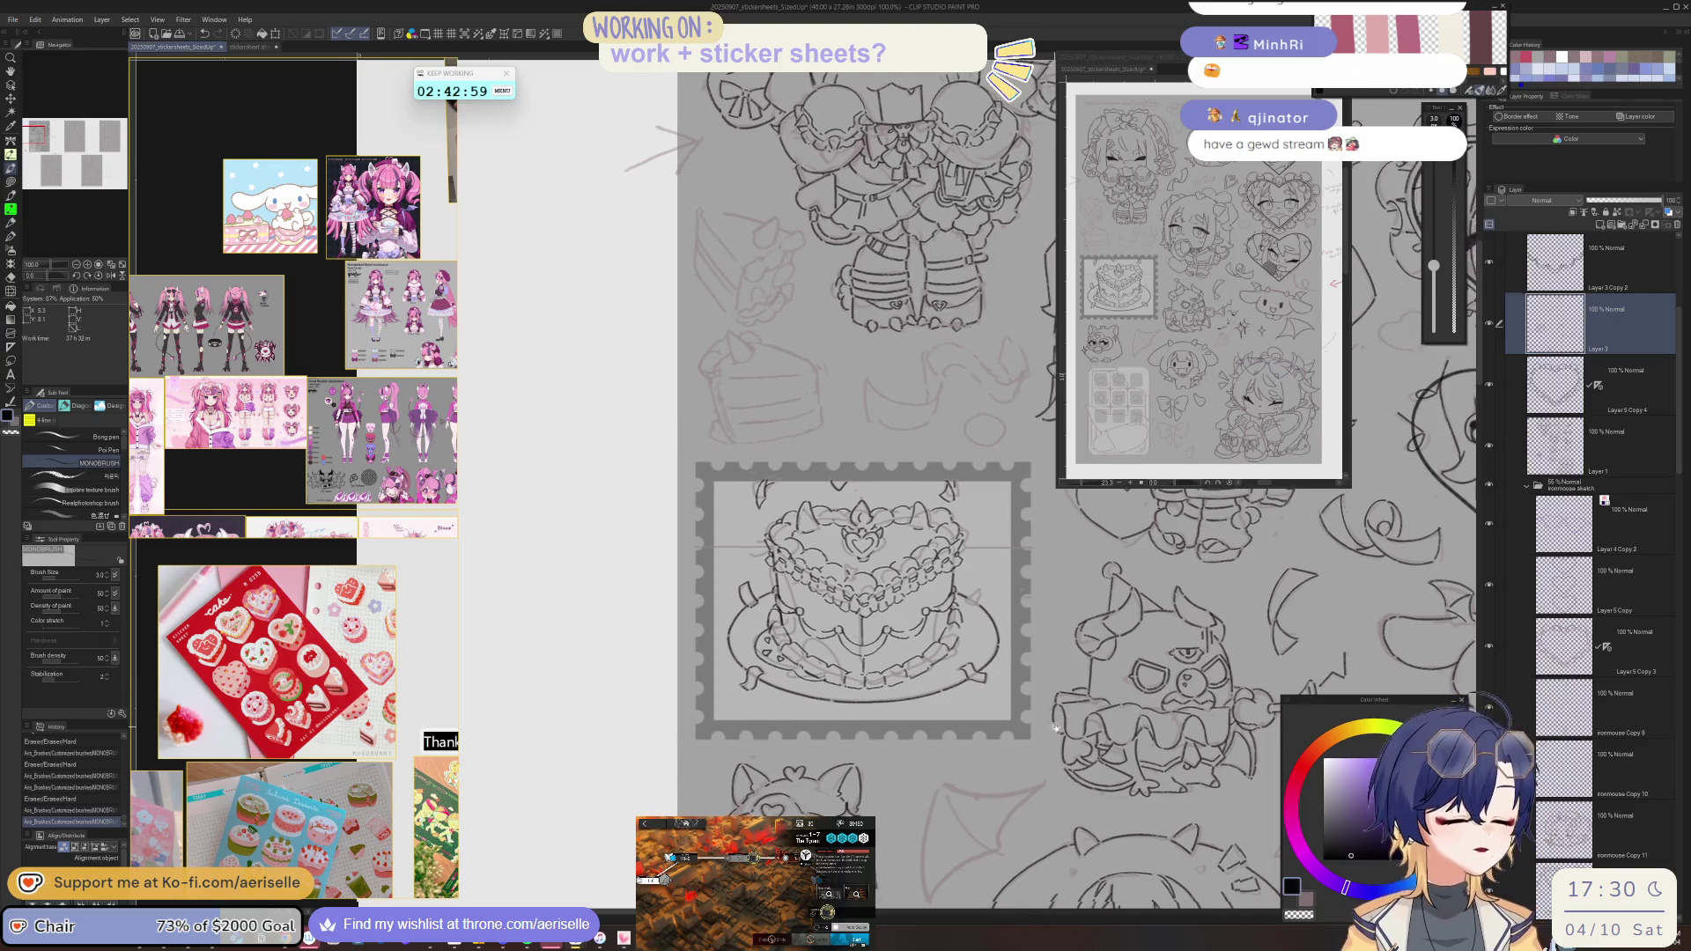
pyautogui.press('-')
pyautogui.press('-')
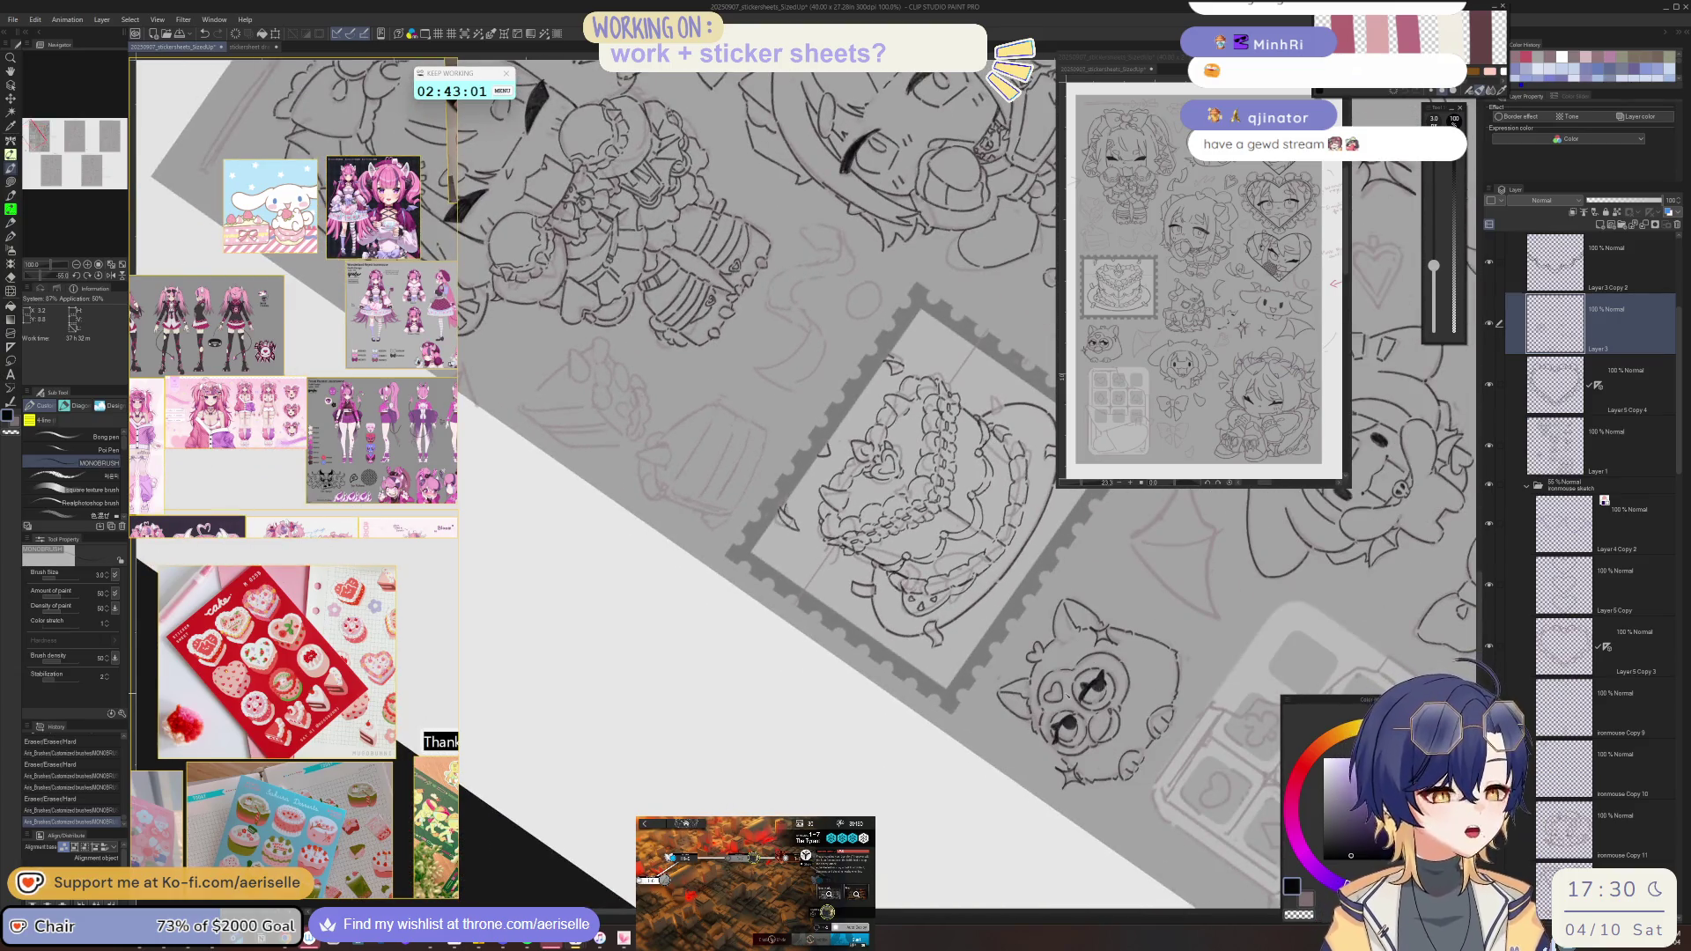
pyautogui.hotkey('ctrl', '@')
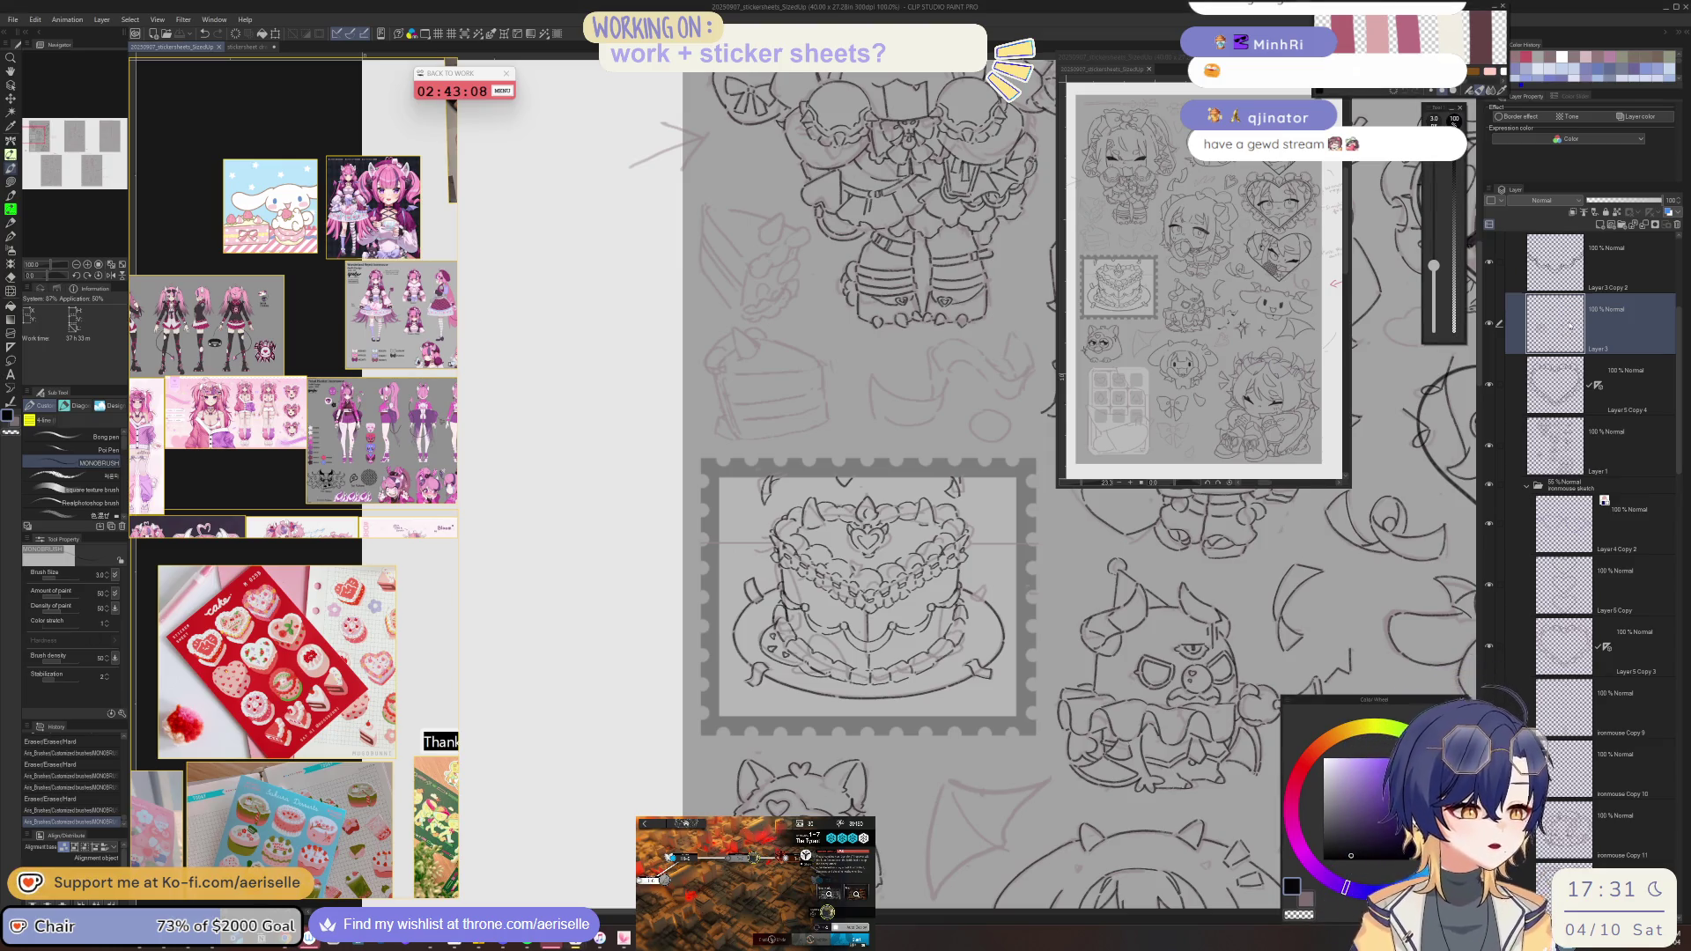
pyautogui.moveTo(975, 486)
pyautogui.mouseDown()
pyautogui.moveTo(808, 462)
pyautogui.moveTo(923, 475)
pyautogui.mouseUp()
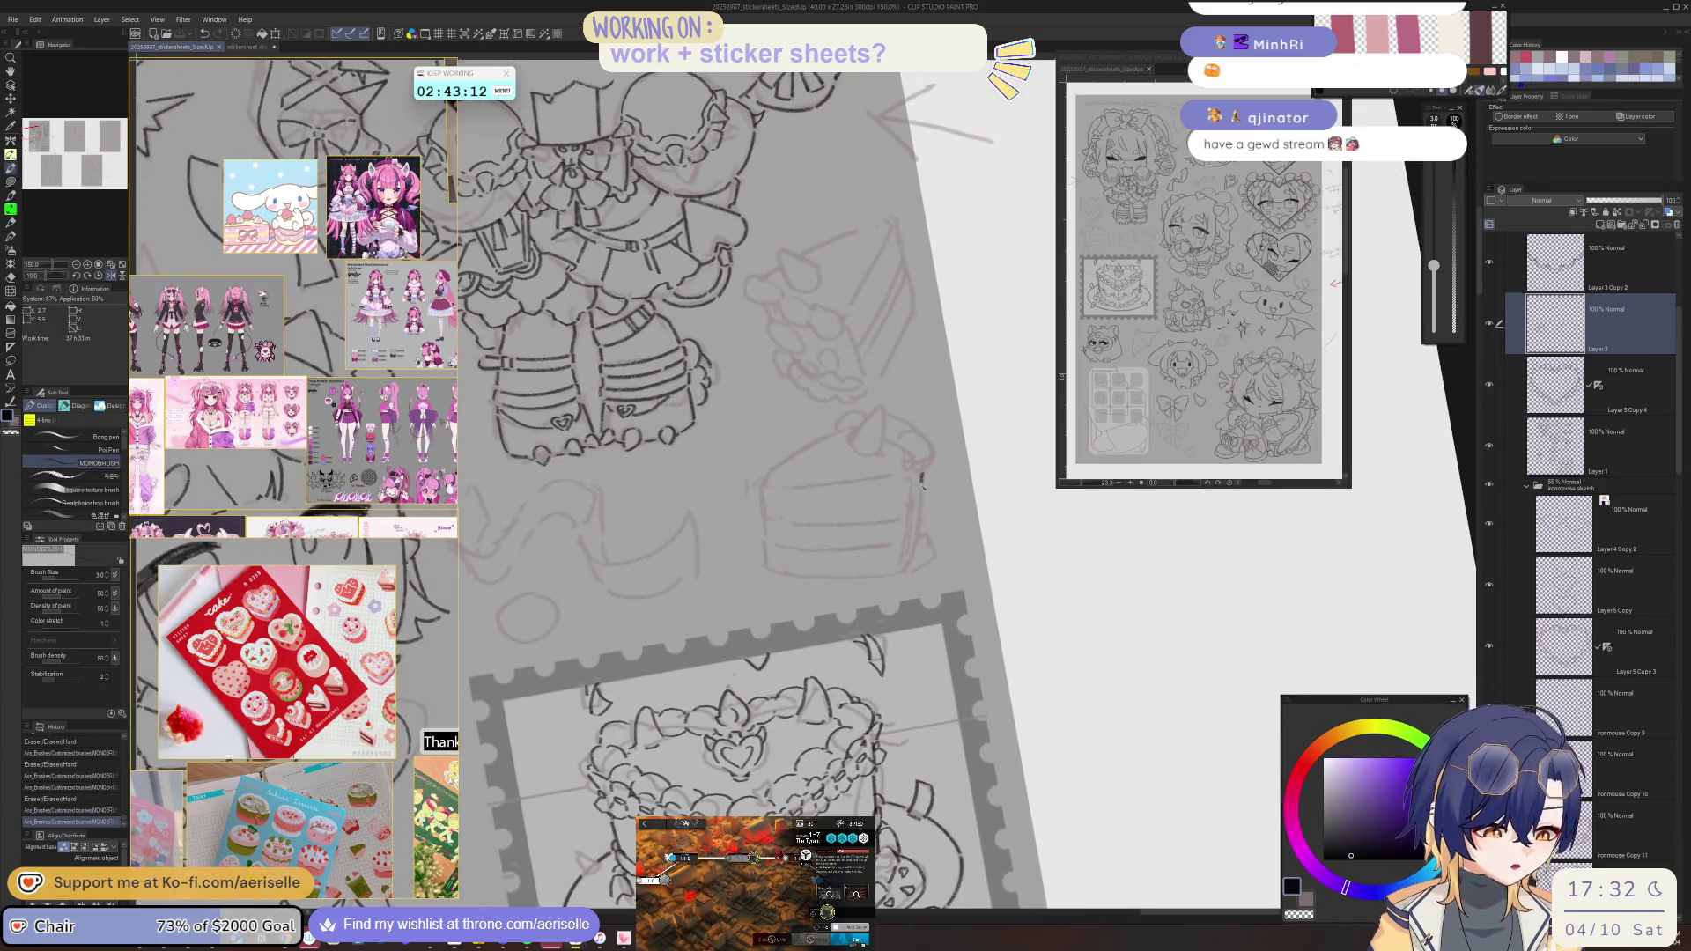
# - Ink the cake slice's right edge and tip, trimming part of the curved stroke
pyautogui.moveTo(921, 475); pyautogui.dragTo(919, 529)
pyautogui.moveTo(828, 429)
pyautogui.mouseDown()
pyautogui.moveTo(765, 481)
pyautogui.moveTo(824, 453)
pyautogui.mouseUp()
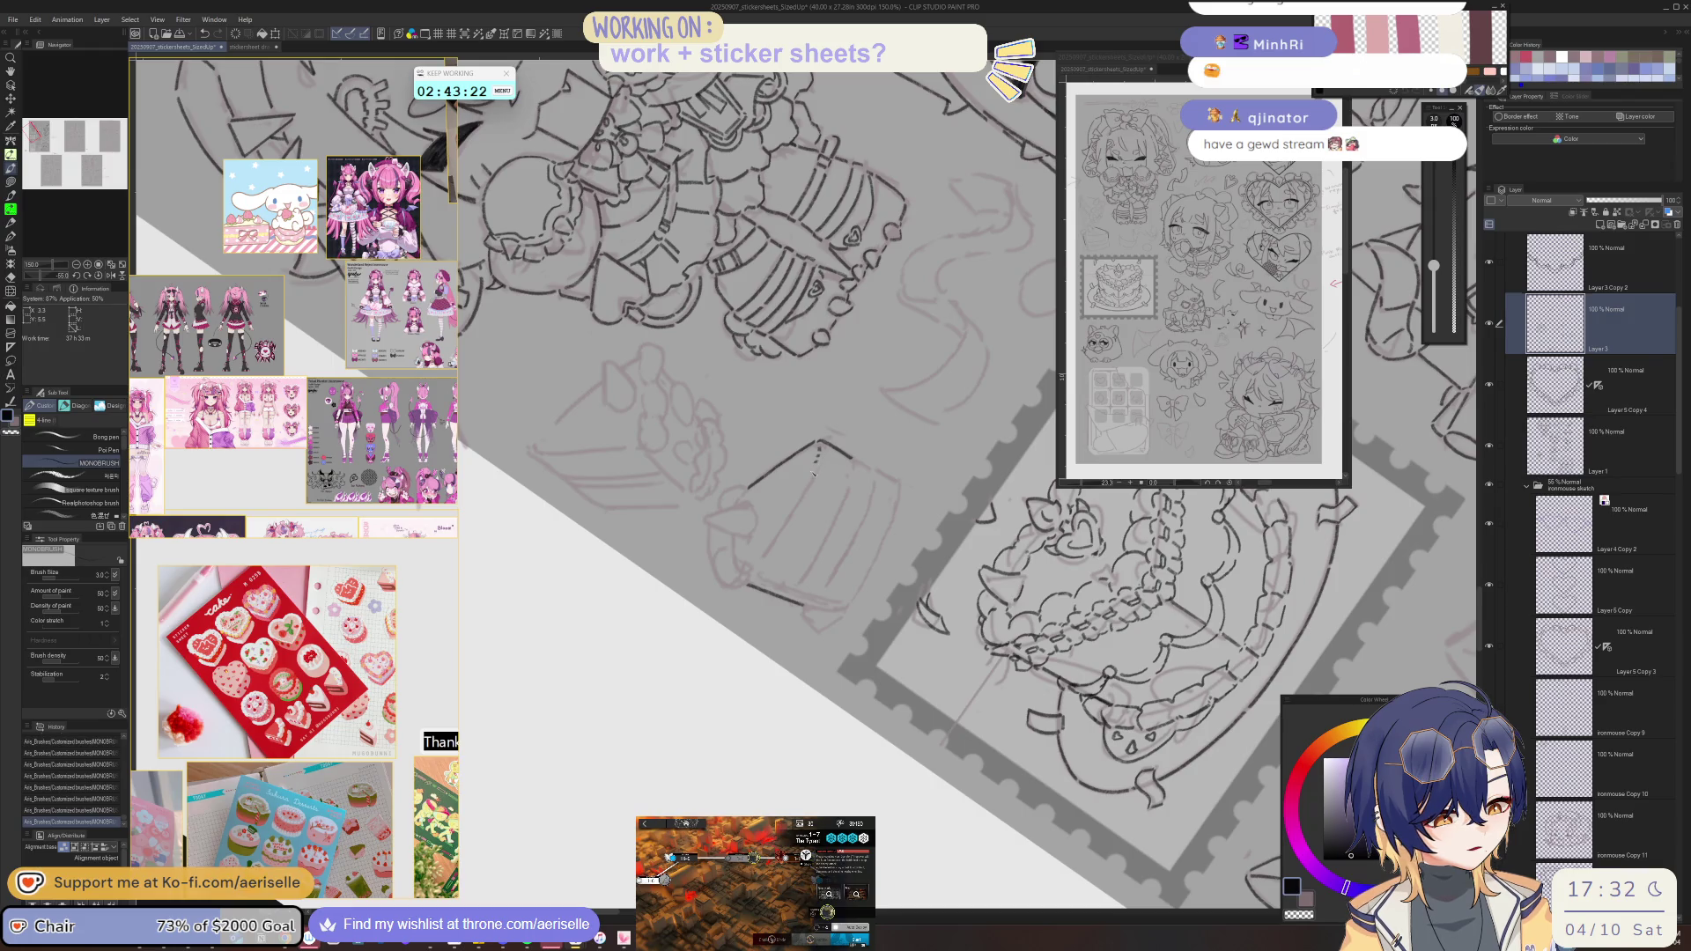
pyautogui.moveTo(763, 561)
pyautogui.mouseDown()
pyautogui.moveTo(878, 409)
pyautogui.moveTo(842, 439)
pyautogui.mouseUp()
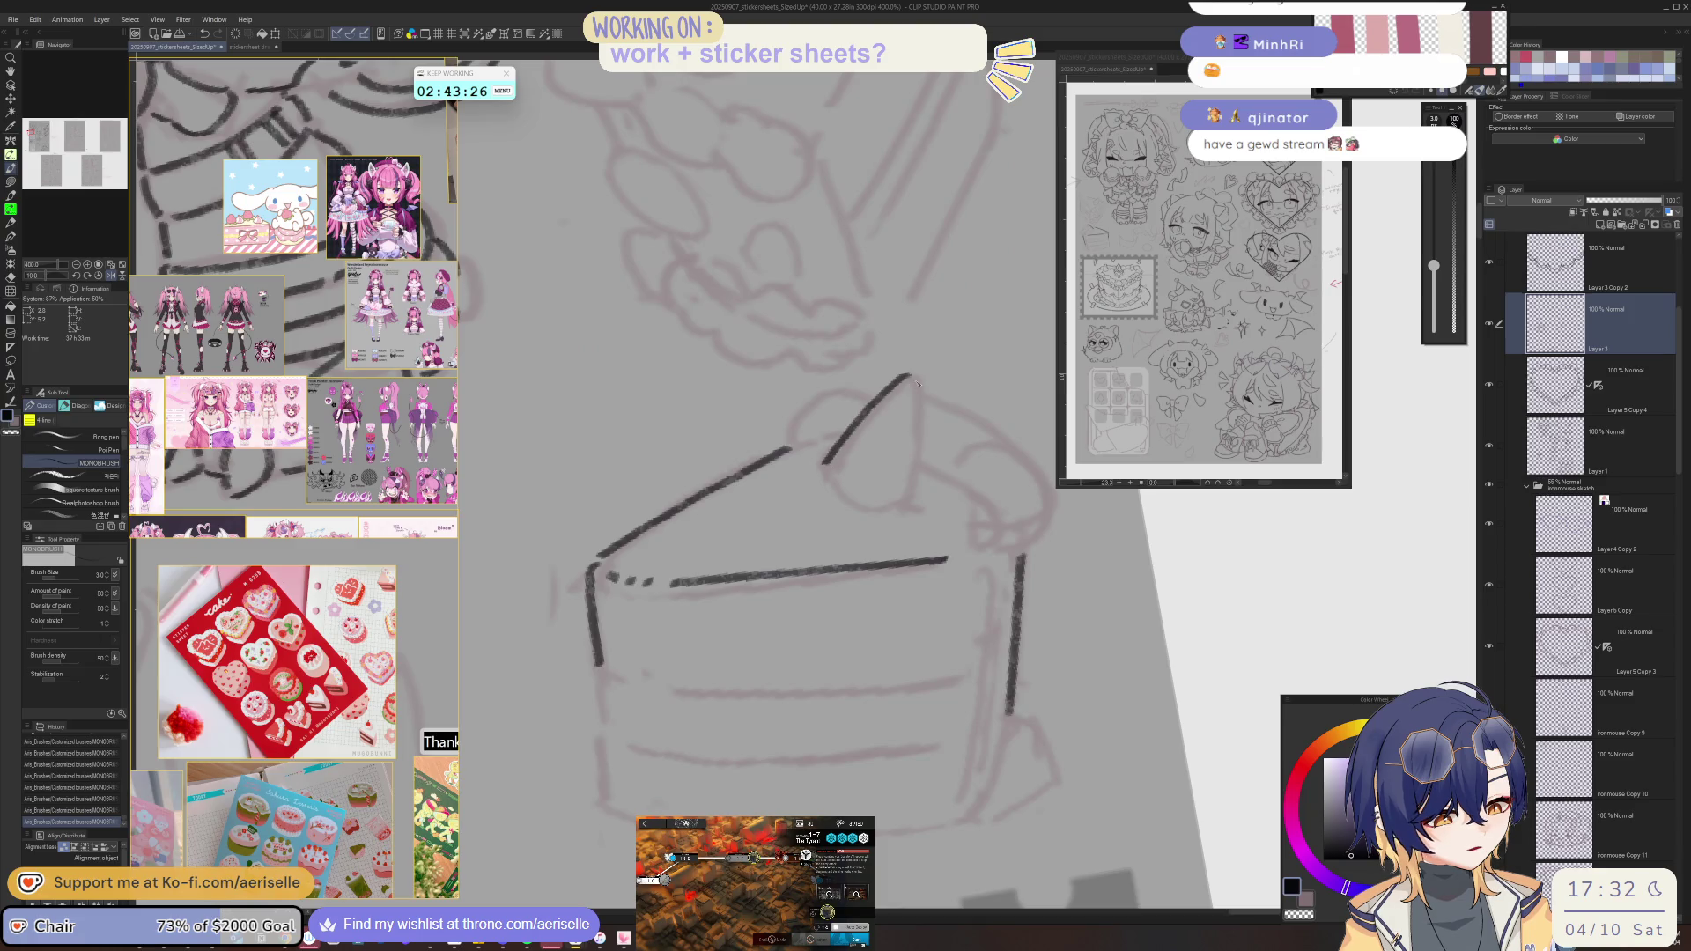
pyautogui.moveTo(919, 398)
pyautogui.mouseDown()
pyautogui.moveTo(909, 500)
pyautogui.moveTo(872, 458)
pyautogui.moveTo(844, 550)
pyautogui.moveTo(772, 470)
pyautogui.moveTo(695, 521)
pyautogui.mouseUp()
pyautogui.press('e')
pyautogui.moveTo(781, 467)
pyautogui.mouseDown()
pyautogui.moveTo(751, 498)
pyautogui.moveTo(772, 470)
pyautogui.mouseUp()
pyautogui.press('p')
pyautogui.moveTo(700, 573); pyautogui.dragTo(713, 643)
pyautogui.moveTo(763, 586)
pyautogui.mouseDown()
pyautogui.moveTo(776, 605)
pyautogui.moveTo(710, 601)
pyautogui.mouseUp()
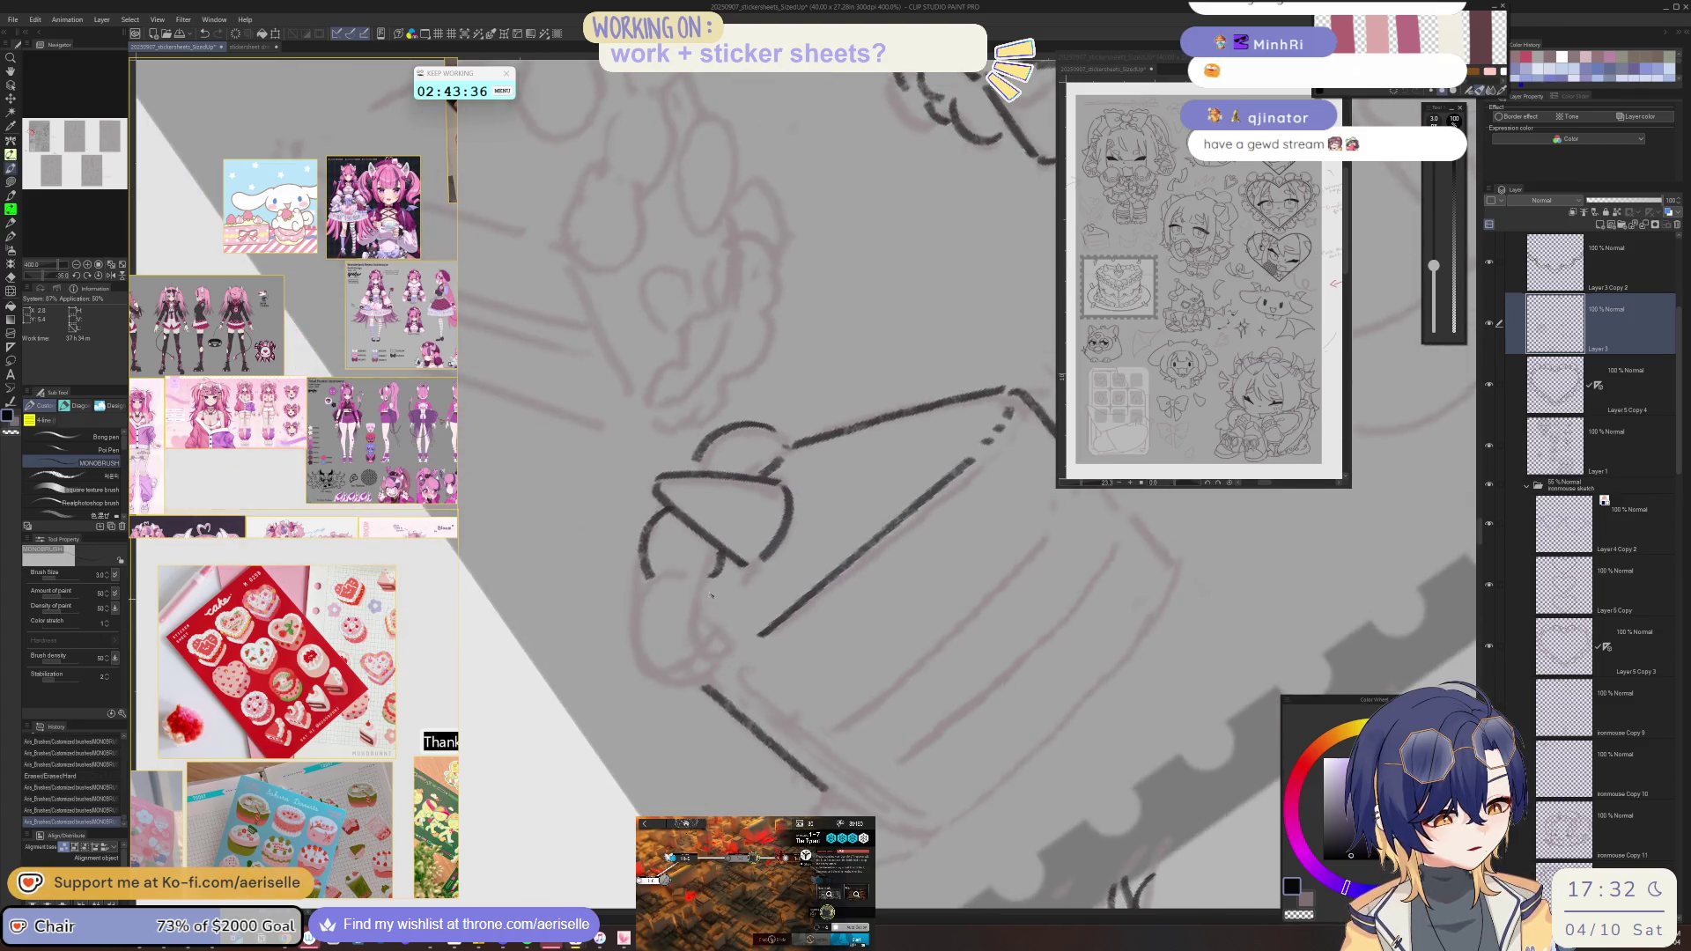
# - Ink the slice's left side and extend its right edge downward
pyautogui.scroll(-3, 720, 588)
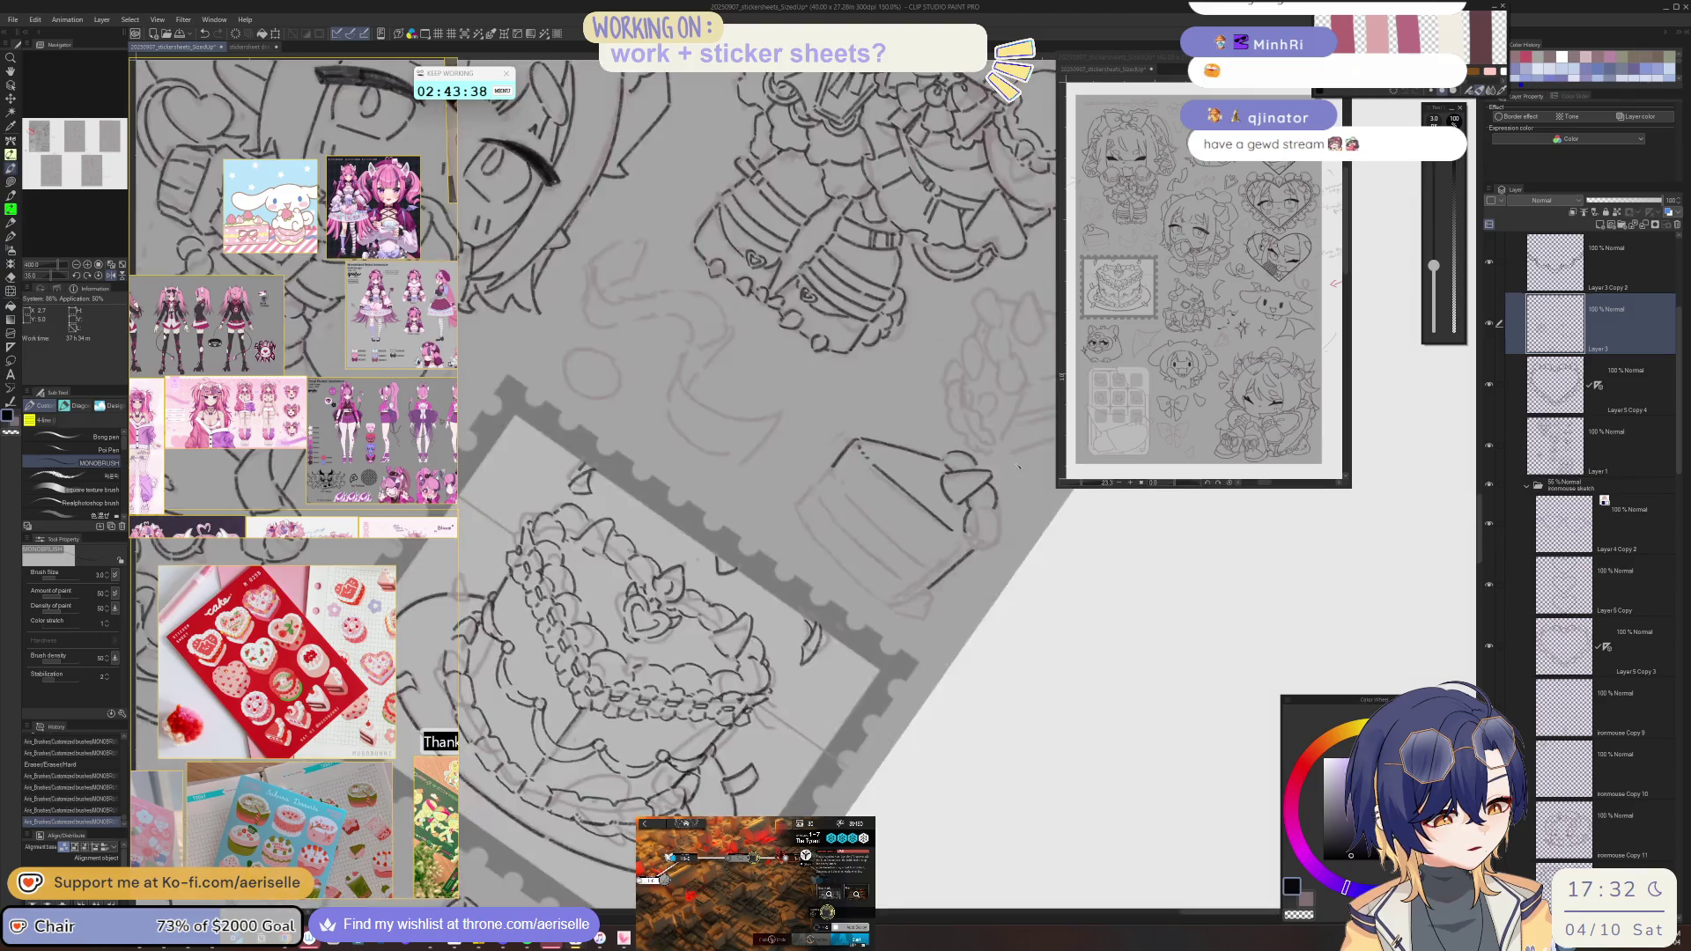
pyautogui.scroll(-5, 986, 369)
pyautogui.scroll(2, 917, 326)
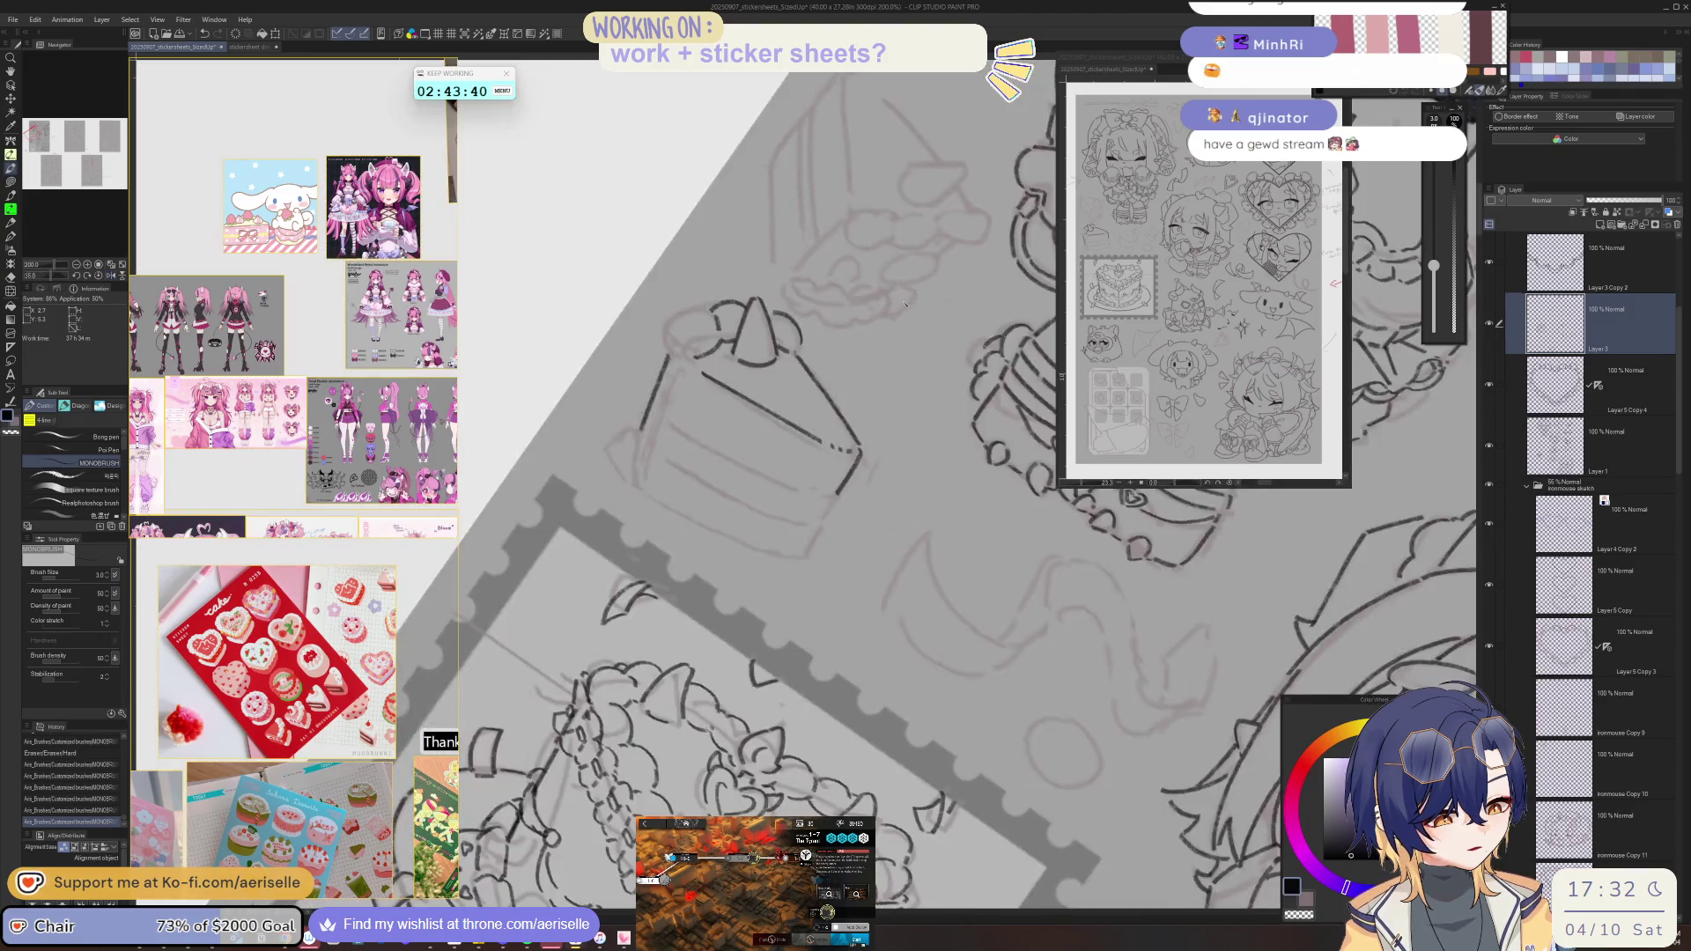
pyautogui.scroll(4, 900, 317)
pyautogui.moveTo(588, 380)
pyautogui.mouseDown()
pyautogui.moveTo(588, 675)
pyautogui.moveTo(608, 791)
pyautogui.moveTo(655, 815)
pyautogui.mouseUp()
pyautogui.scroll(-4, 941, 736)
pyautogui.moveTo(940, 736); pyautogui.dragTo(1050, 440)
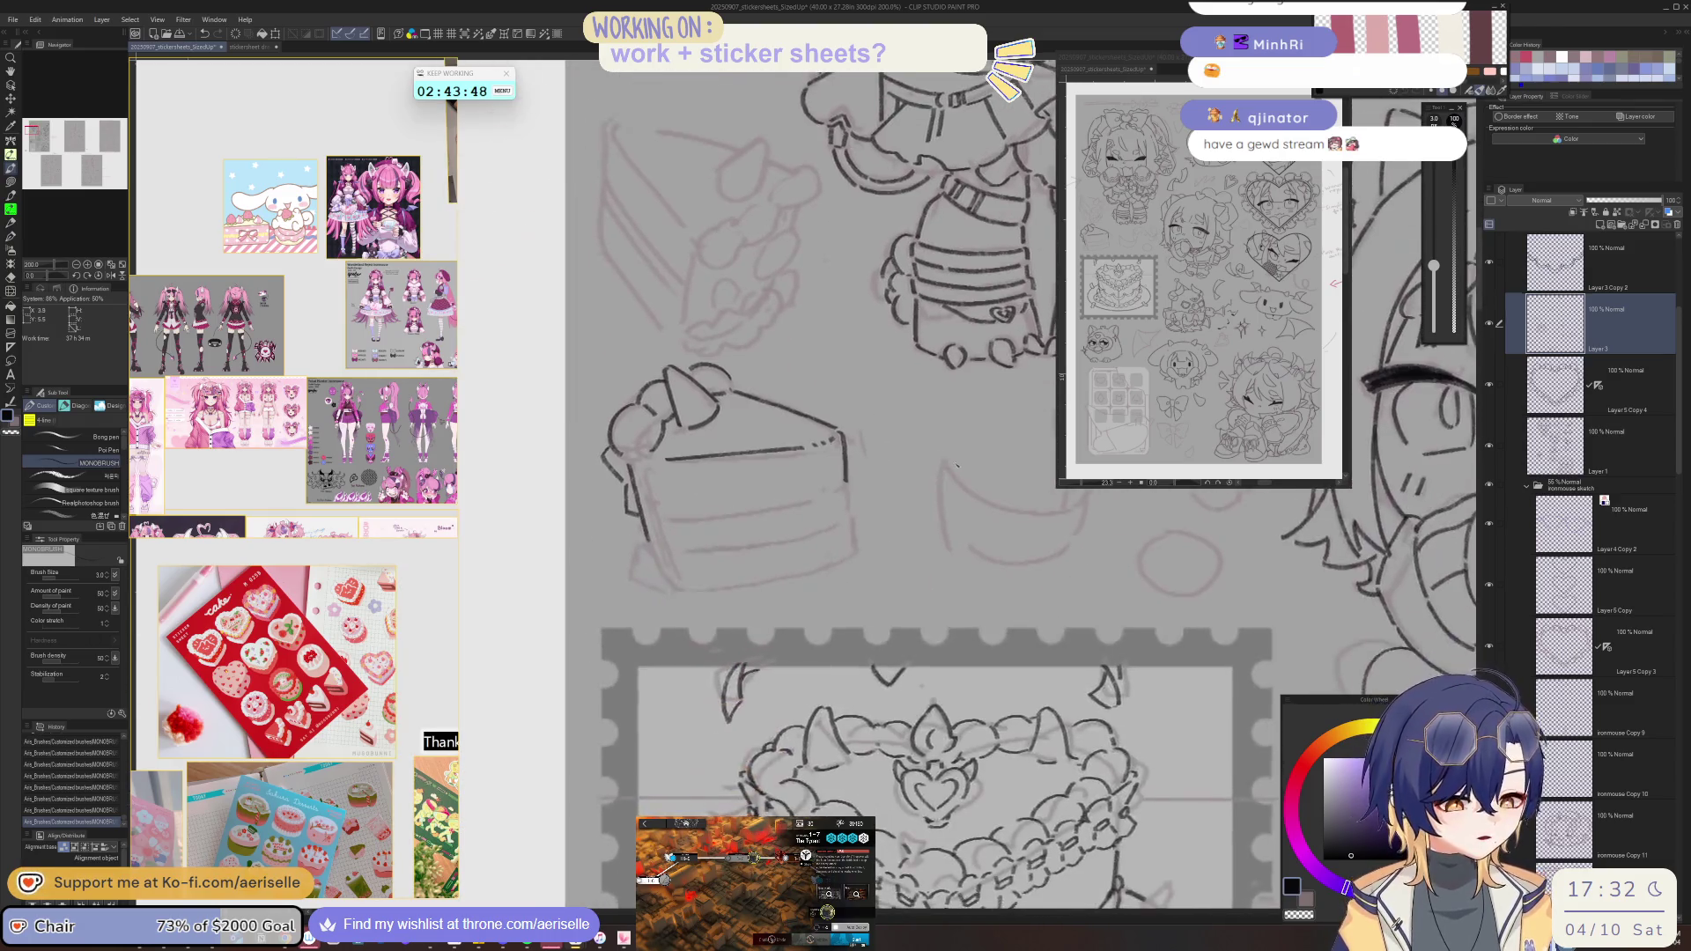
pyautogui.moveTo(977, 241); pyautogui.dragTo(947, 453)
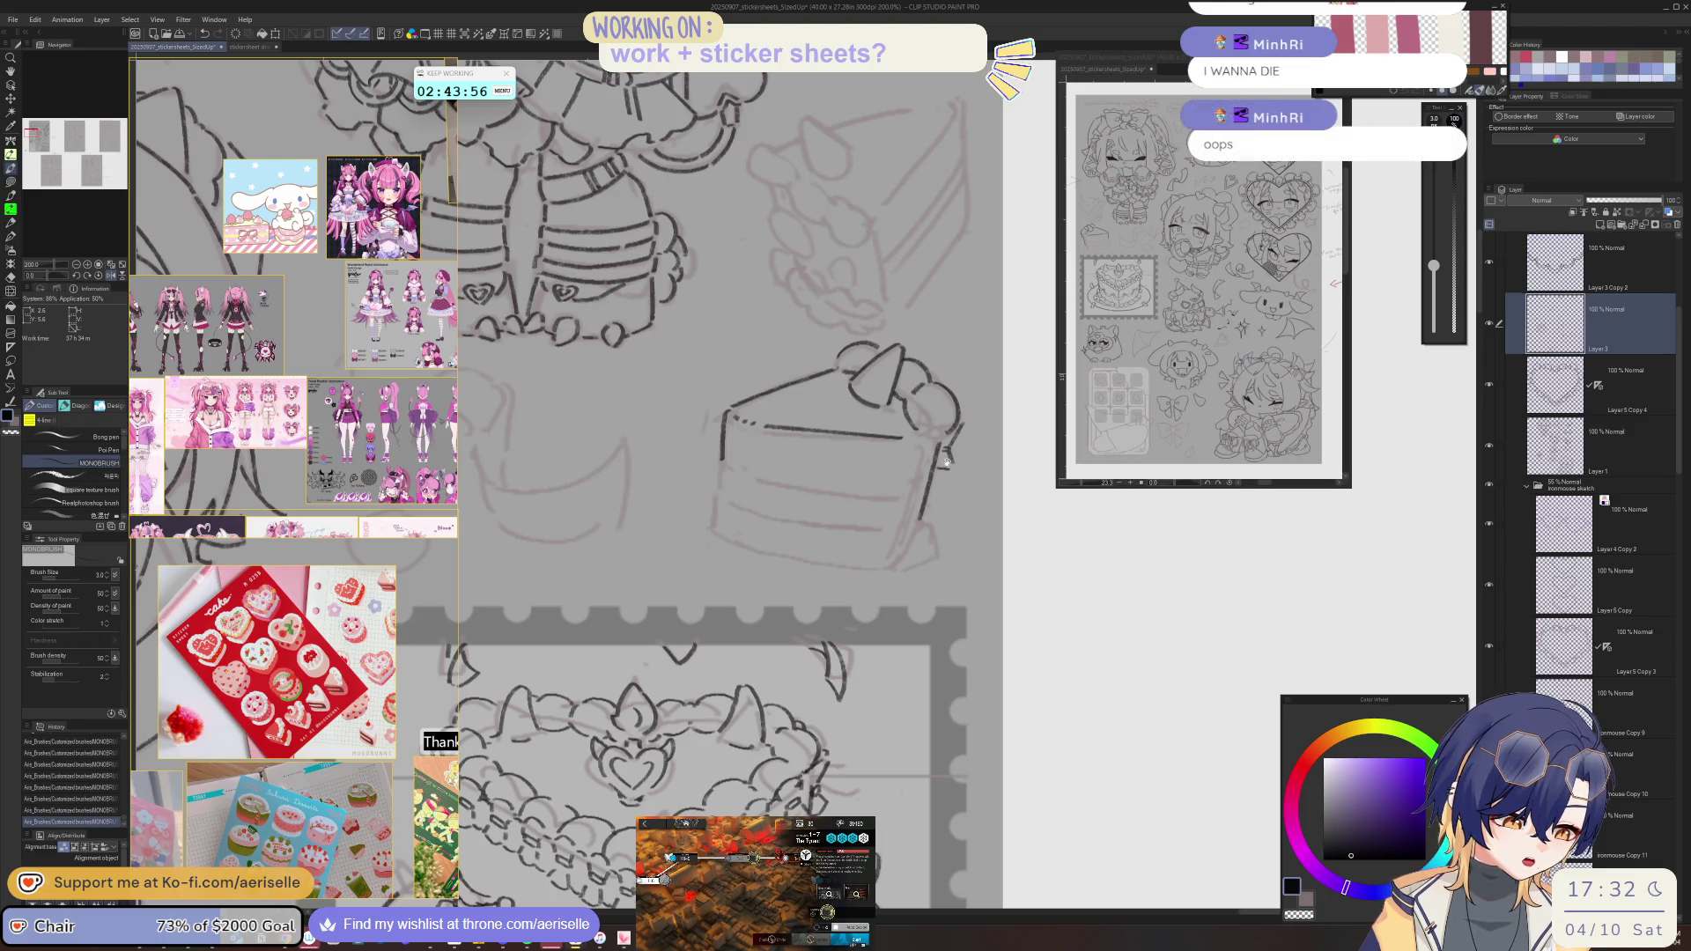
pyautogui.moveTo(949, 460); pyautogui.dragTo(926, 377)
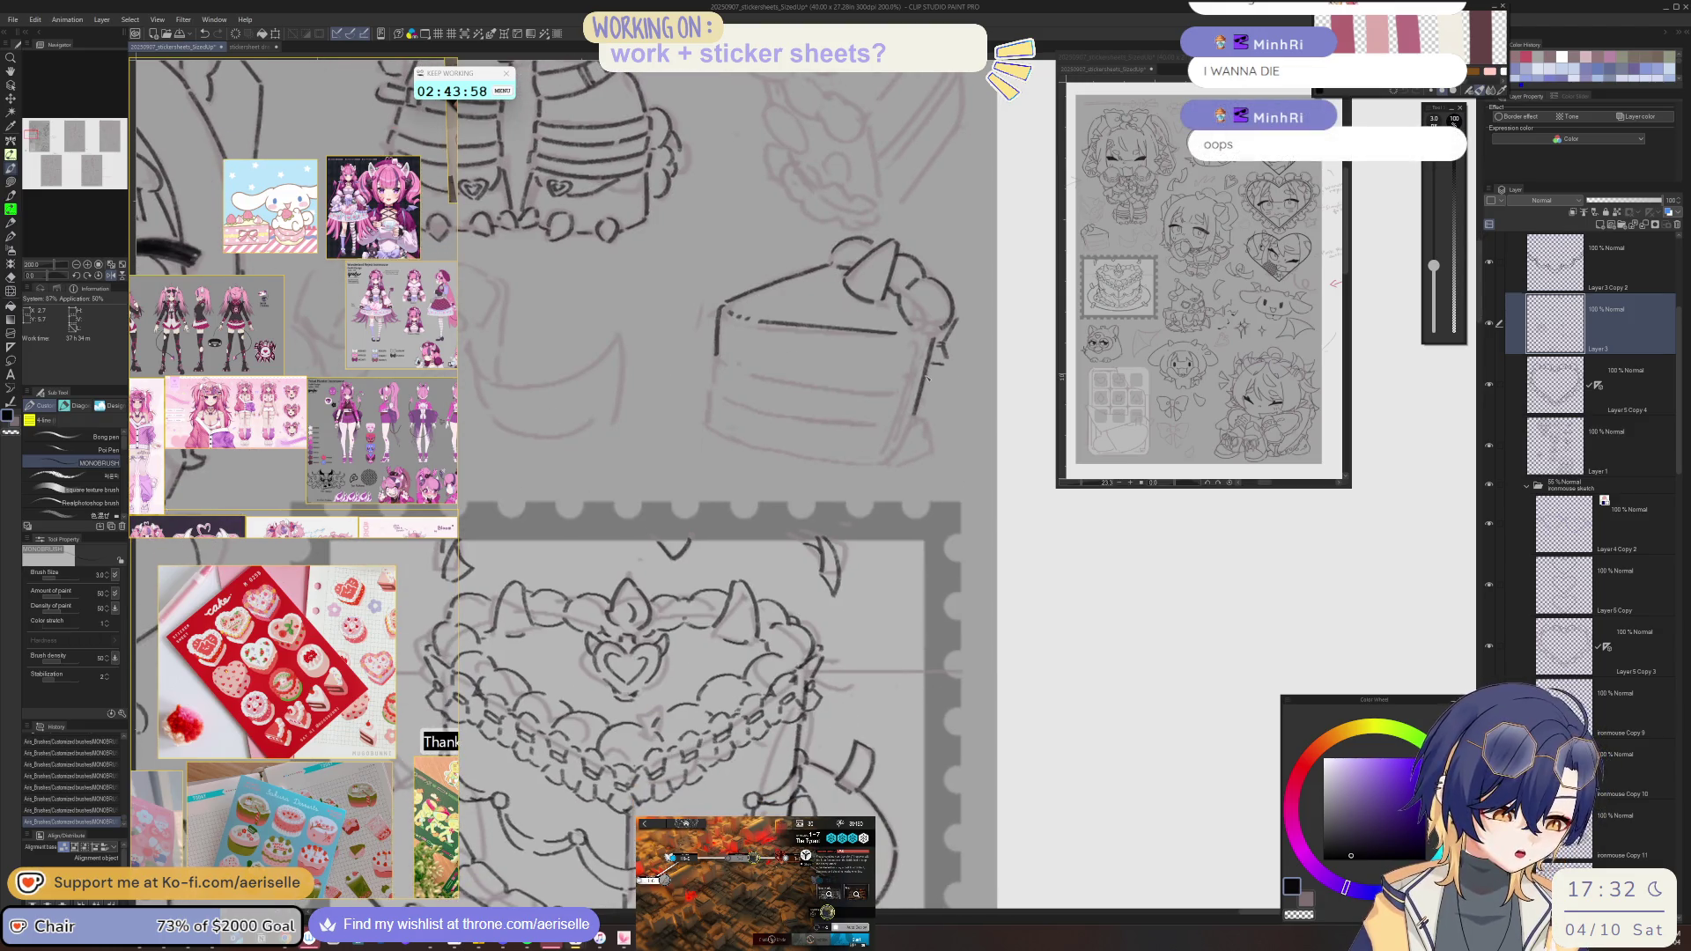
pyautogui.moveTo(926, 377)
pyautogui.mouseDown()
pyautogui.moveTo(954, 374)
pyautogui.moveTo(960, 408)
pyautogui.mouseUp()
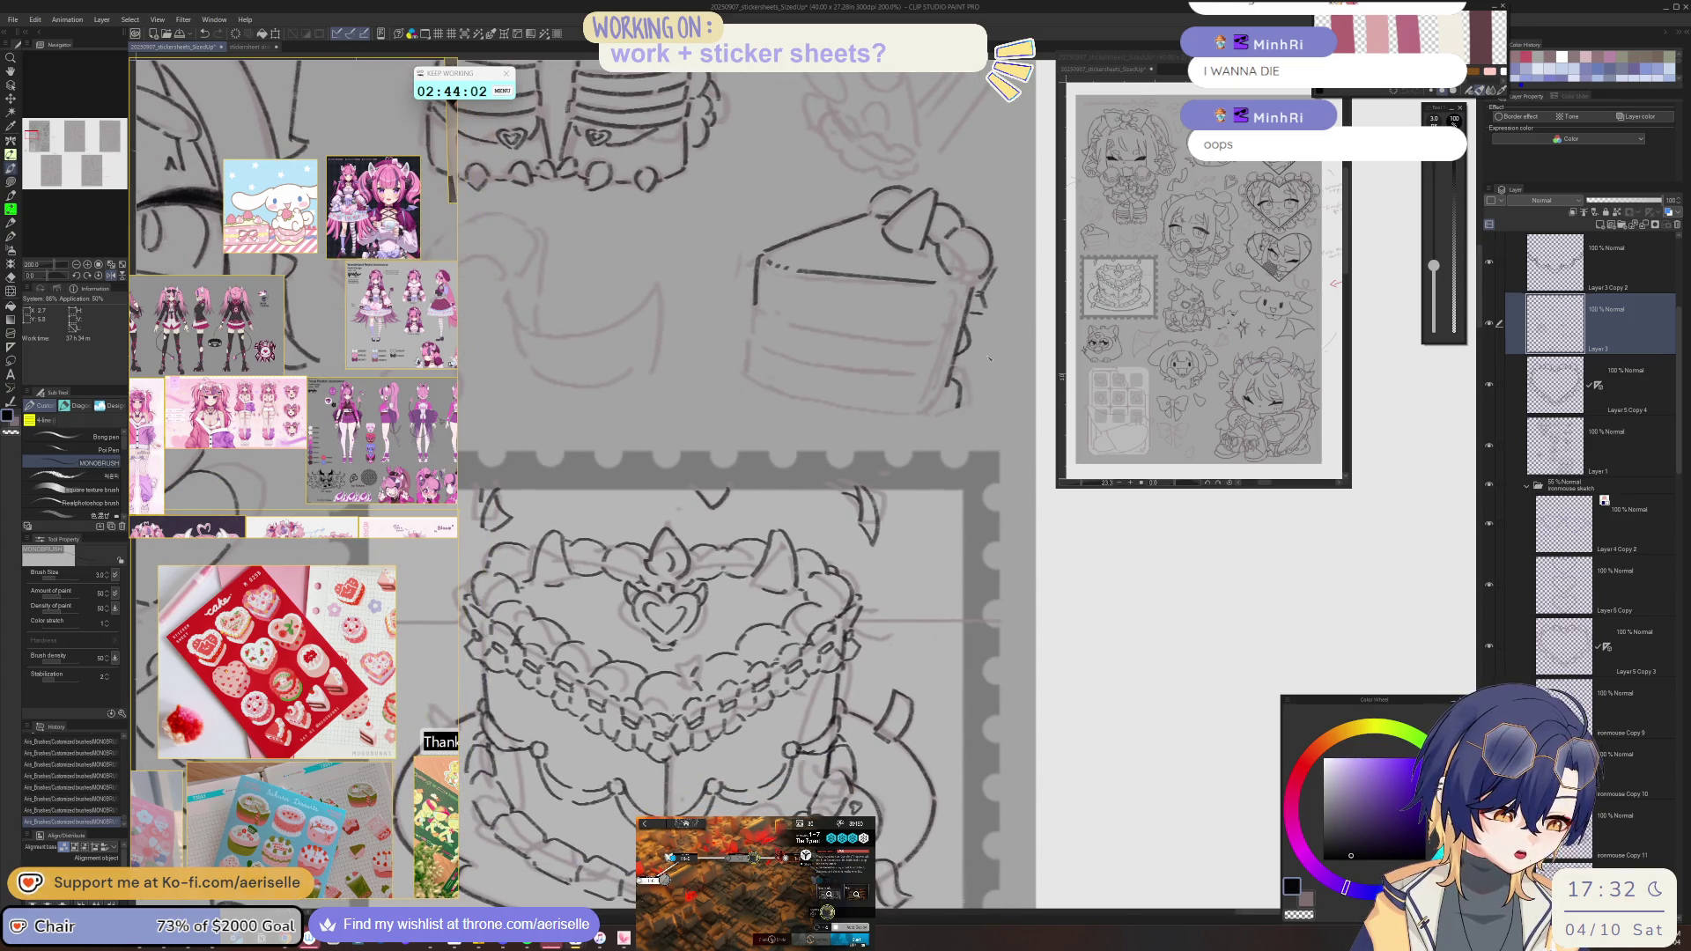
pyautogui.press('h')
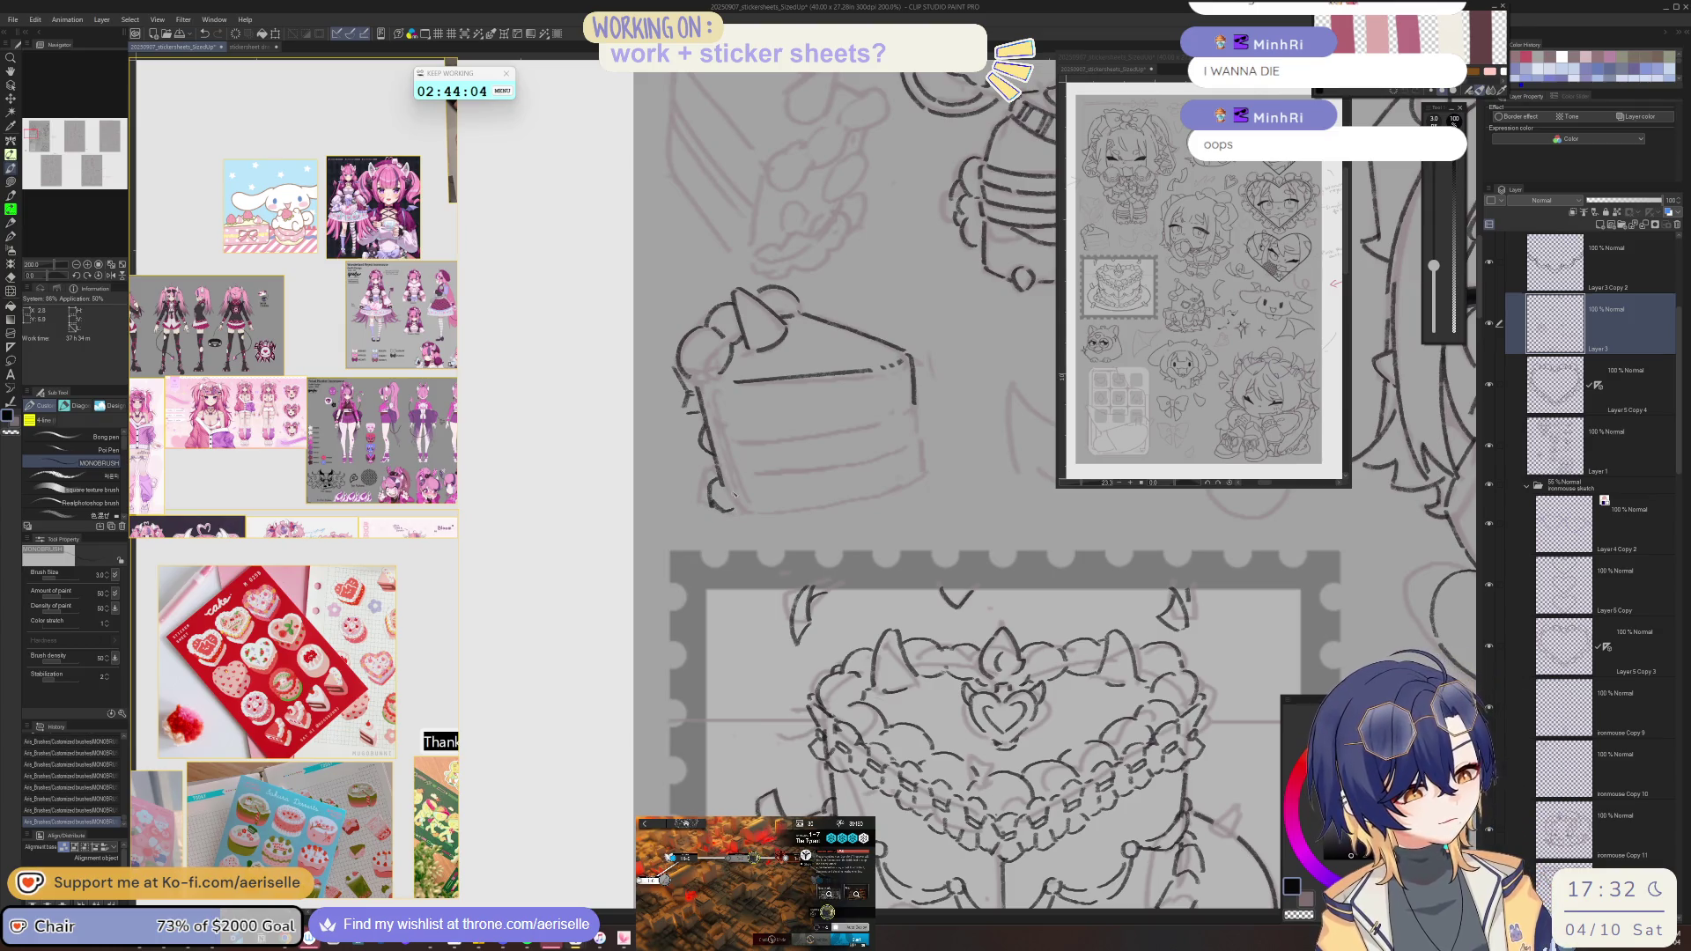
pyautogui.moveTo(914, 401); pyautogui.dragTo(920, 432)
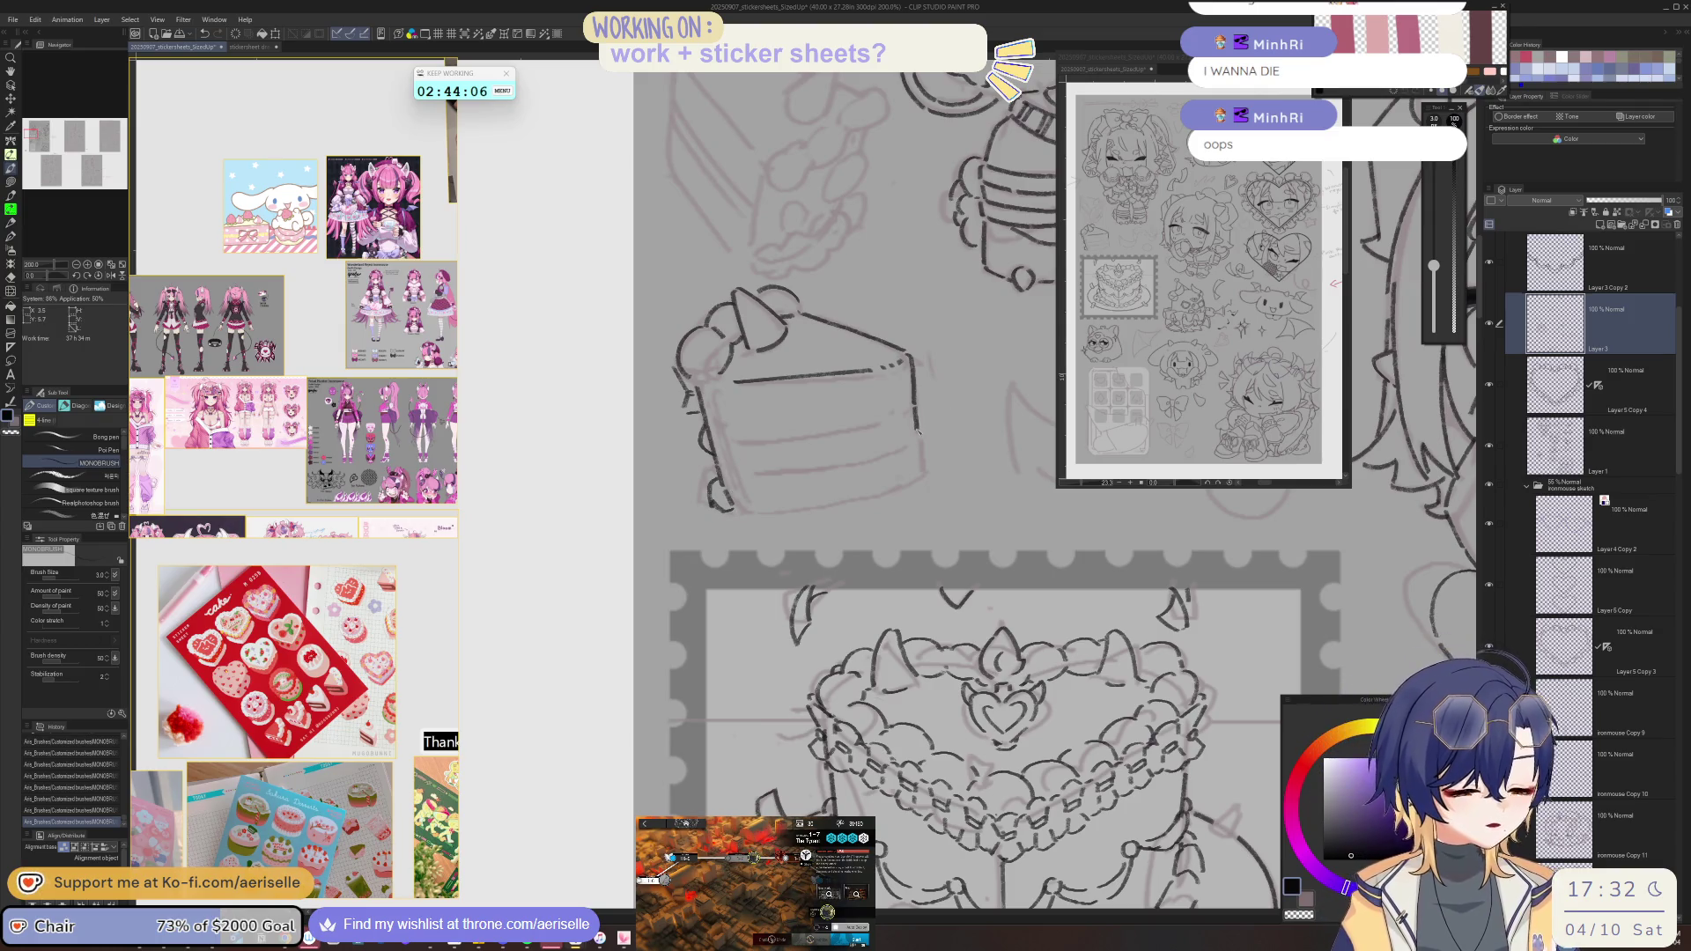
# - Ink the slice's left edge, a short vertical line and a small mark, undoing bad strokes
pyautogui.press('^')
pyautogui.press('^')
pyautogui.press('^')
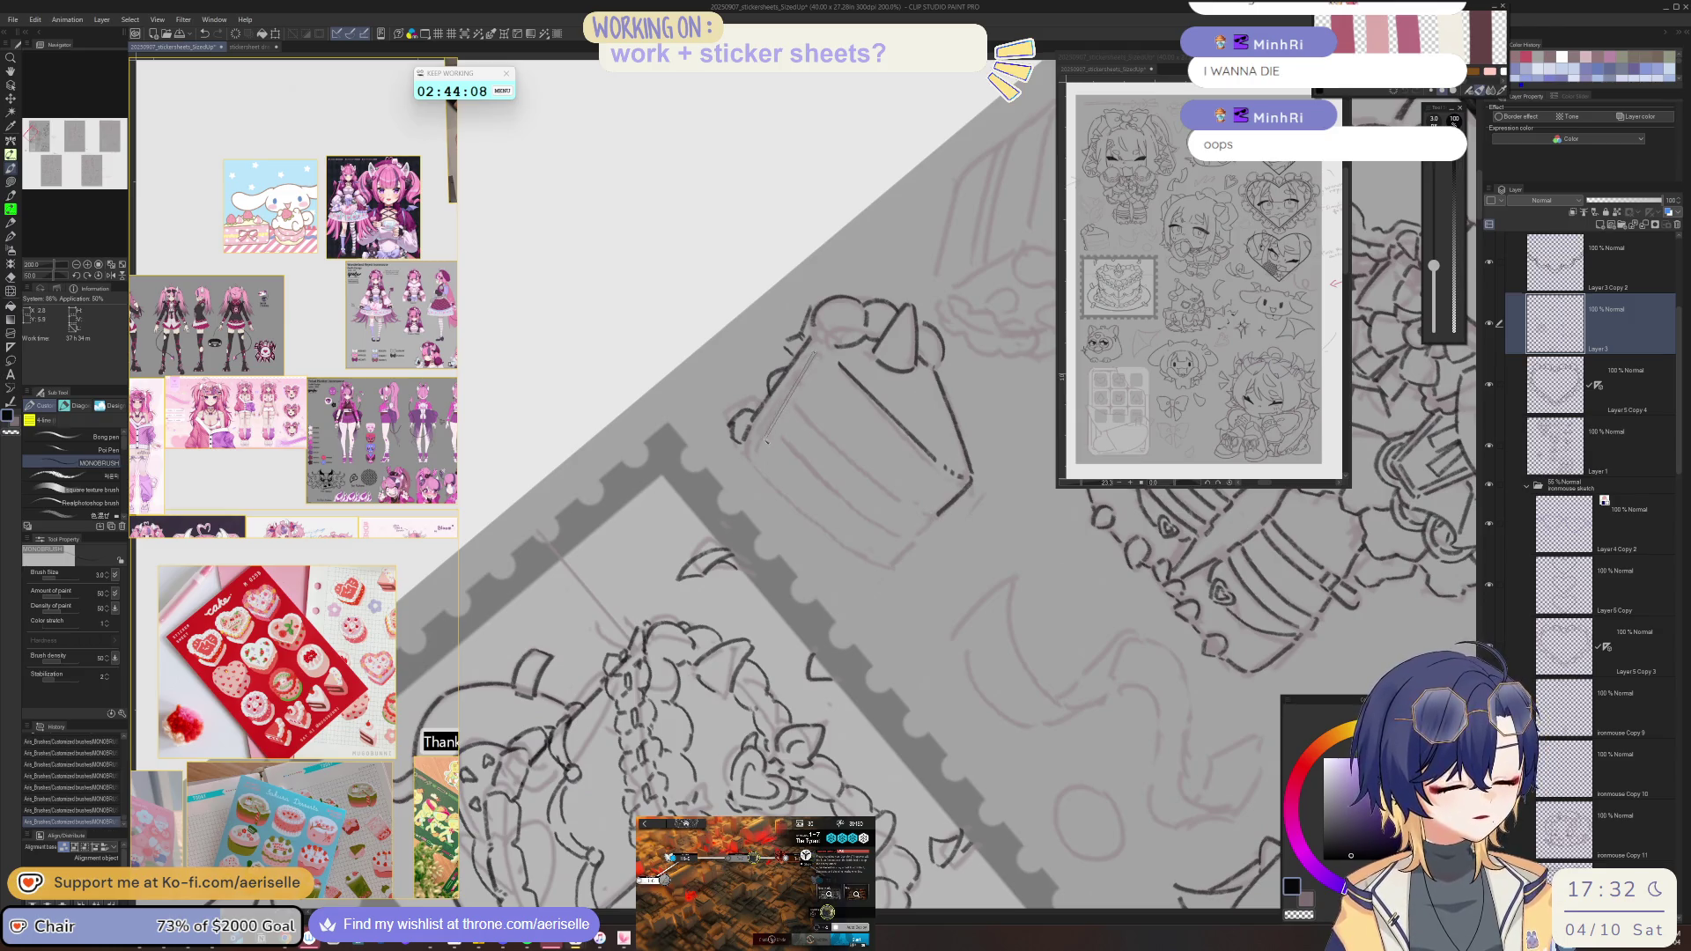
pyautogui.press('-')
pyautogui.press('-')
pyautogui.press('-')
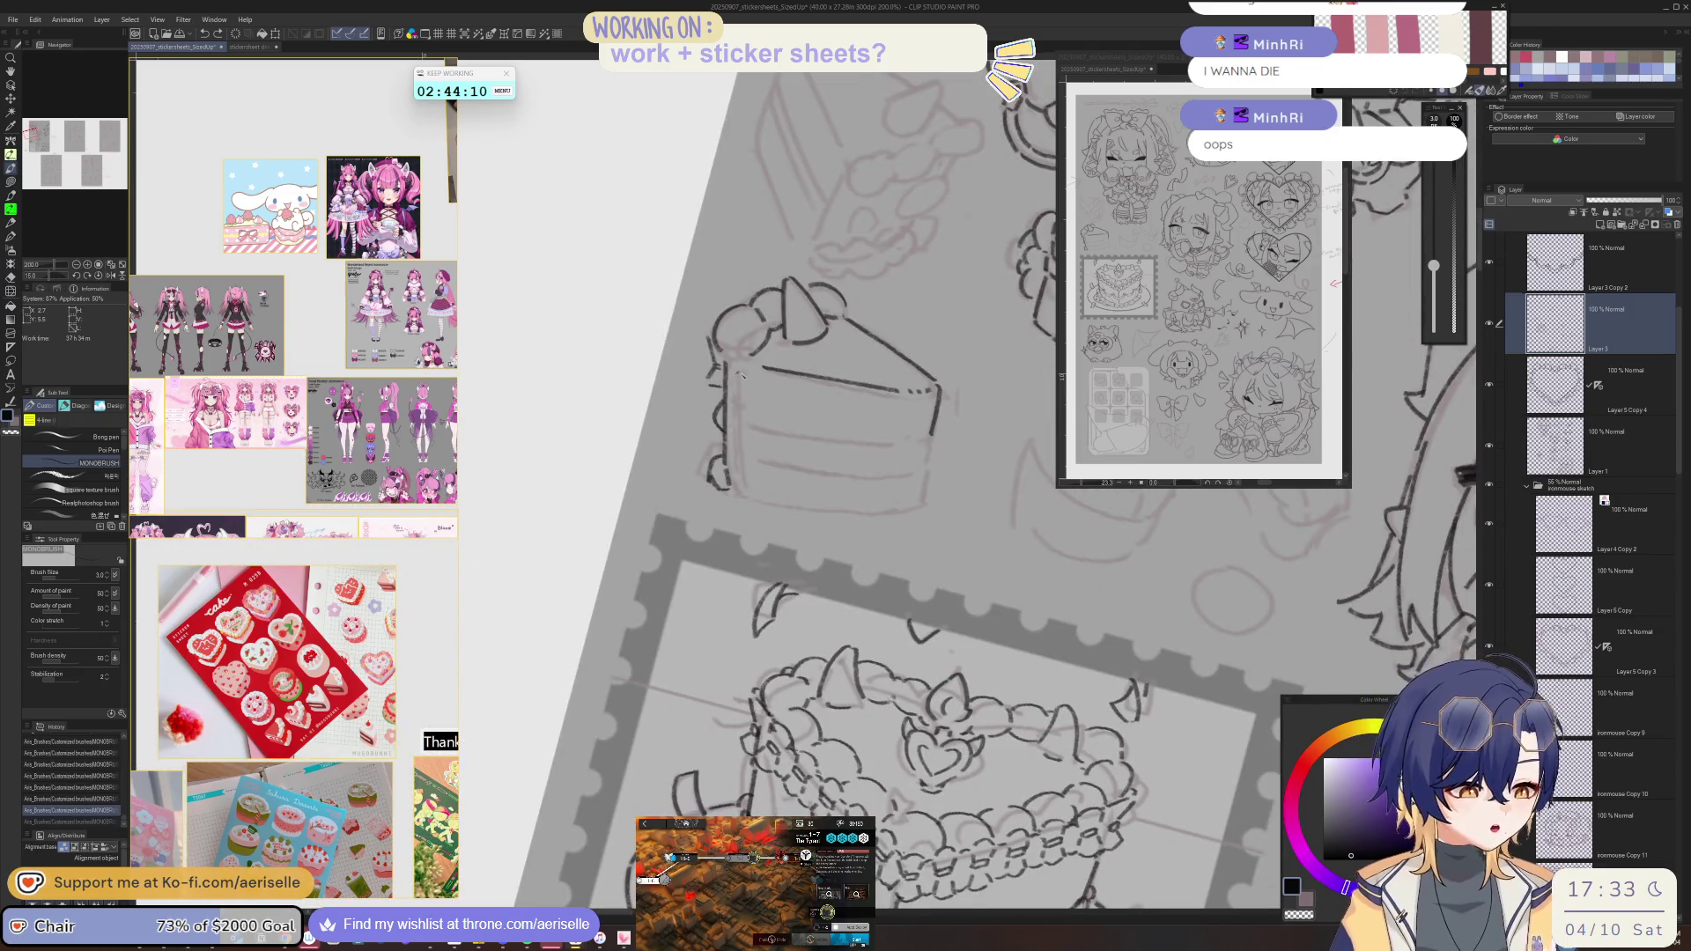
pyautogui.moveTo(739, 379); pyautogui.dragTo(741, 480)
pyautogui.press('^')
pyautogui.press('^')
pyautogui.press('^')
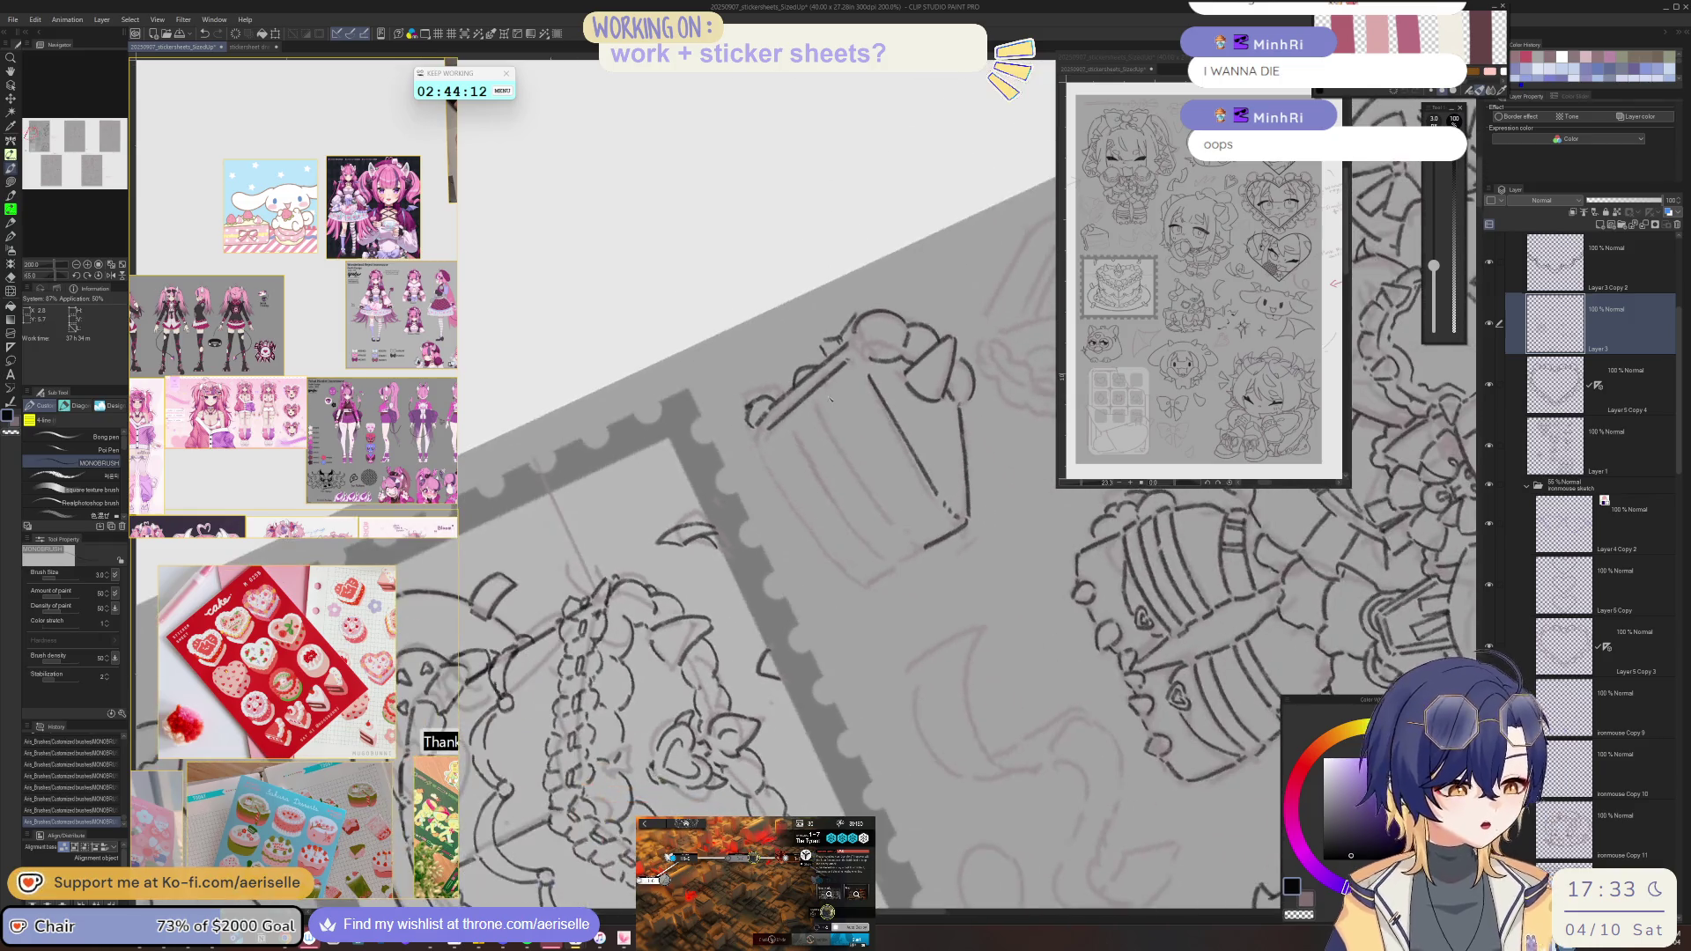
pyautogui.press('-')
pyautogui.moveTo(849, 411); pyautogui.dragTo(881, 564)
pyautogui.hotkey('ctrl', 'z')
pyautogui.moveTo(846, 412); pyautogui.dragTo(860, 505)
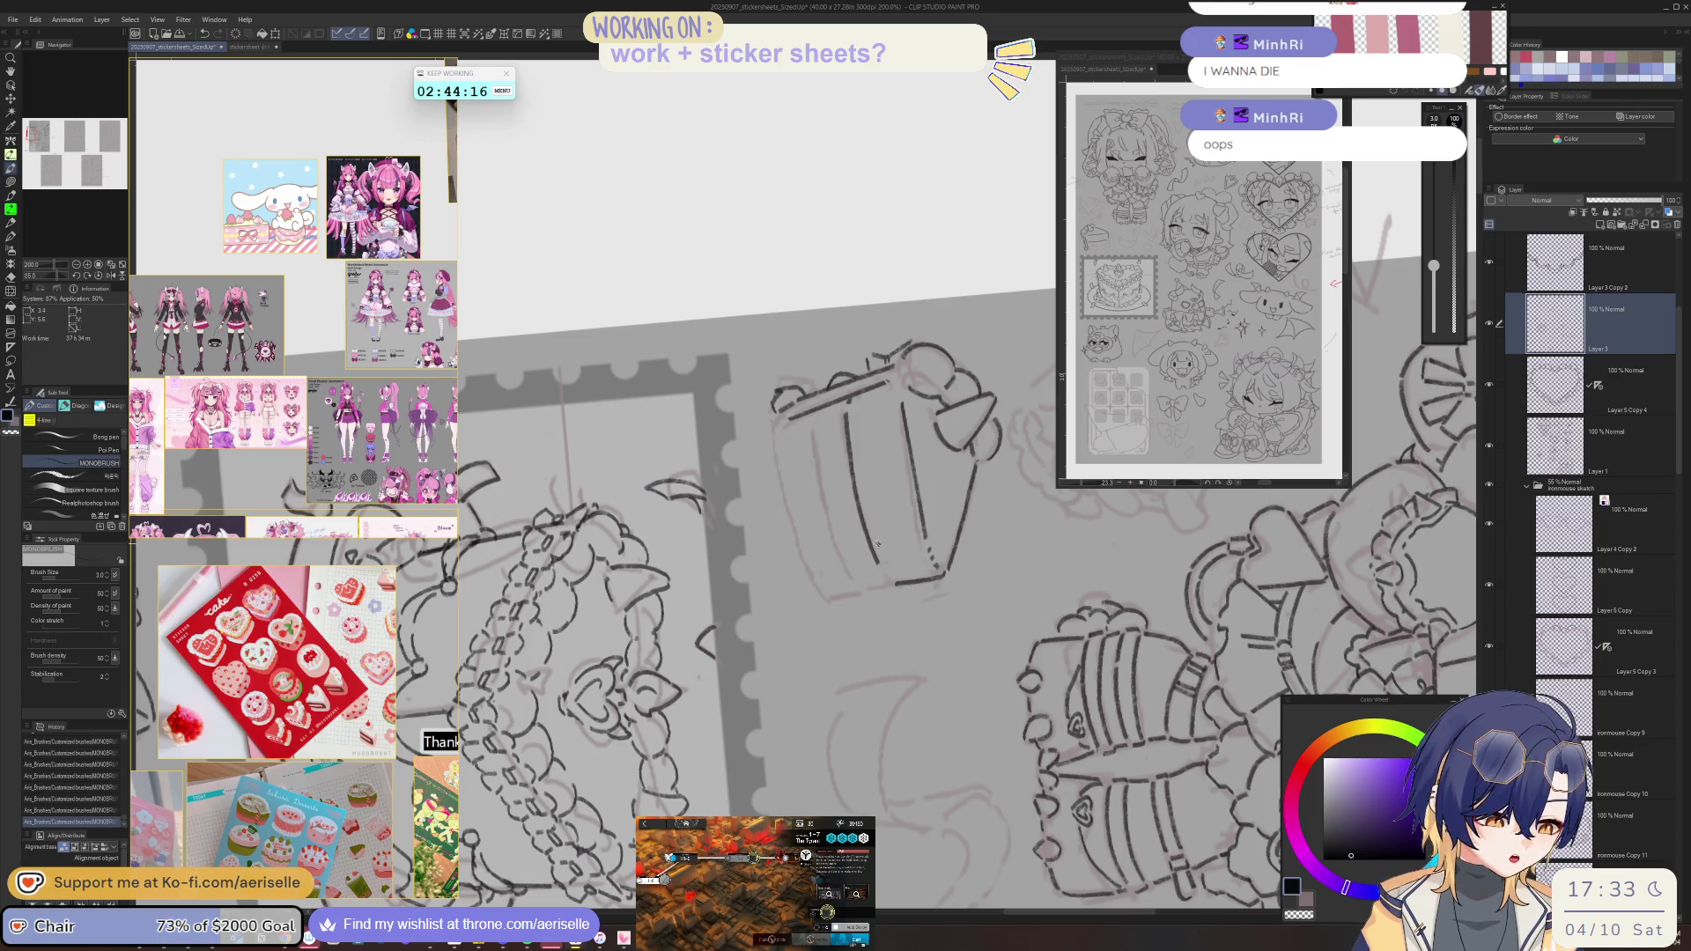
pyautogui.press('h')
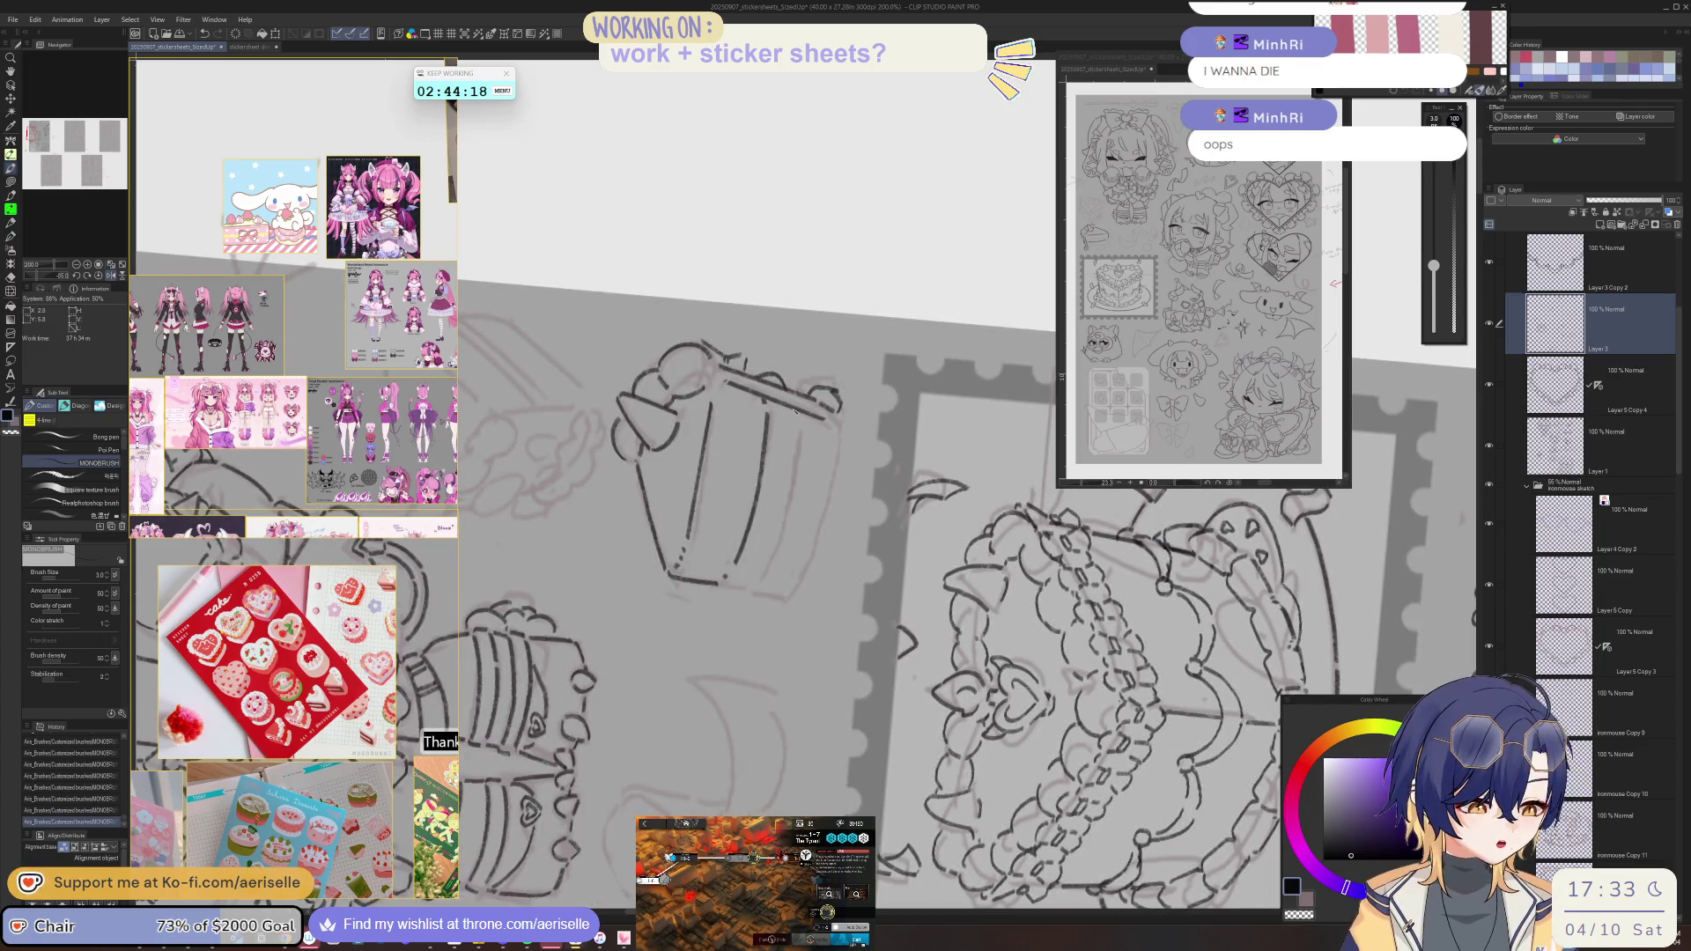
pyautogui.hotkey('ctrl', 'z')
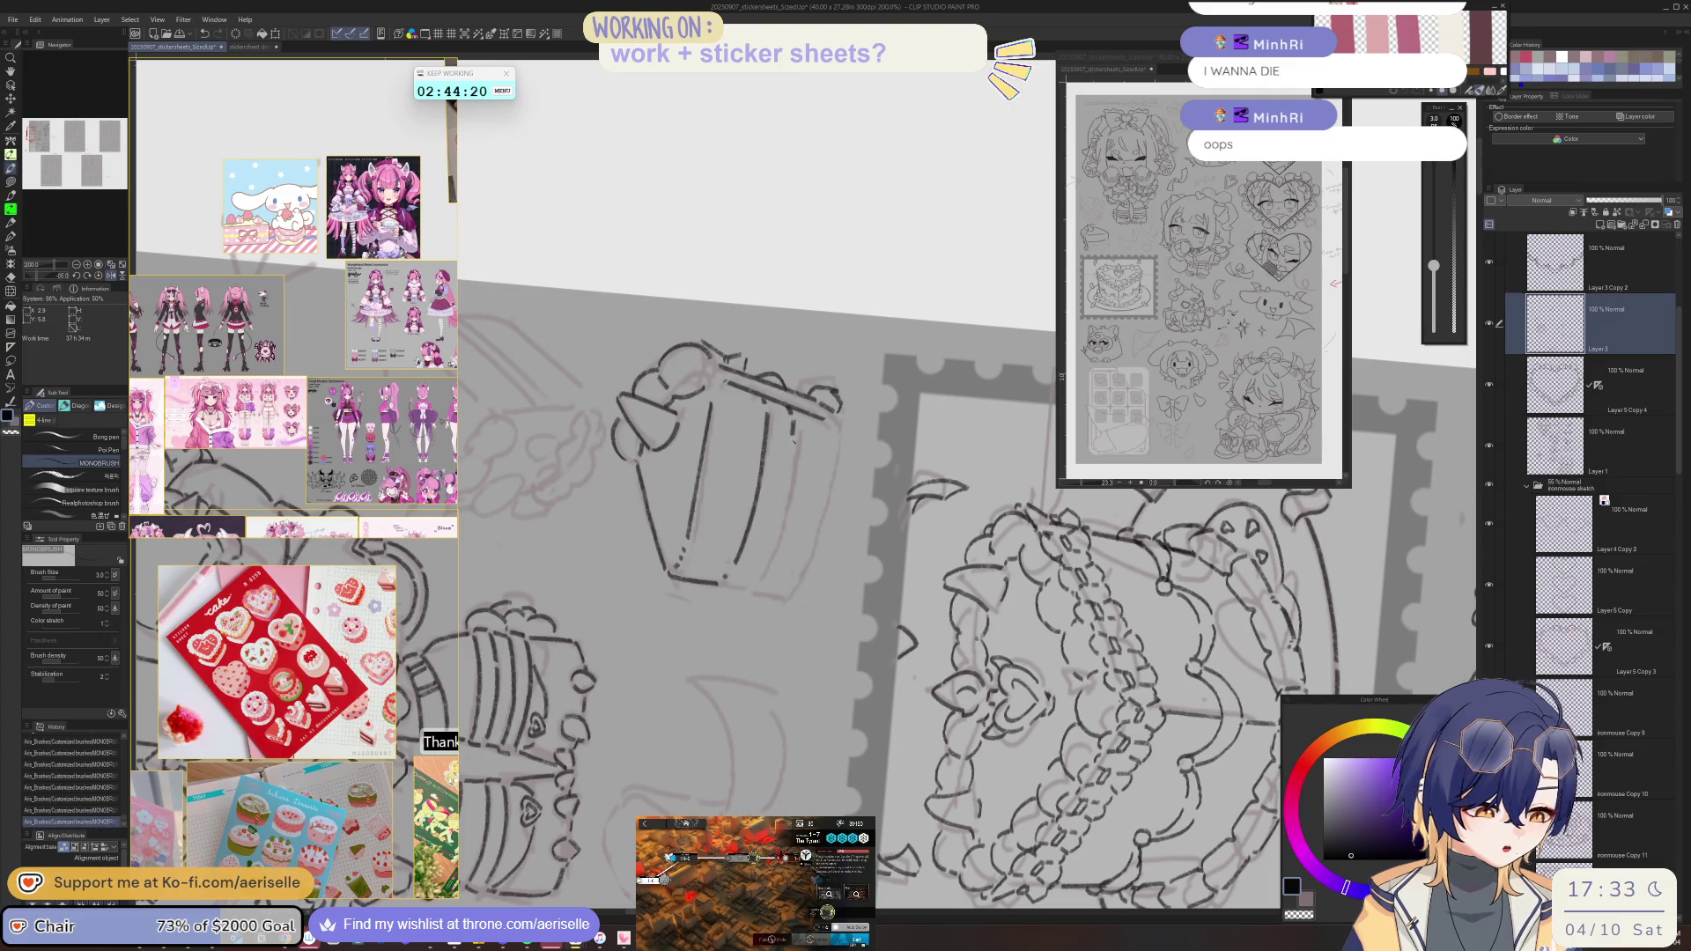
pyautogui.press('h')
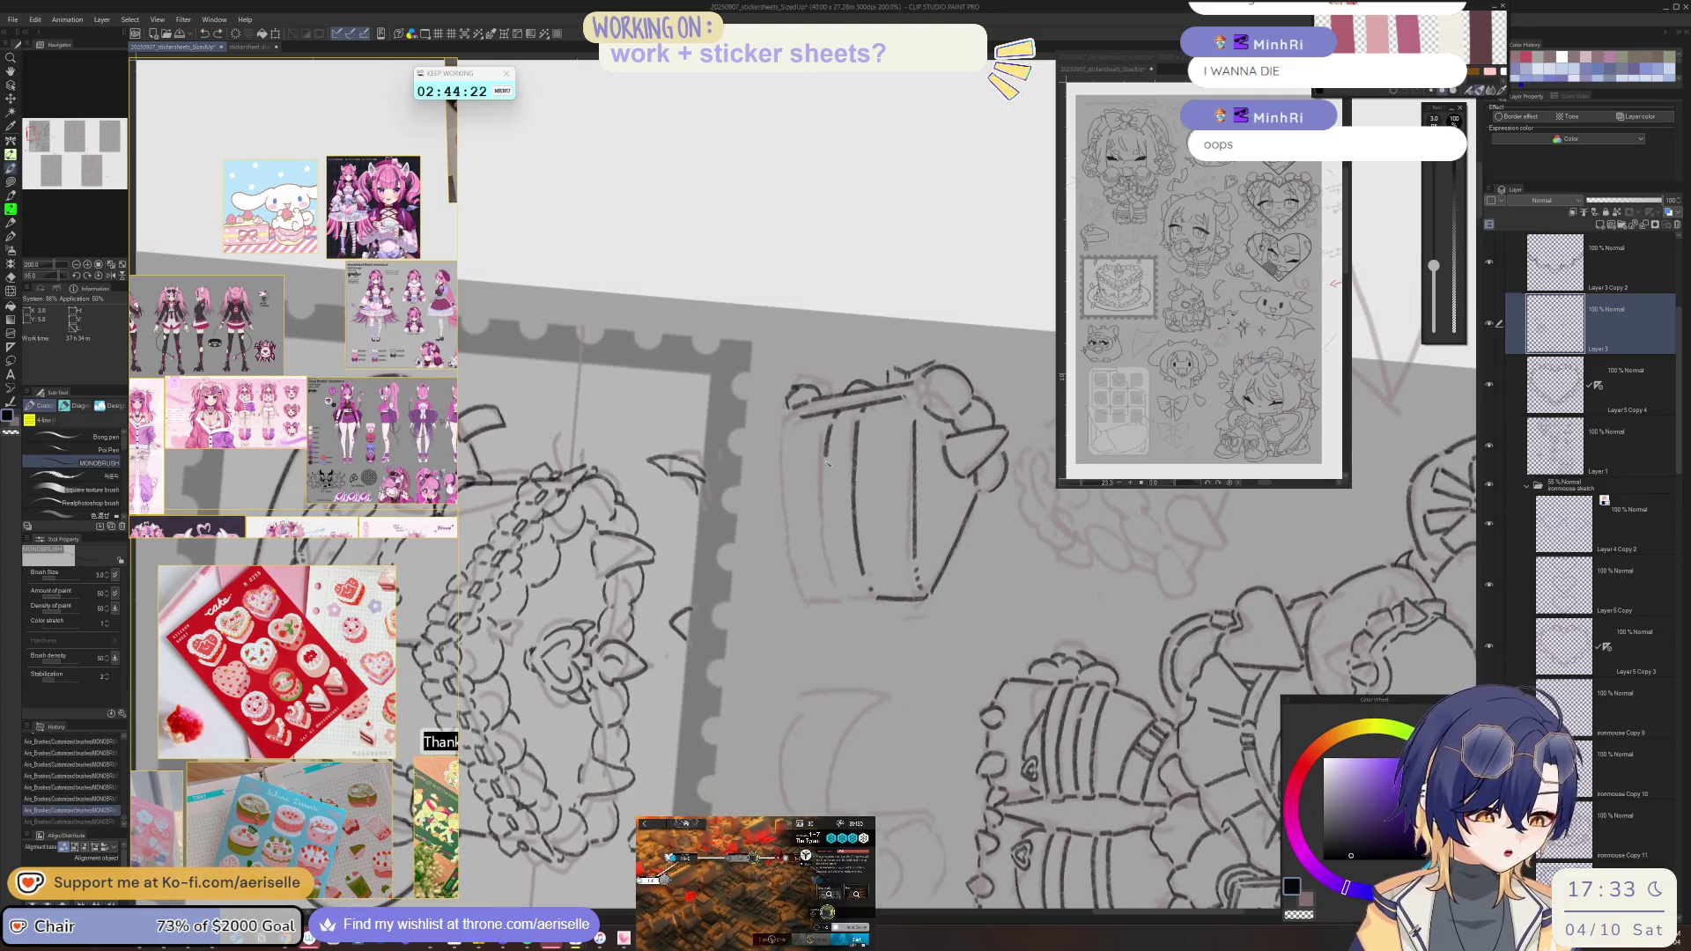
pyautogui.moveTo(835, 537); pyautogui.dragTo(839, 568)
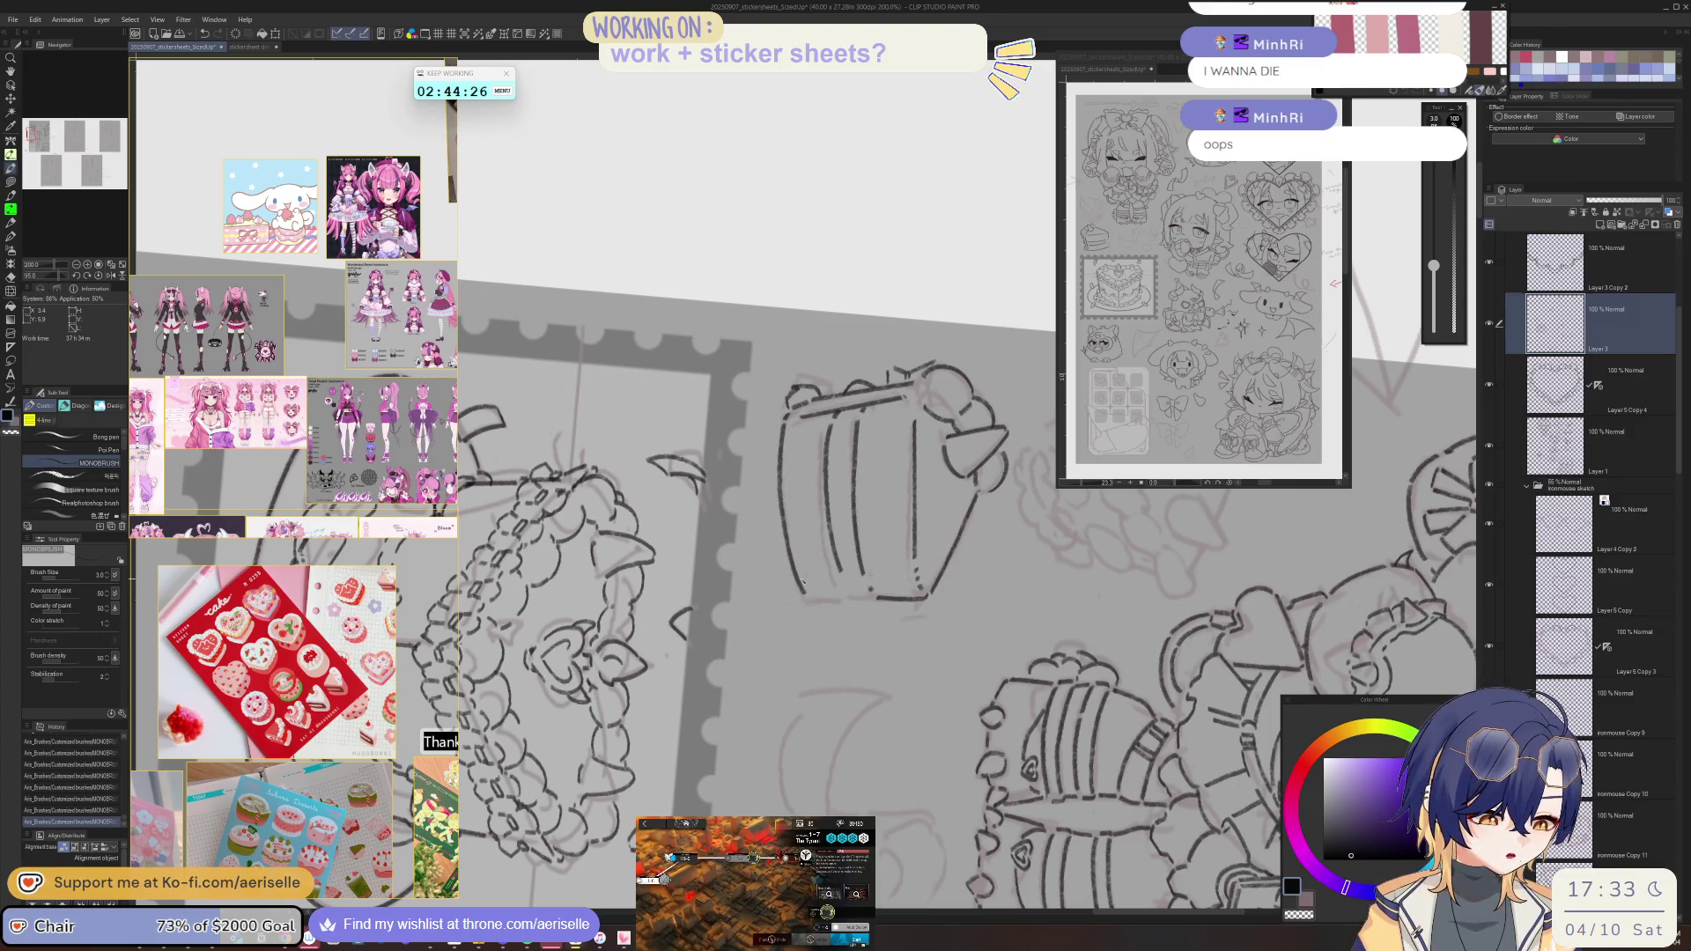
pyautogui.moveTo(803, 581); pyautogui.dragTo(1009, 421)
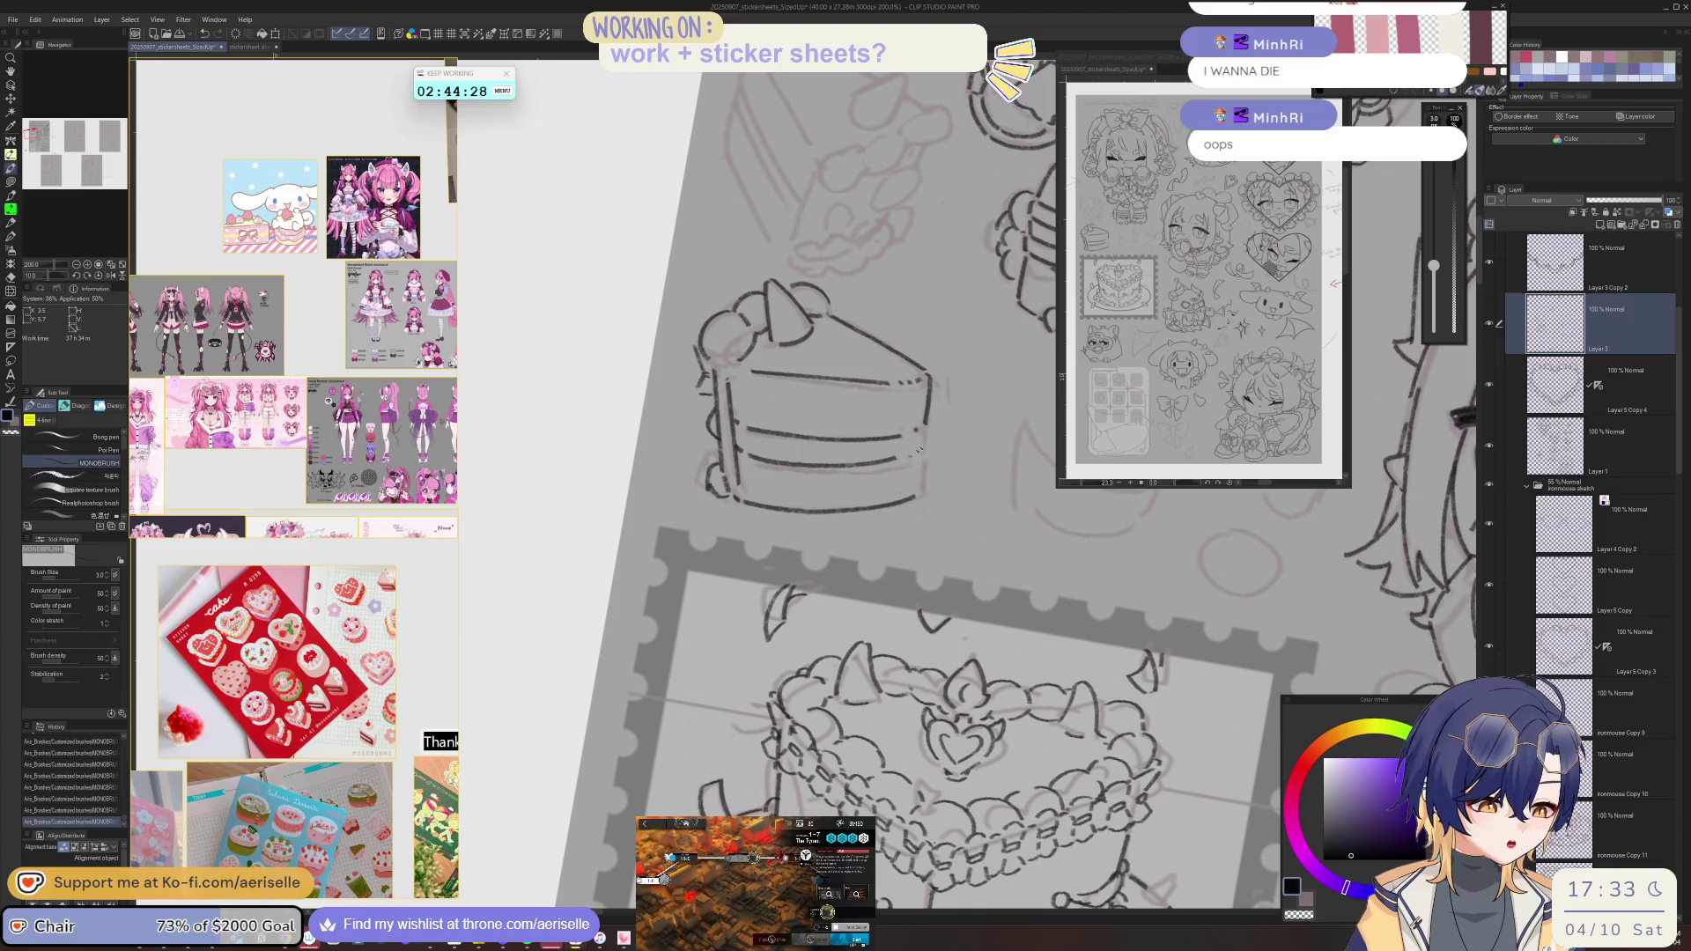
pyautogui.hotkey('ctrl', '0')
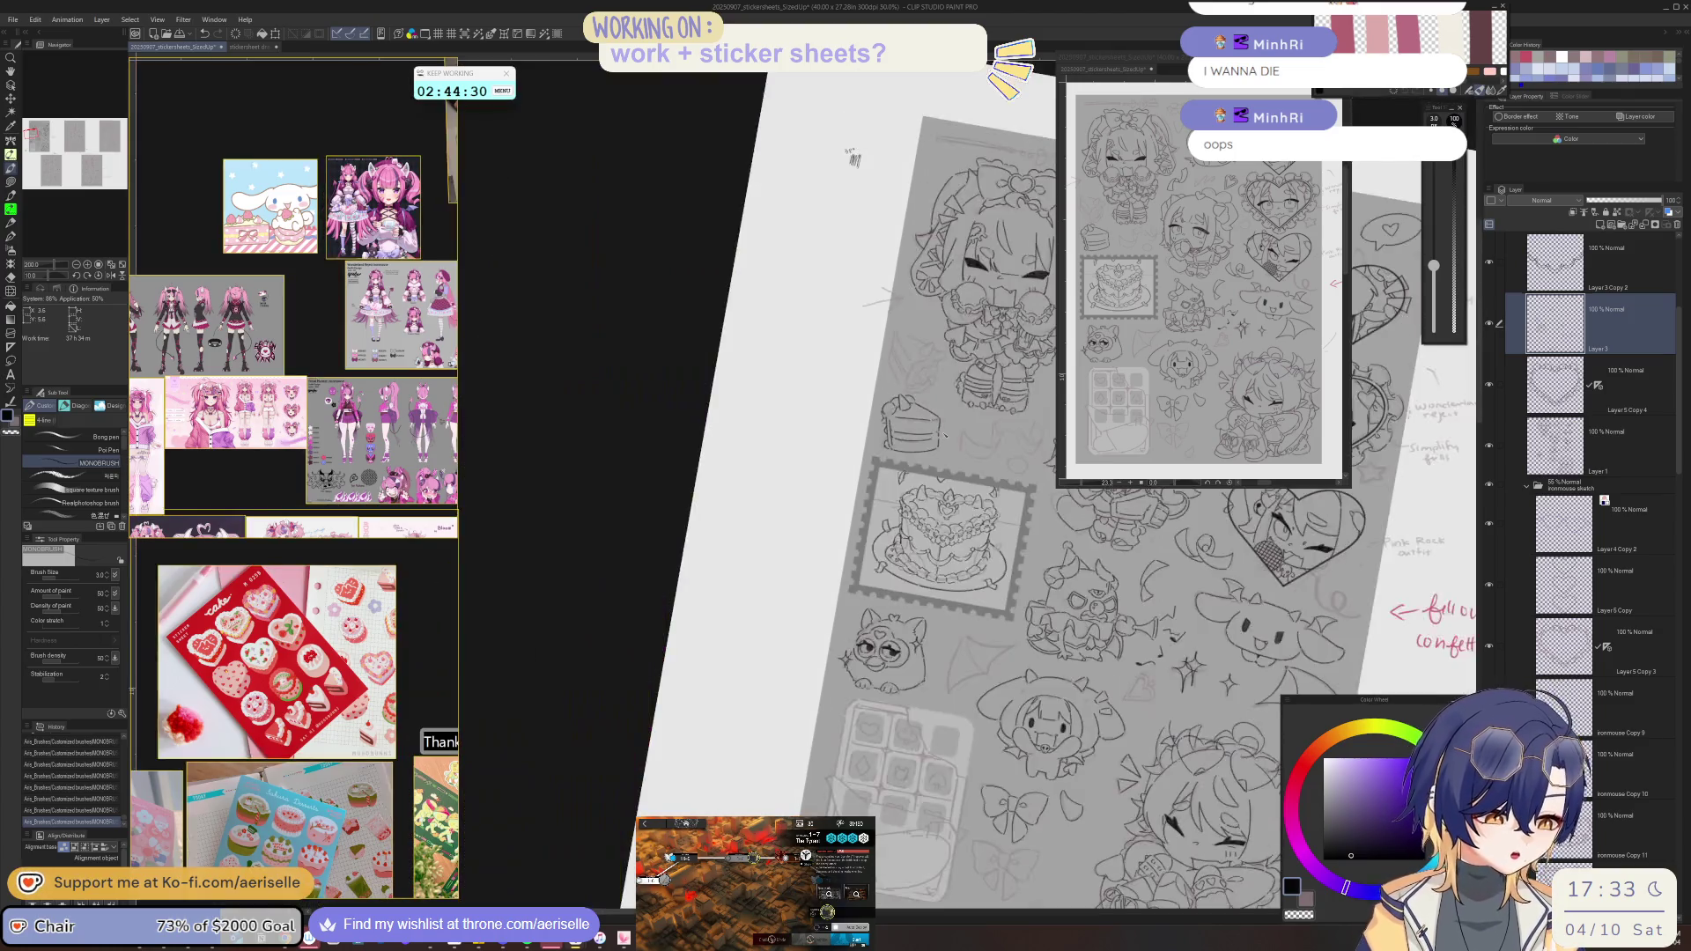
# - Zoom to 200% on the chibi's legs and cake slice, mirrored and tilted about 45°
pyautogui.hotkey('ctrl', '+')
pyautogui.hotkey('ctrl', '+')
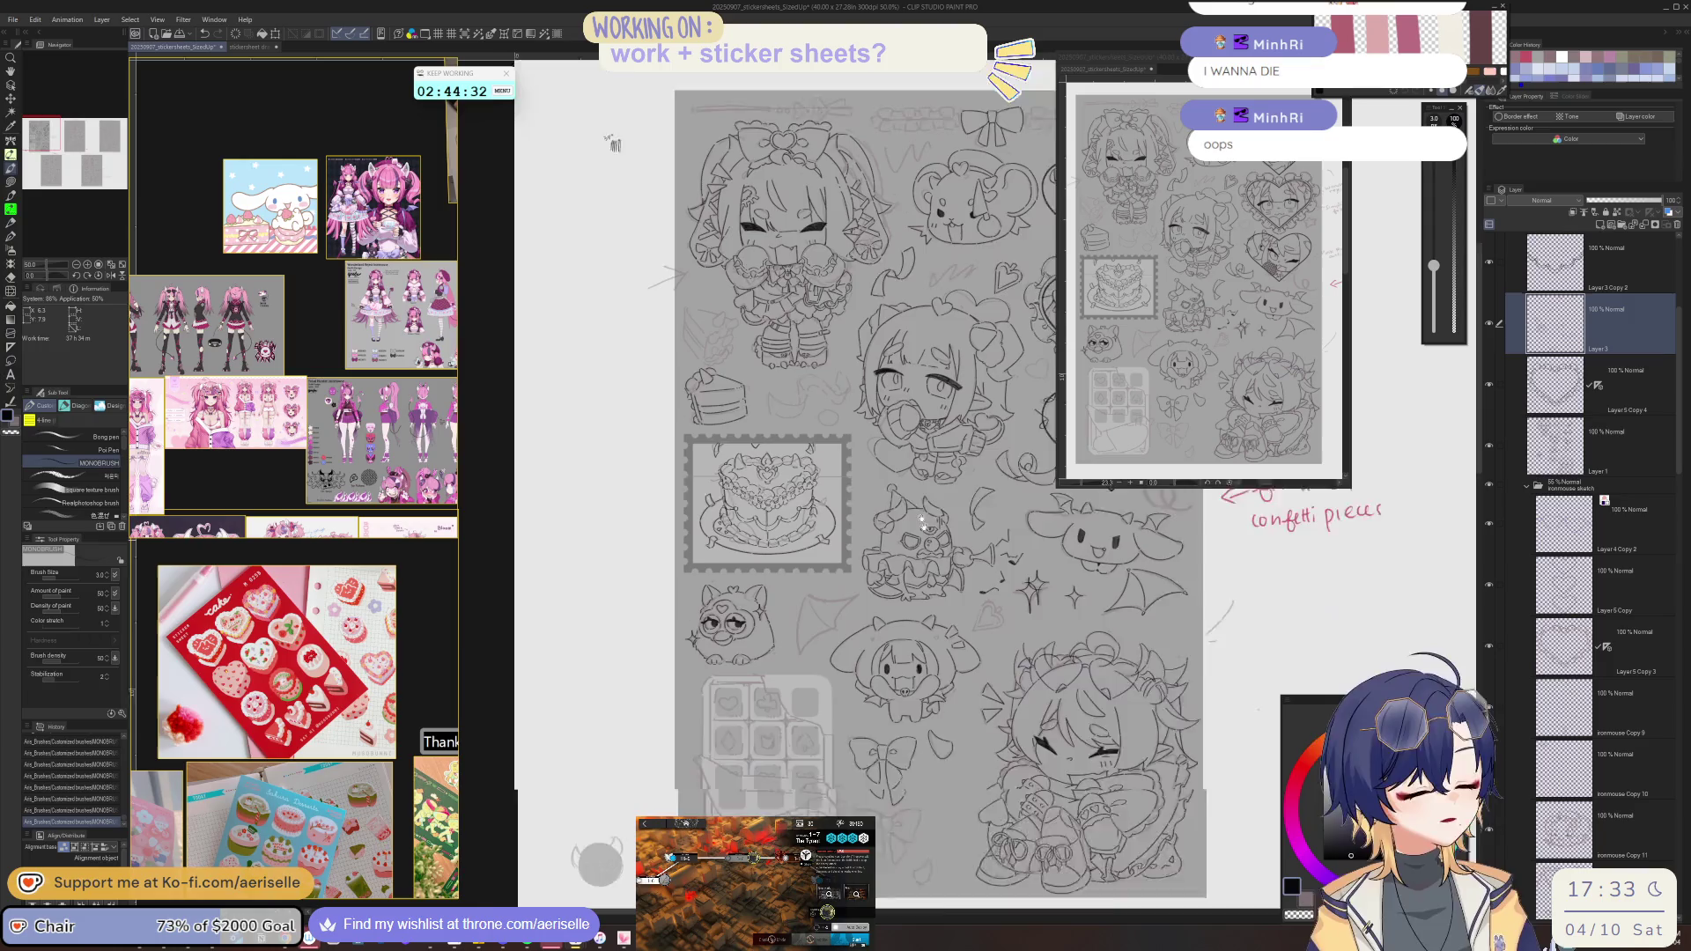
pyautogui.hotkey('ctrl', '+')
pyautogui.scroll(-2, 916, 440)
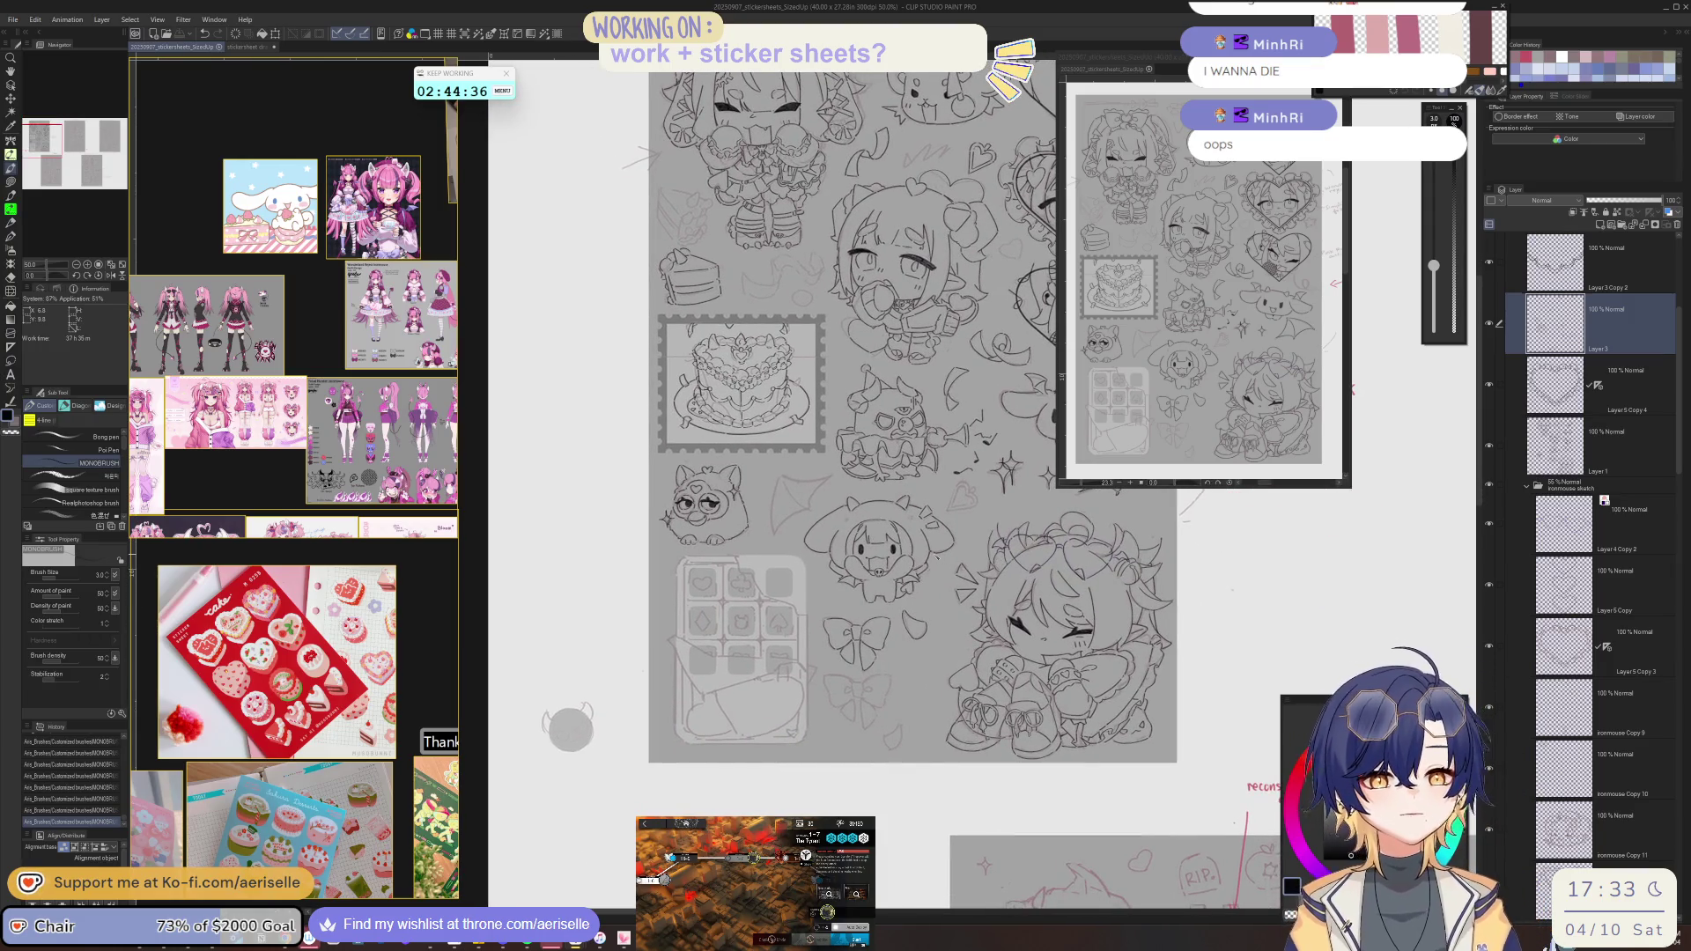
pyautogui.scroll(3, 937, 557)
pyautogui.press('h')
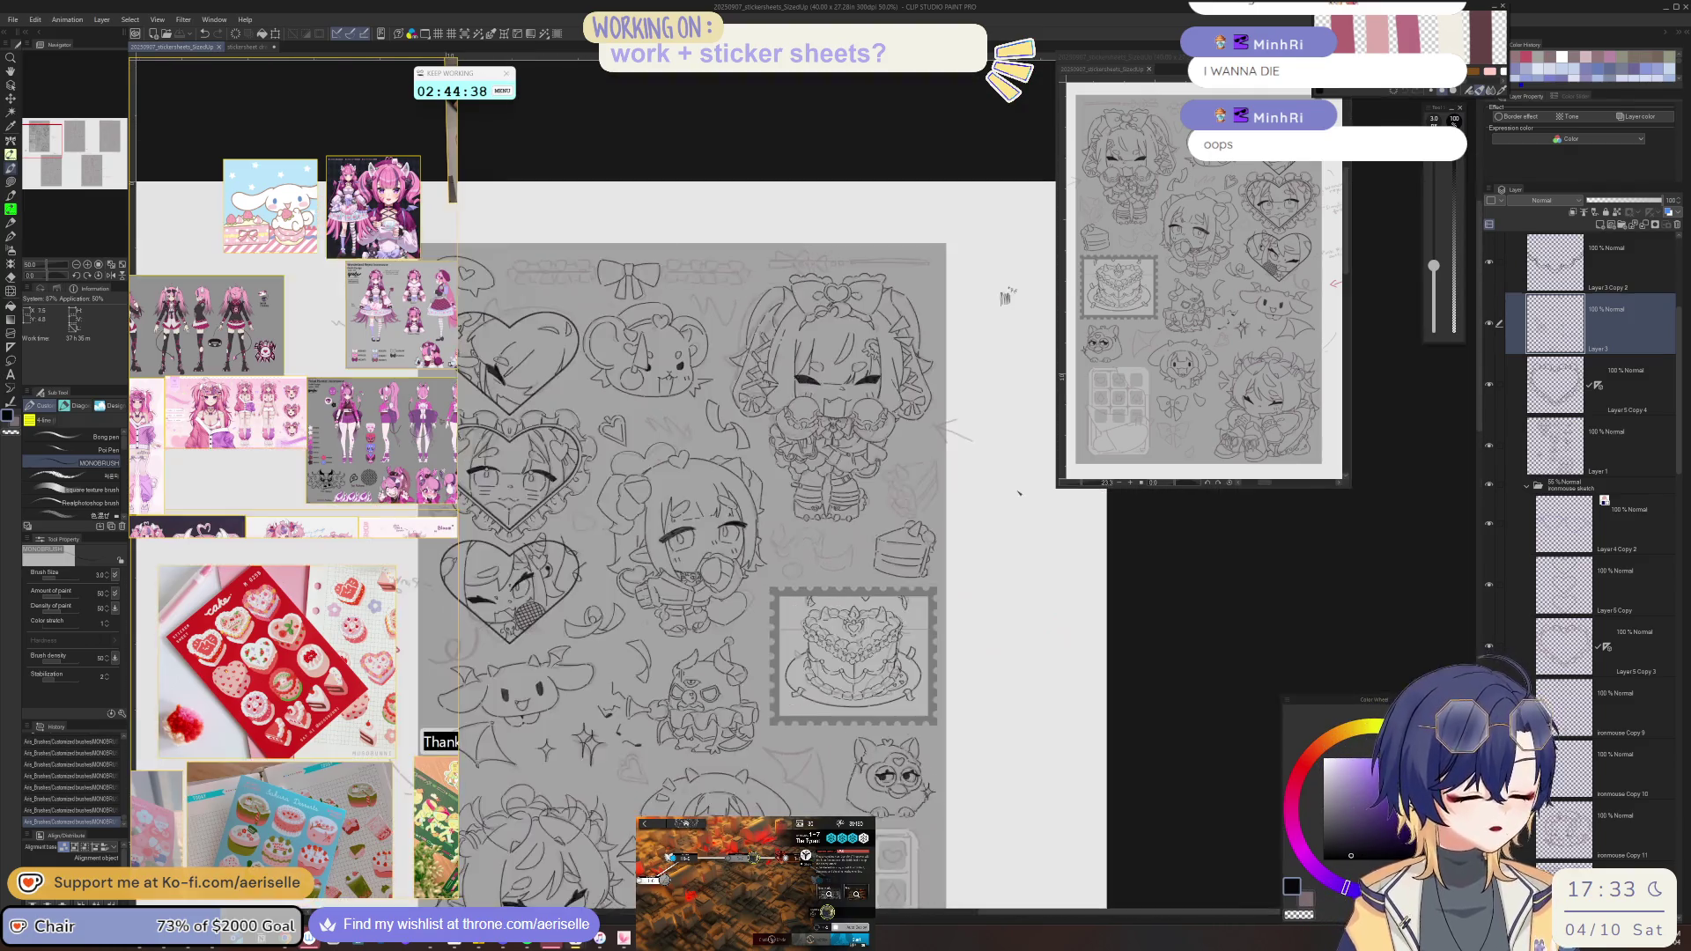
pyautogui.scroll(5, 1019, 494)
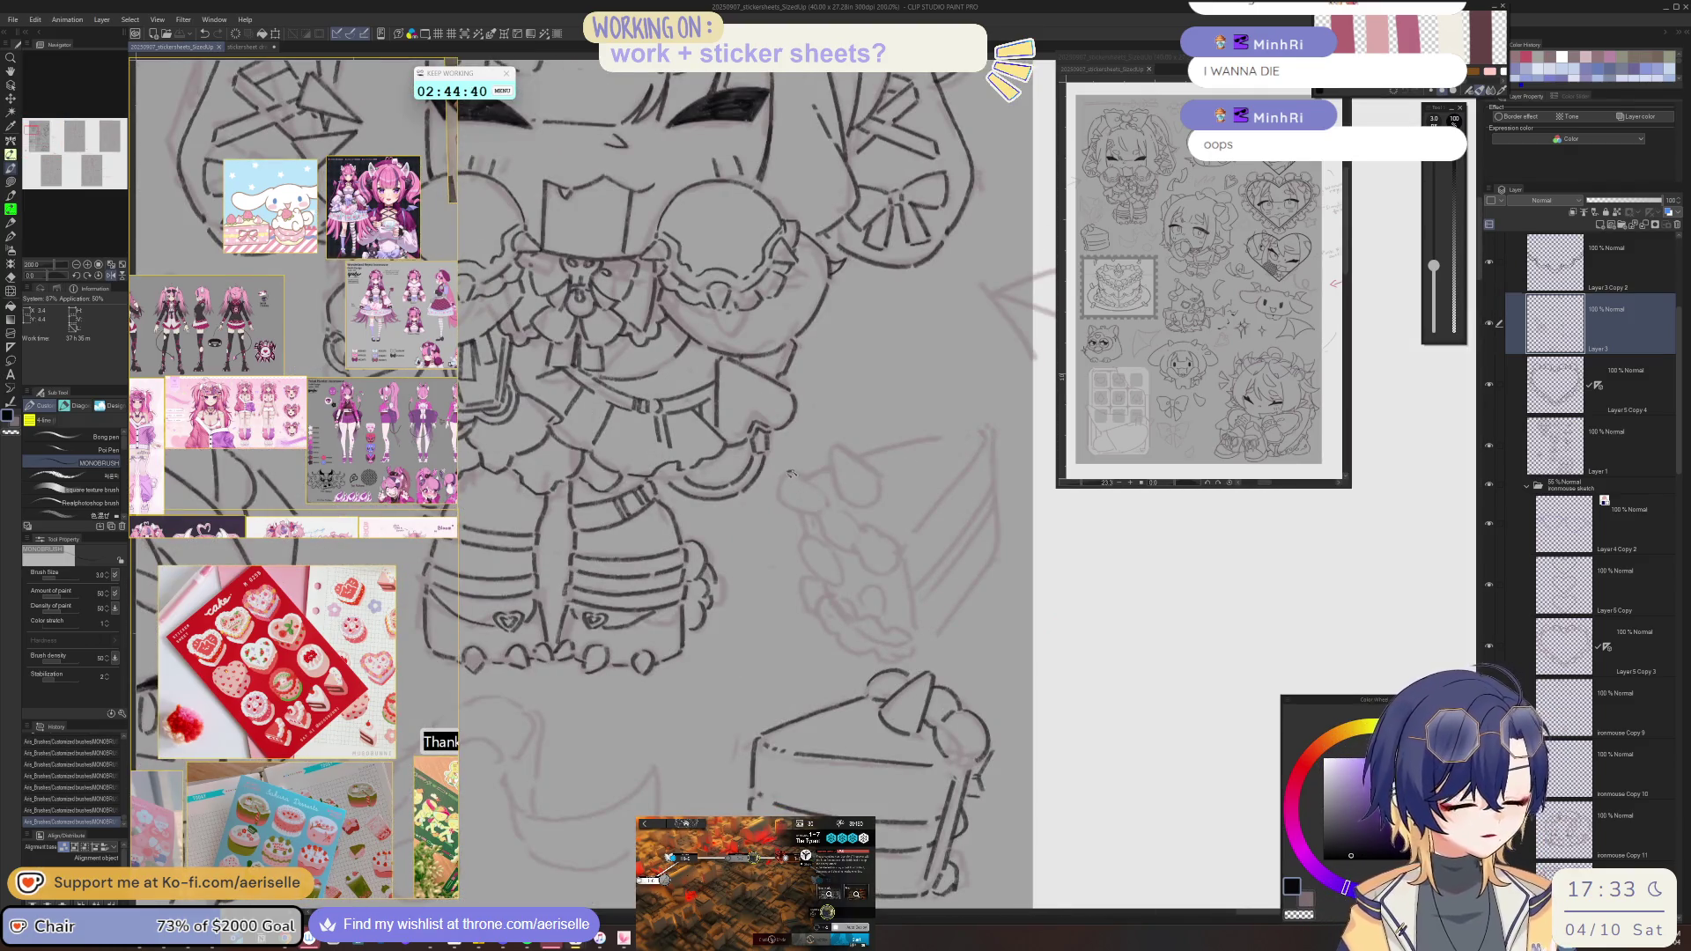
pyautogui.moveTo(785, 508); pyautogui.dragTo(812, 481)
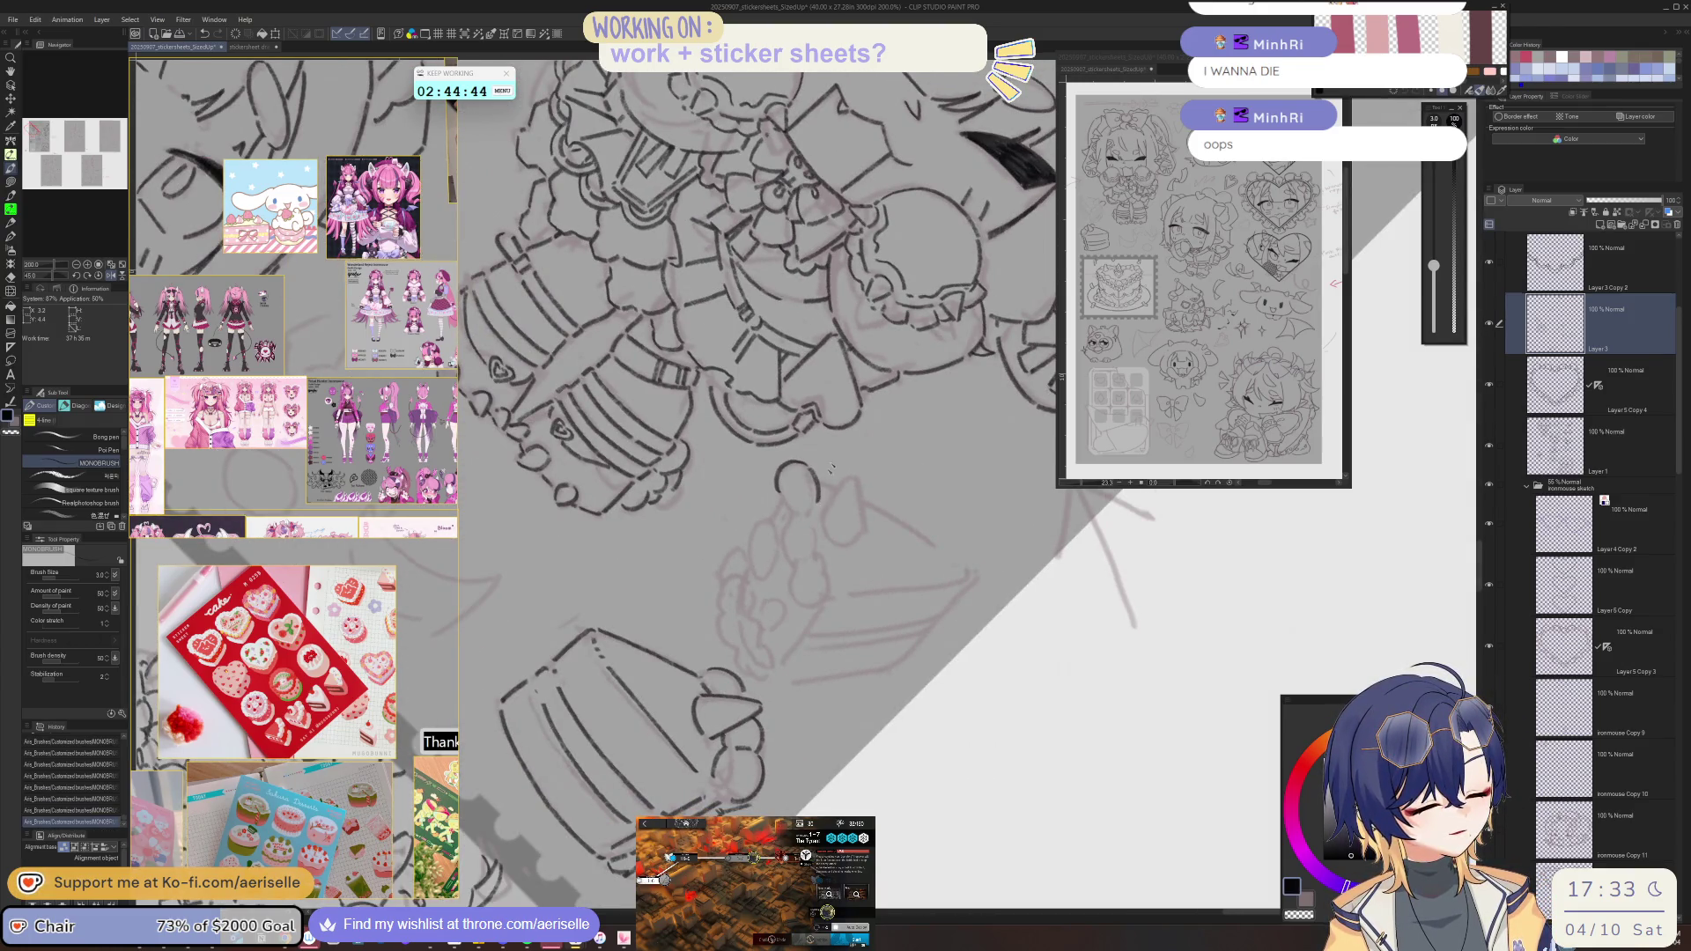
# - Ink the cake slice's wedge outline and straight top edge, rotating and mirroring the view
pyautogui.press('h')
pyautogui.moveTo(799, 508); pyautogui.dragTo(786, 538)
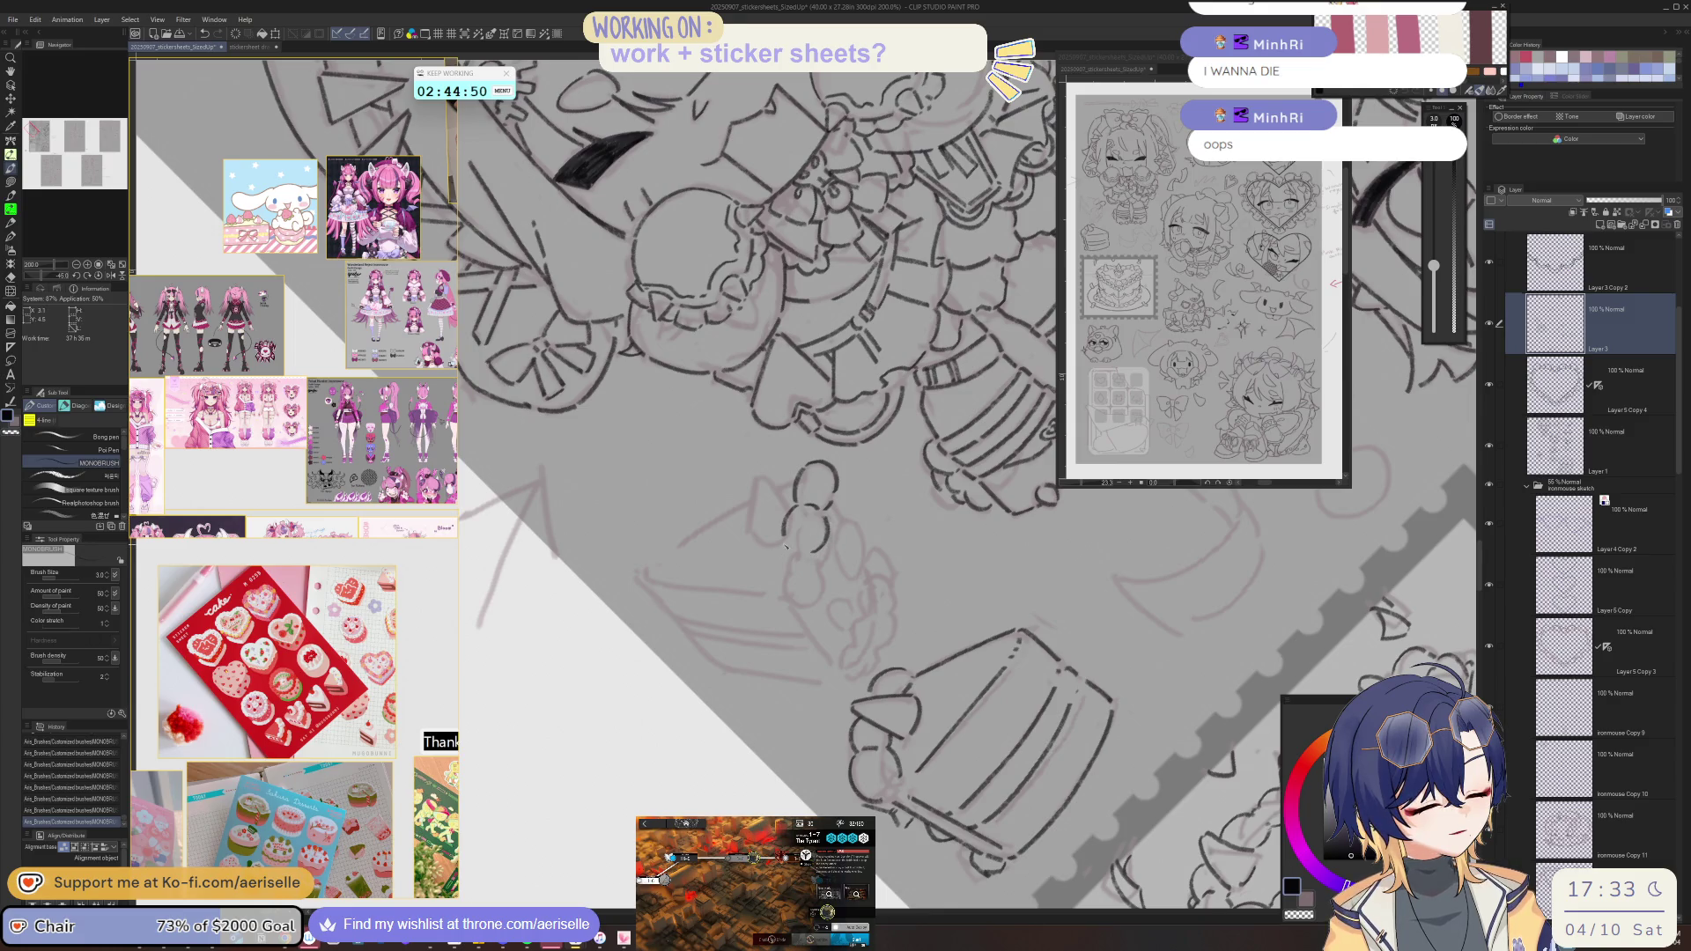
pyautogui.moveTo(787, 553)
pyautogui.mouseDown()
pyautogui.moveTo(772, 565)
pyautogui.moveTo(848, 456)
pyautogui.mouseUp()
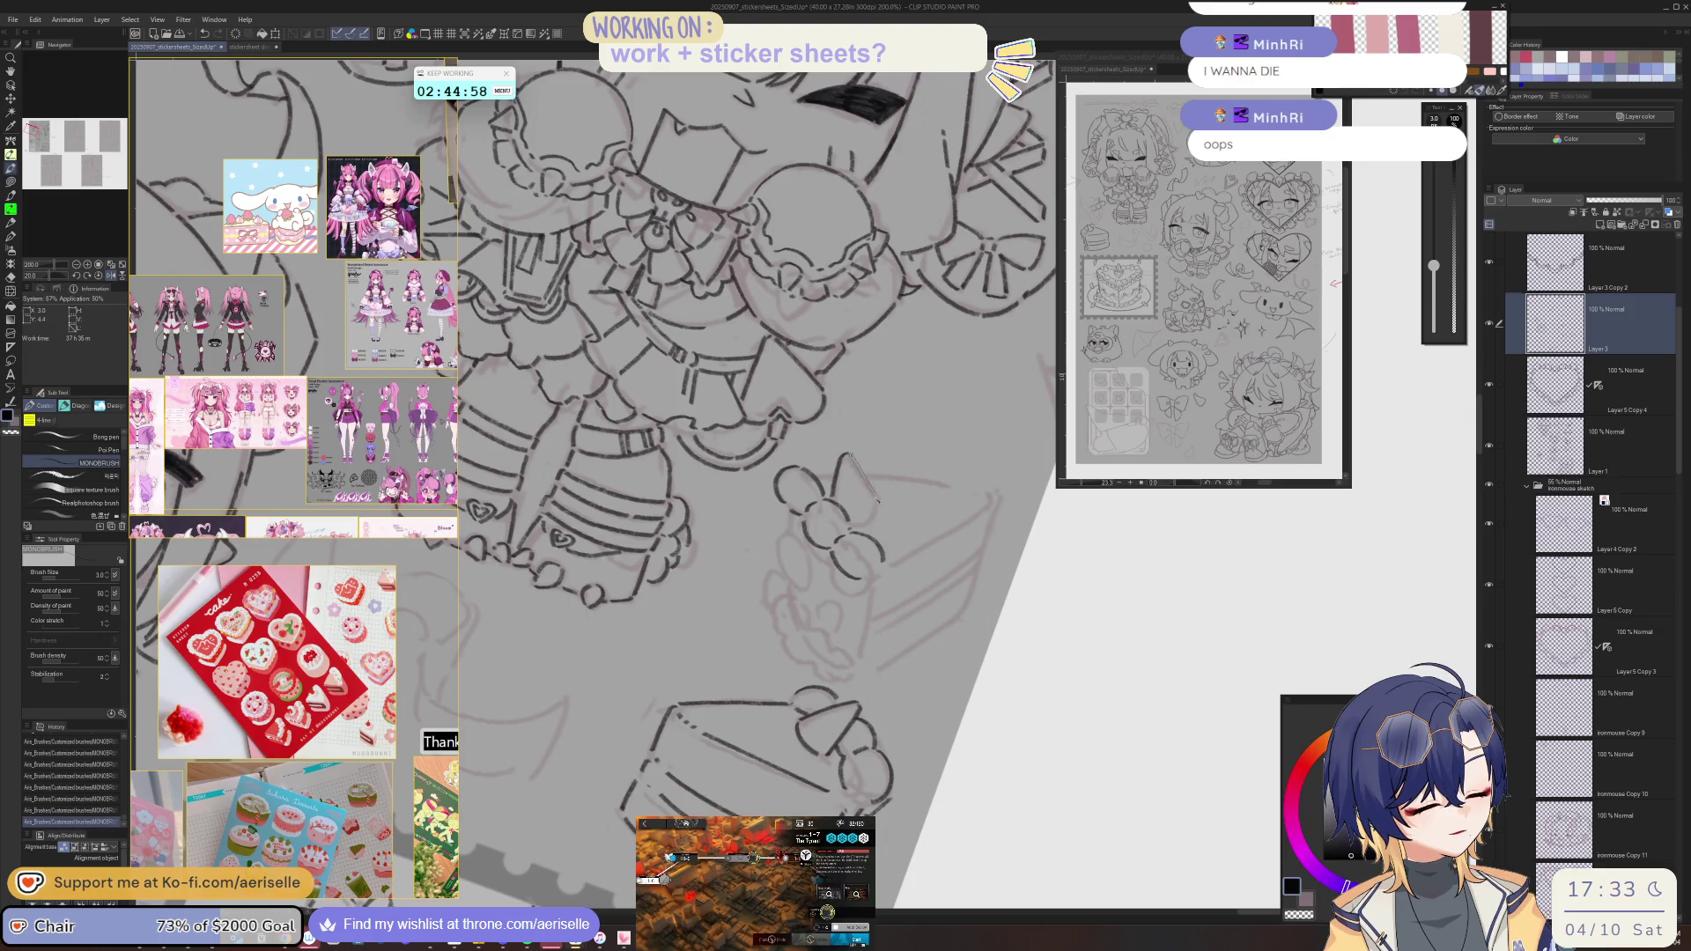
pyautogui.press('-')
pyautogui.press('-')
pyautogui.press('^')
pyautogui.press('^')
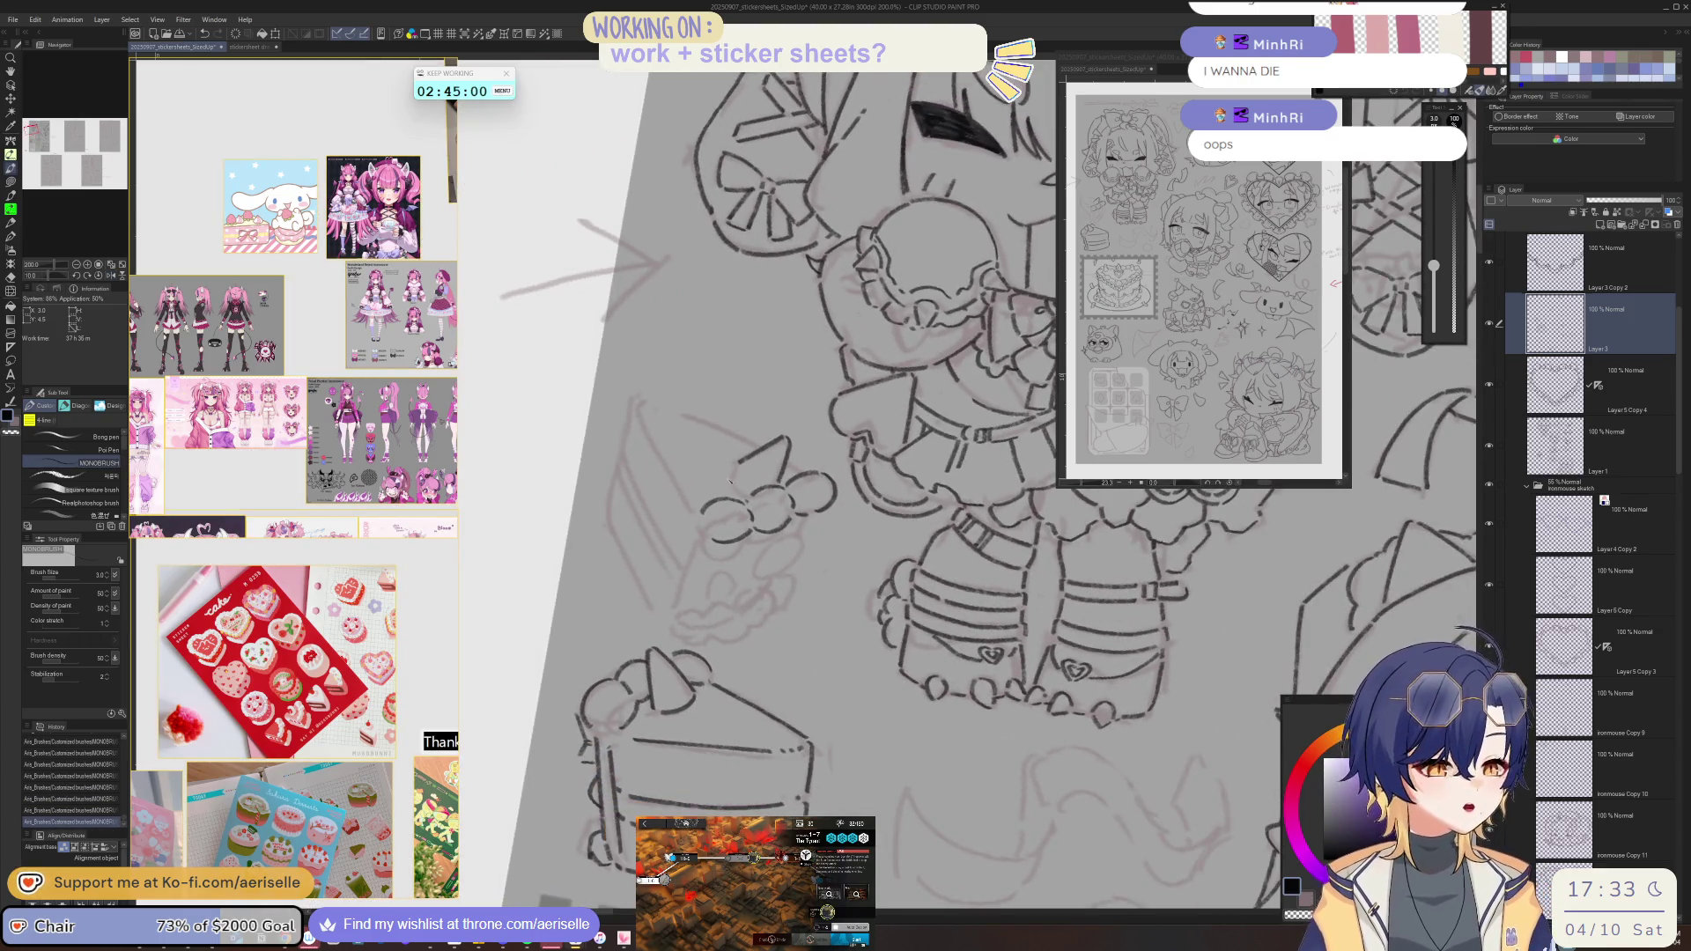
pyautogui.press('-')
pyautogui.press('-')
pyautogui.moveTo(852, 437)
pyautogui.mouseDown()
pyautogui.moveTo(963, 385)
pyautogui.moveTo(932, 475)
pyautogui.mouseUp()
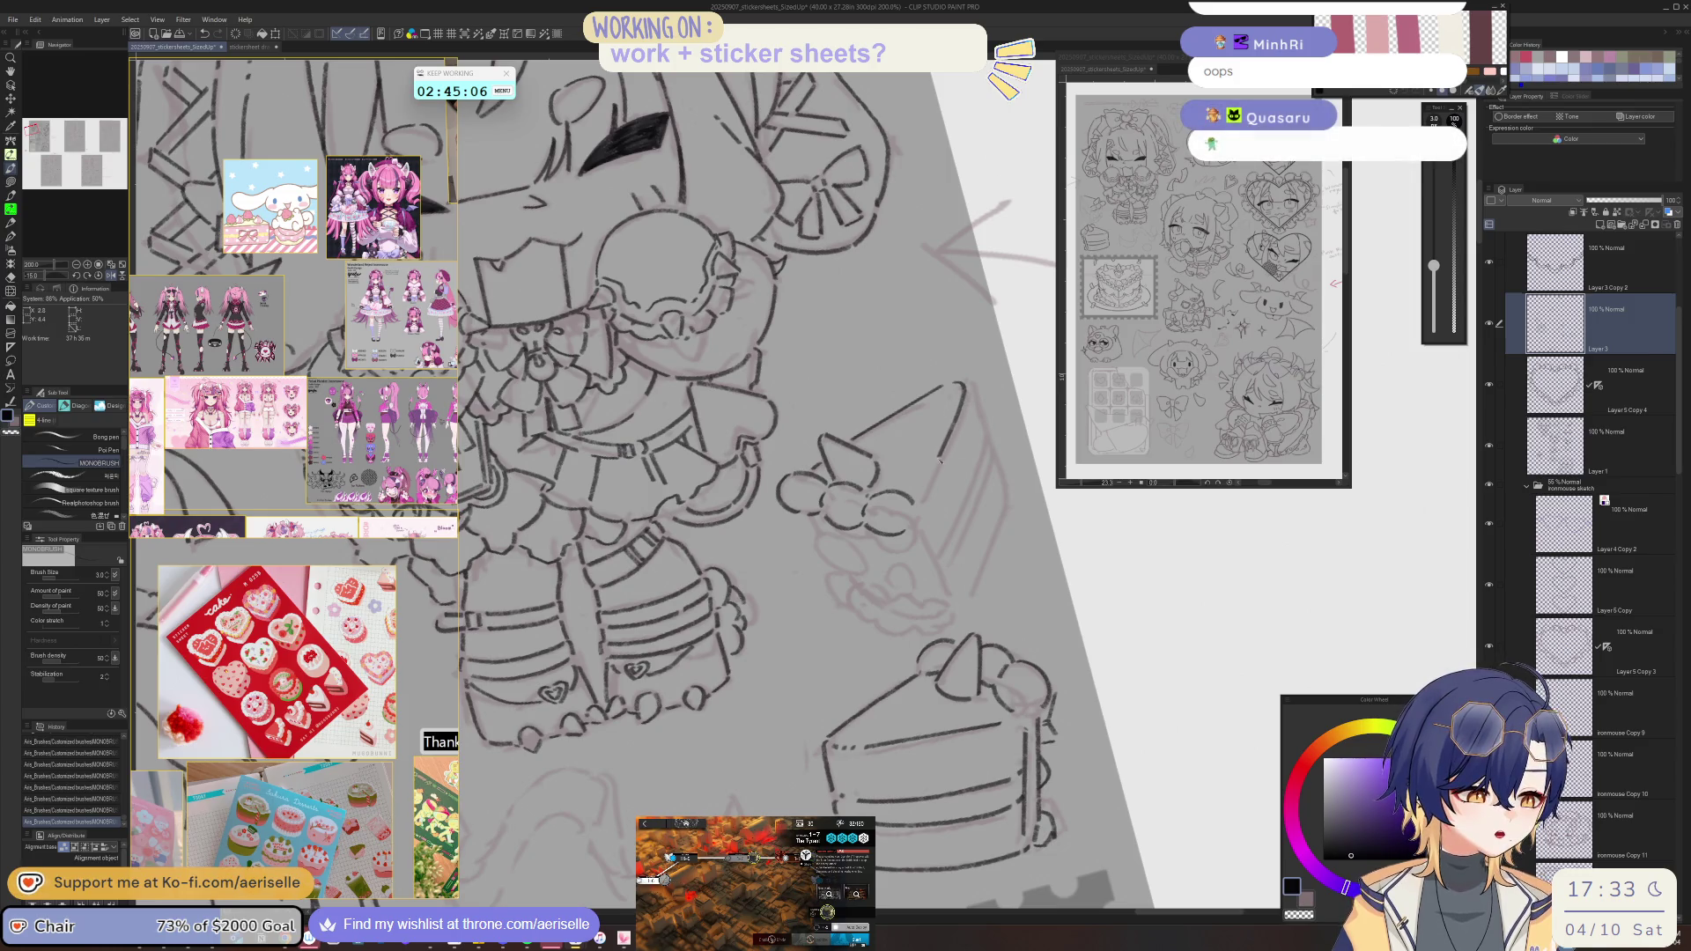
pyautogui.press('^')
pyautogui.press('^')
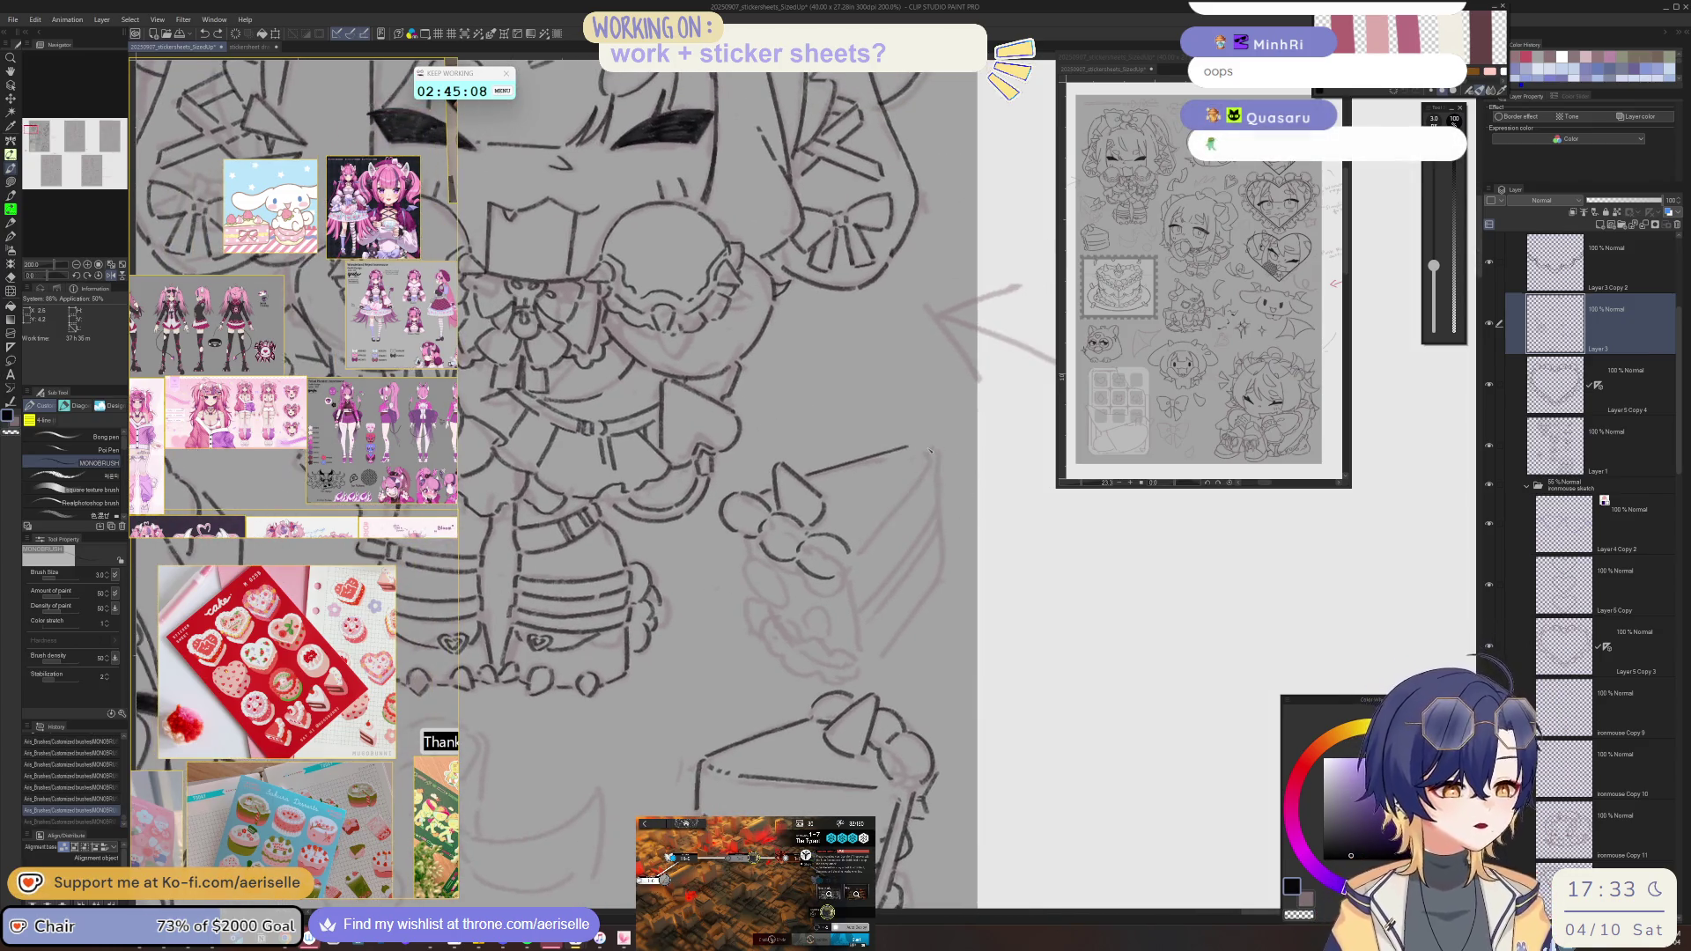
pyautogui.moveTo(937, 458); pyautogui.dragTo(943, 465)
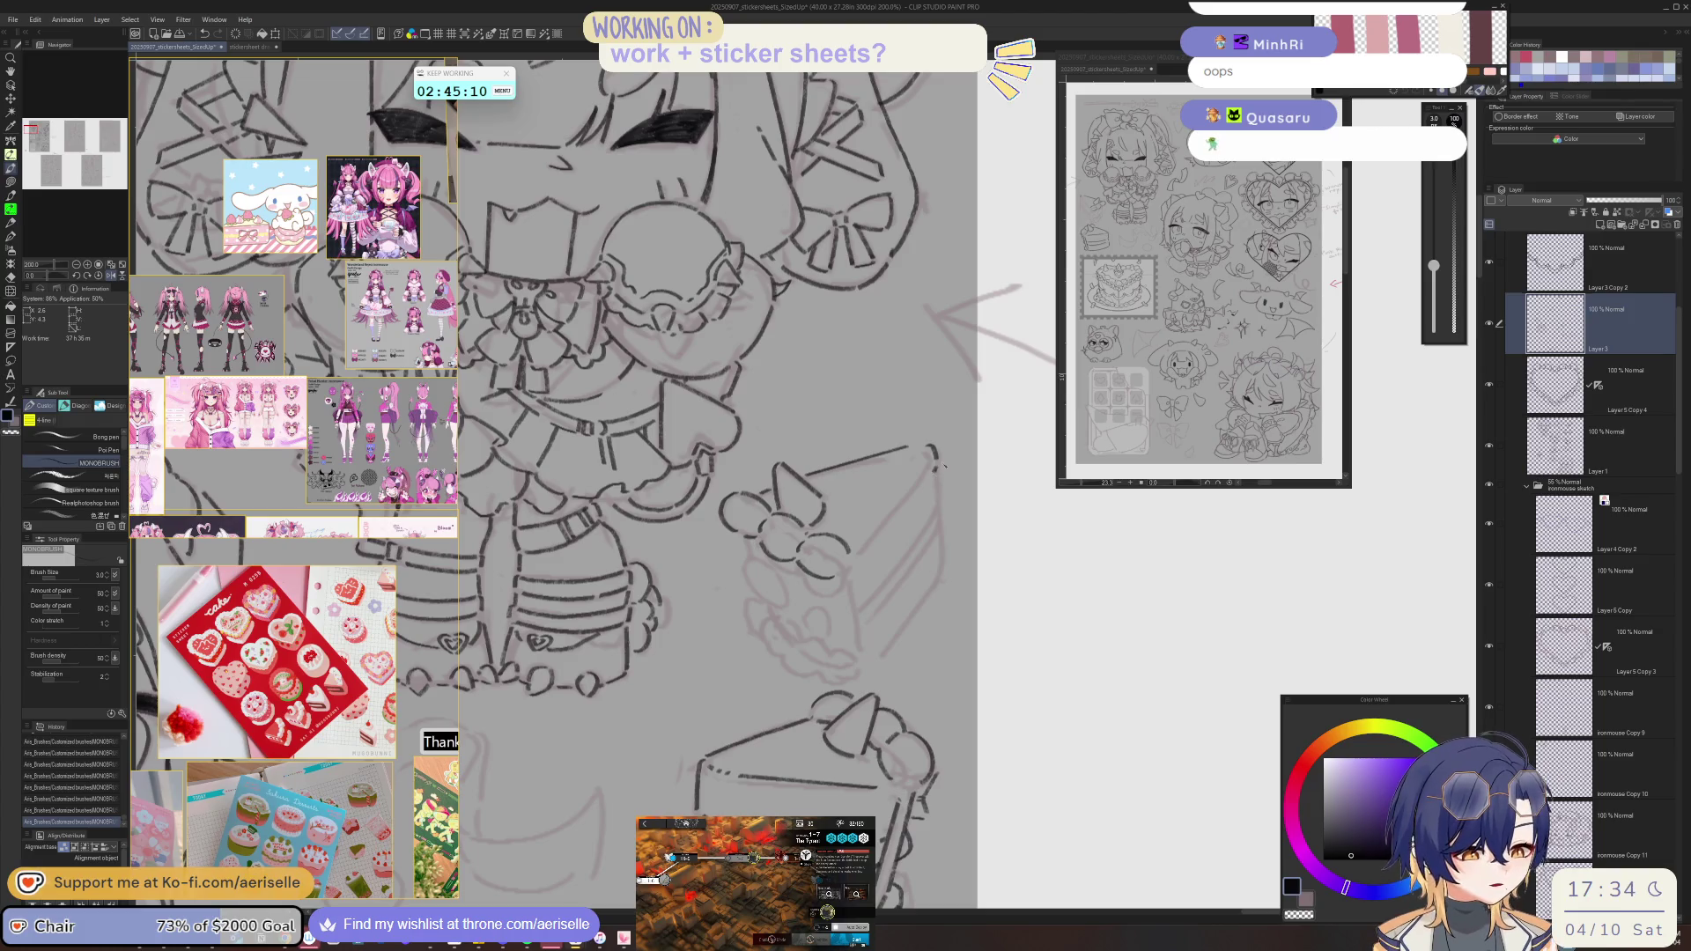
# - Ink the slice's left edge, right corner and layered side lines
pyautogui.press('h')
pyautogui.moveTo(687, 483); pyautogui.dragTo(757, 573)
pyautogui.press('h')
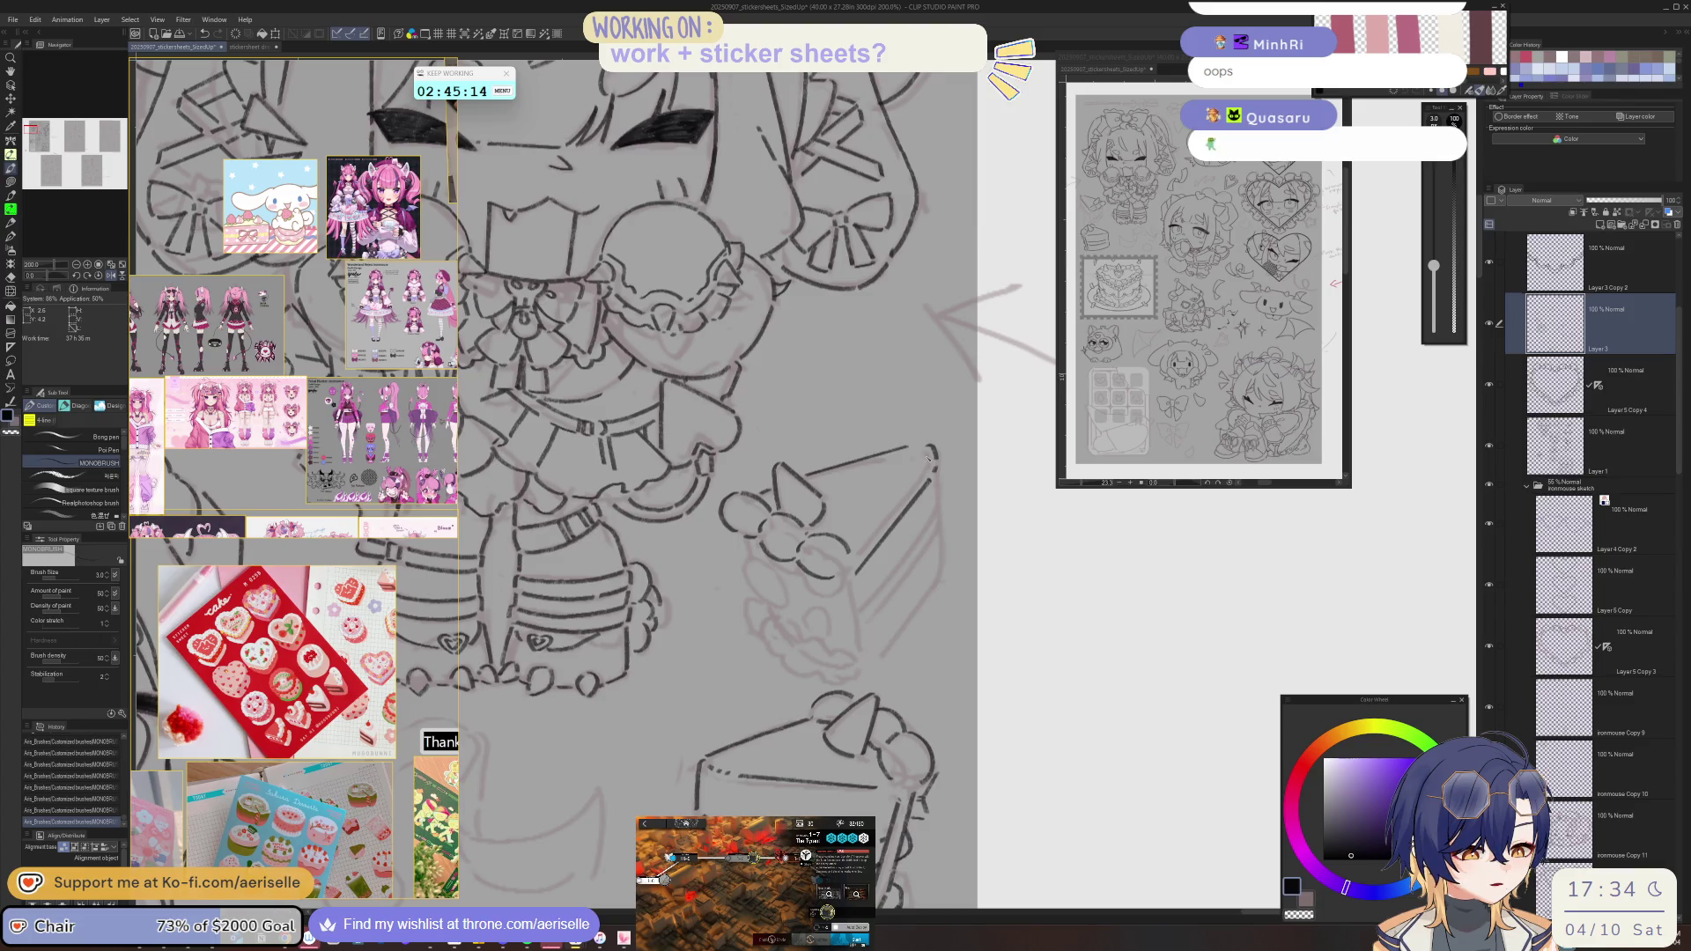
pyautogui.moveTo(859, 581); pyautogui.dragTo(863, 614)
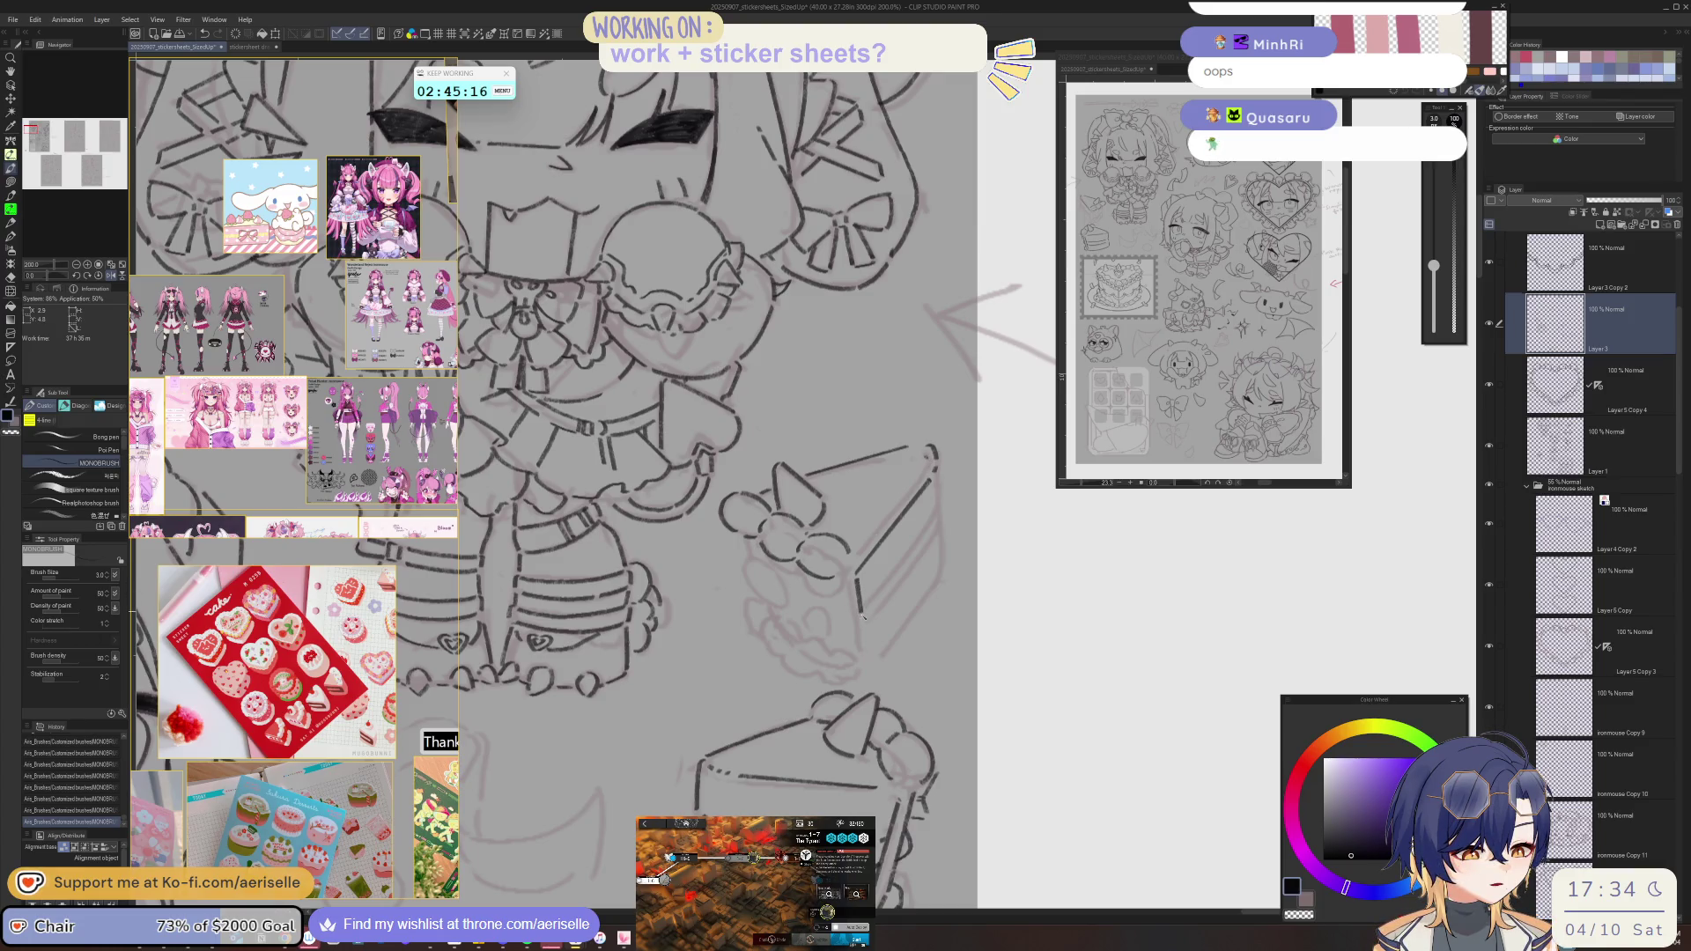
pyautogui.moveTo(936, 474); pyautogui.dragTo(937, 509)
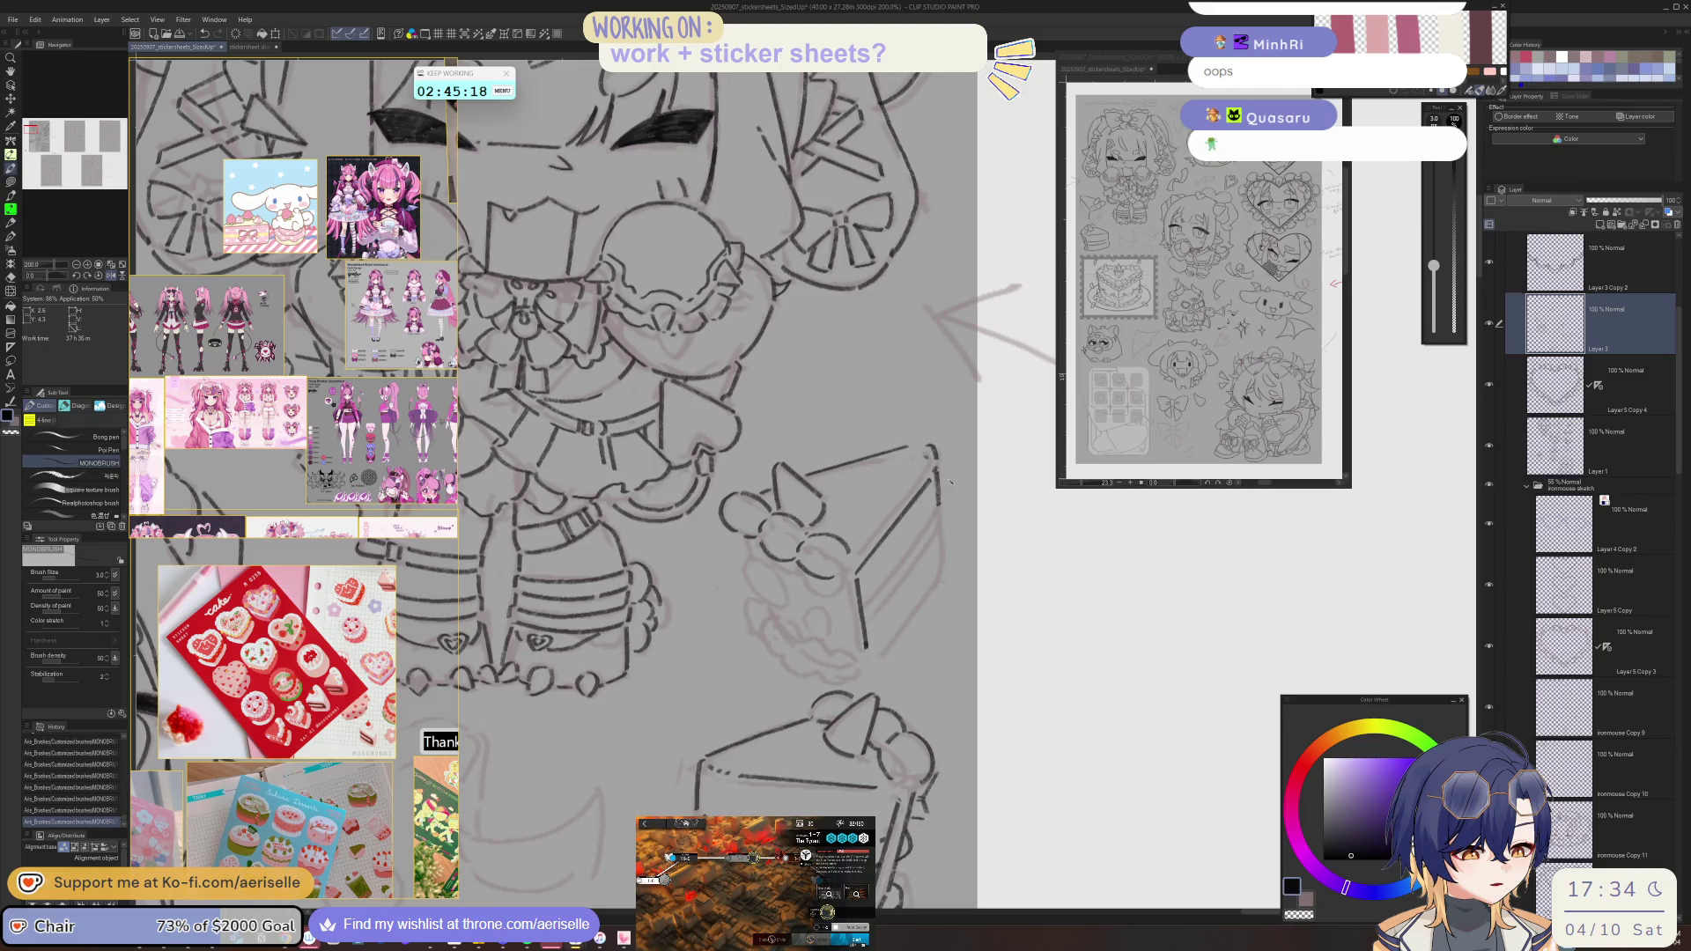
pyautogui.press('h')
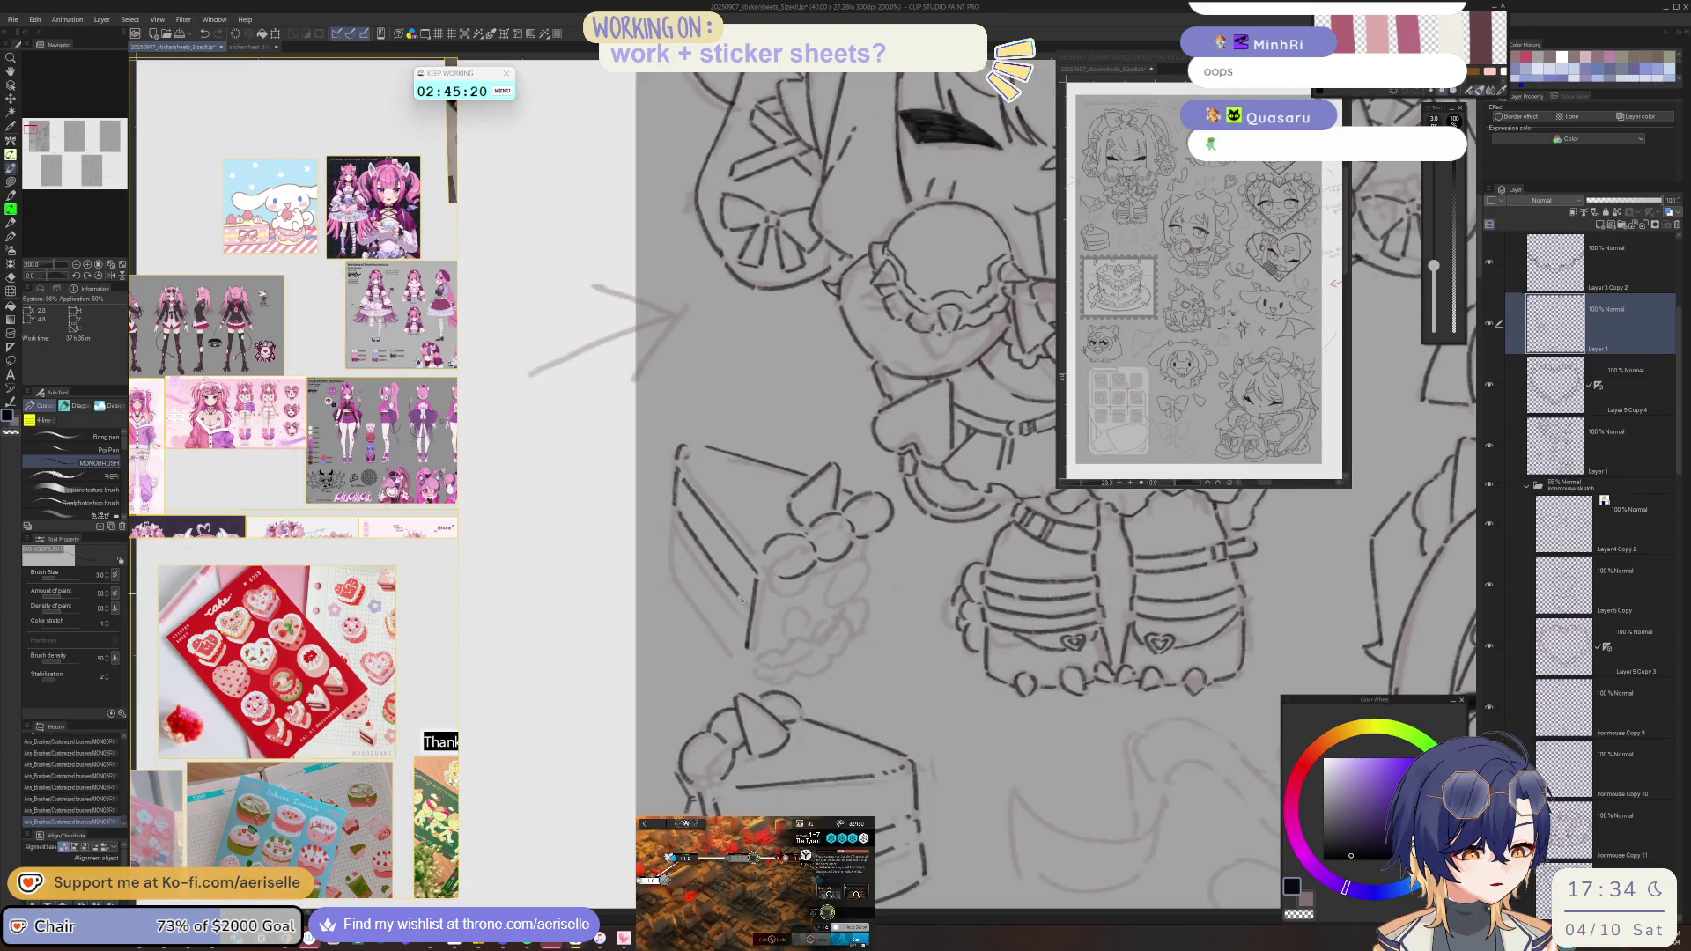
pyautogui.moveTo(680, 539)
pyautogui.mouseDown()
pyautogui.moveTo(710, 583)
pyautogui.moveTo(677, 577)
pyautogui.mouseUp()
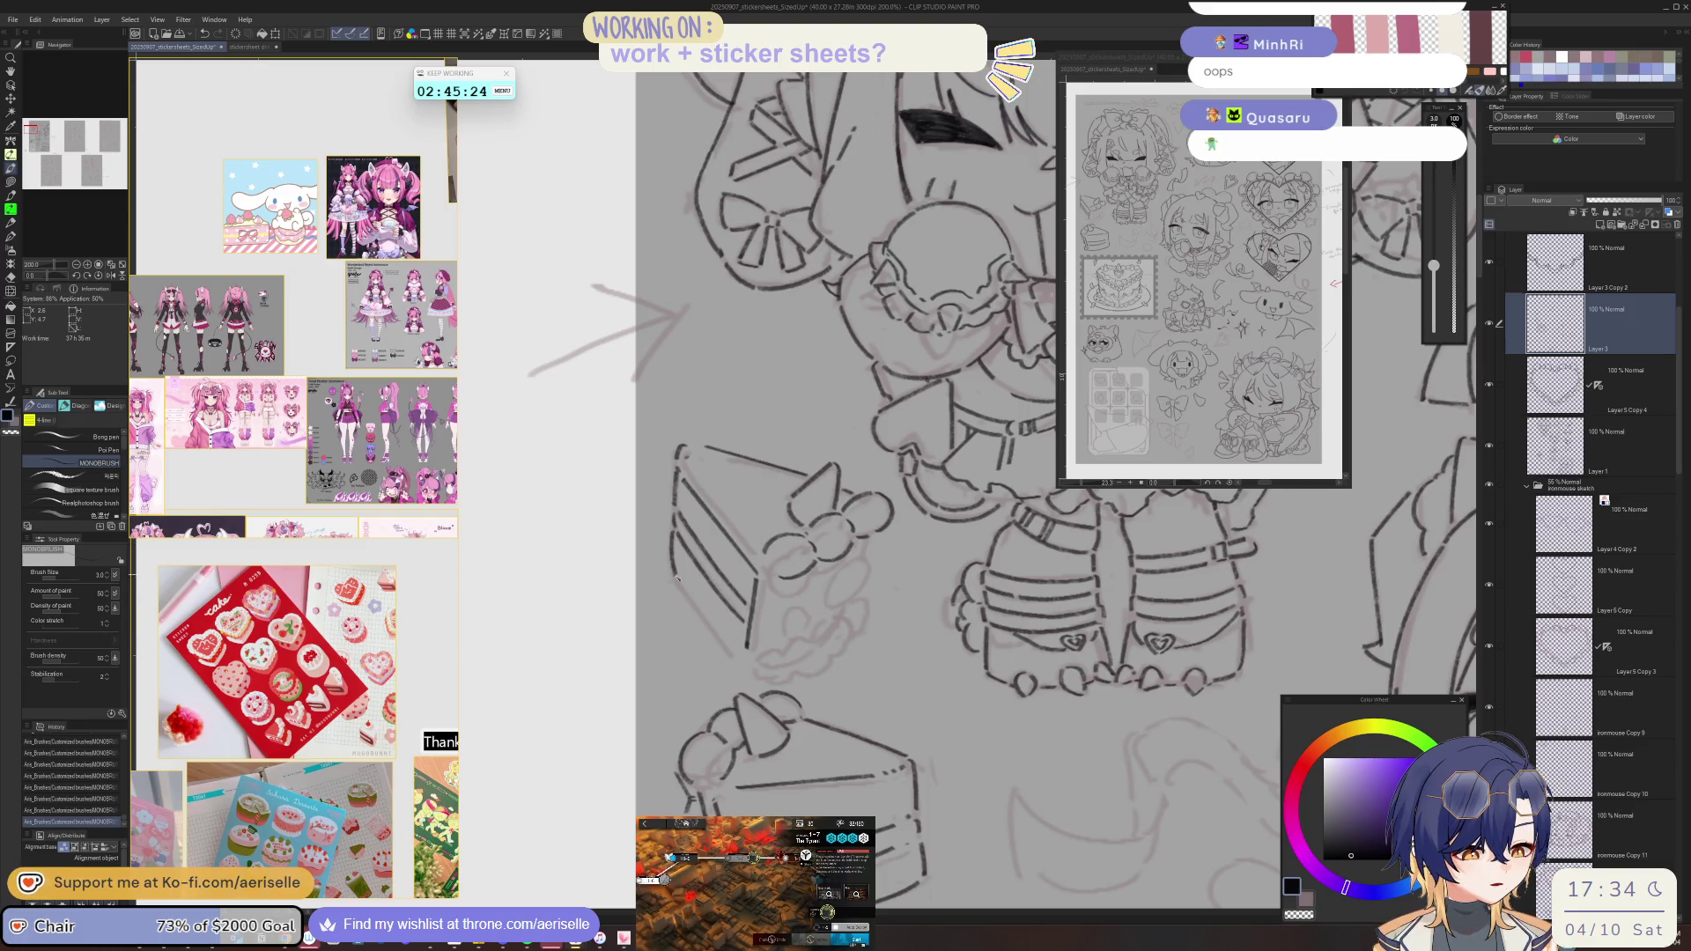
pyautogui.press('h')
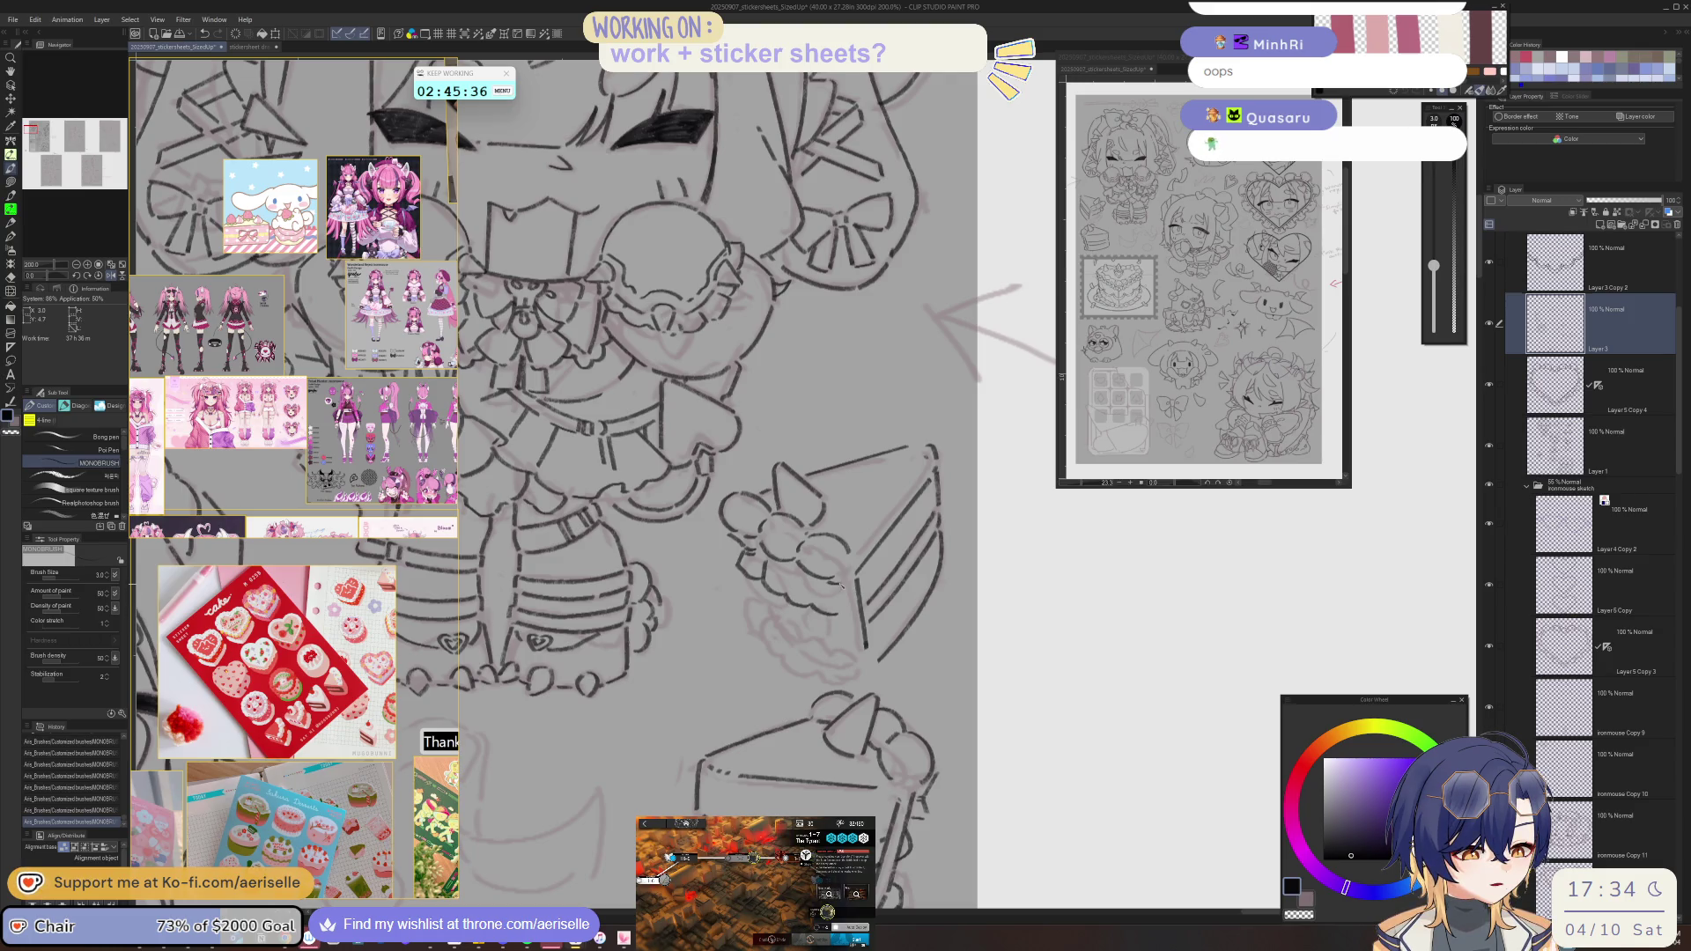
# - Ink the chibi's hand and cream strokes around the slice, redrawing an undone stroke
pyautogui.press('e')
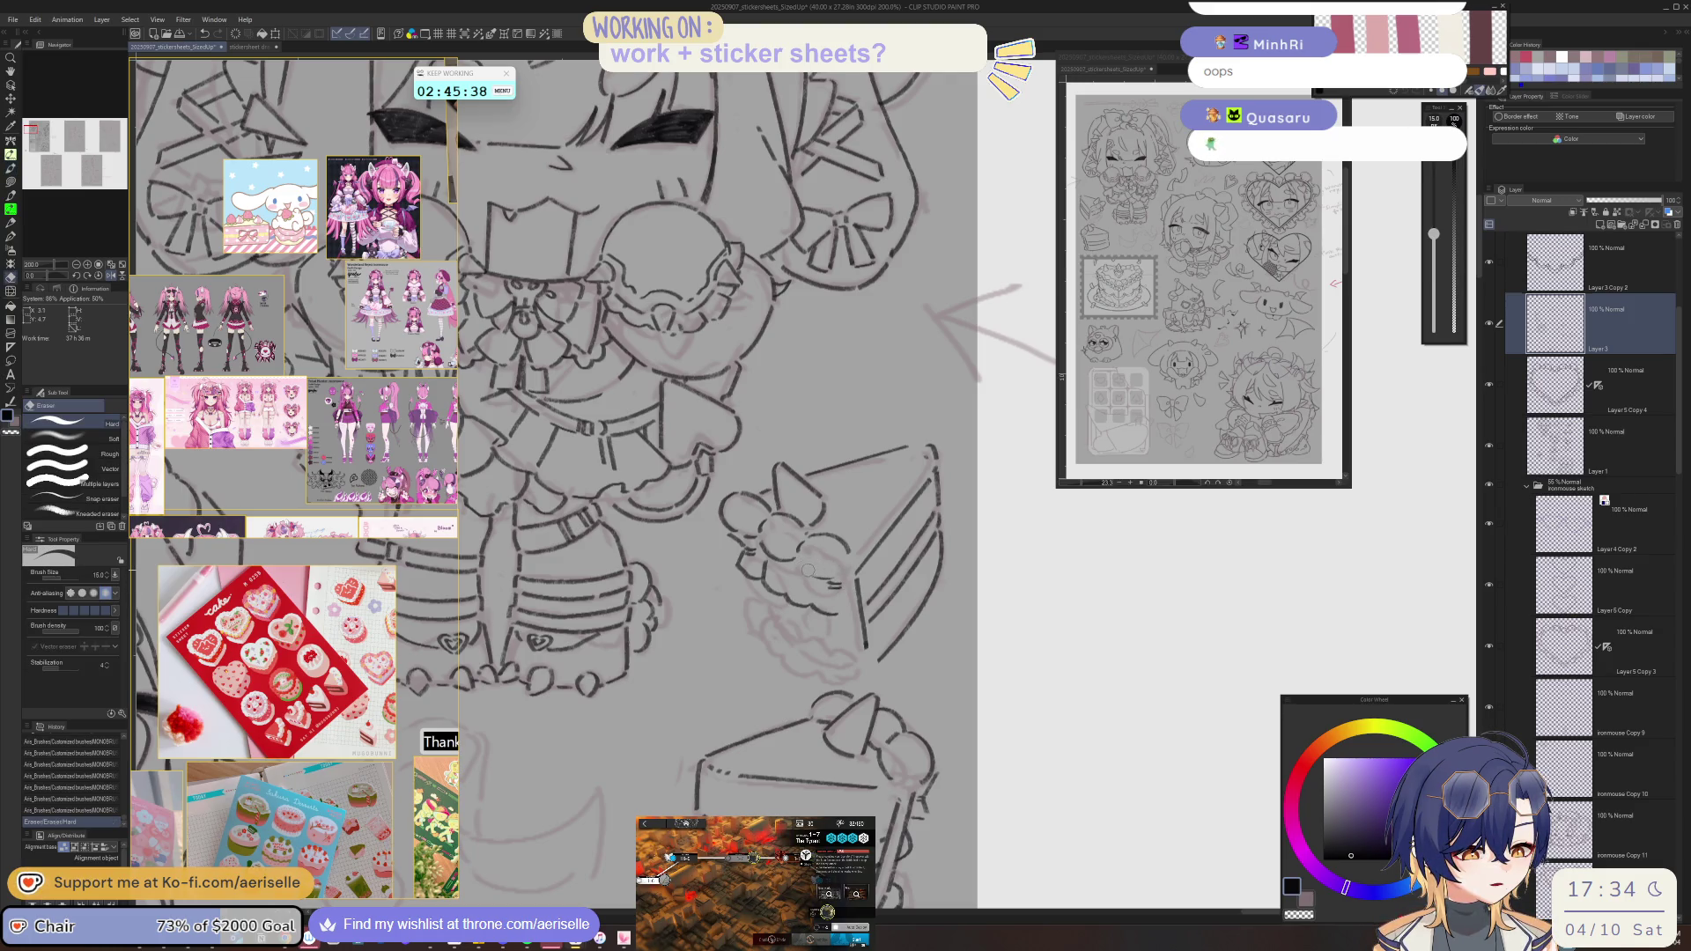
pyautogui.press('p')
pyautogui.moveTo(816, 570)
pyautogui.mouseDown()
pyautogui.moveTo(843, 585)
pyautogui.moveTo(837, 566)
pyautogui.mouseUp()
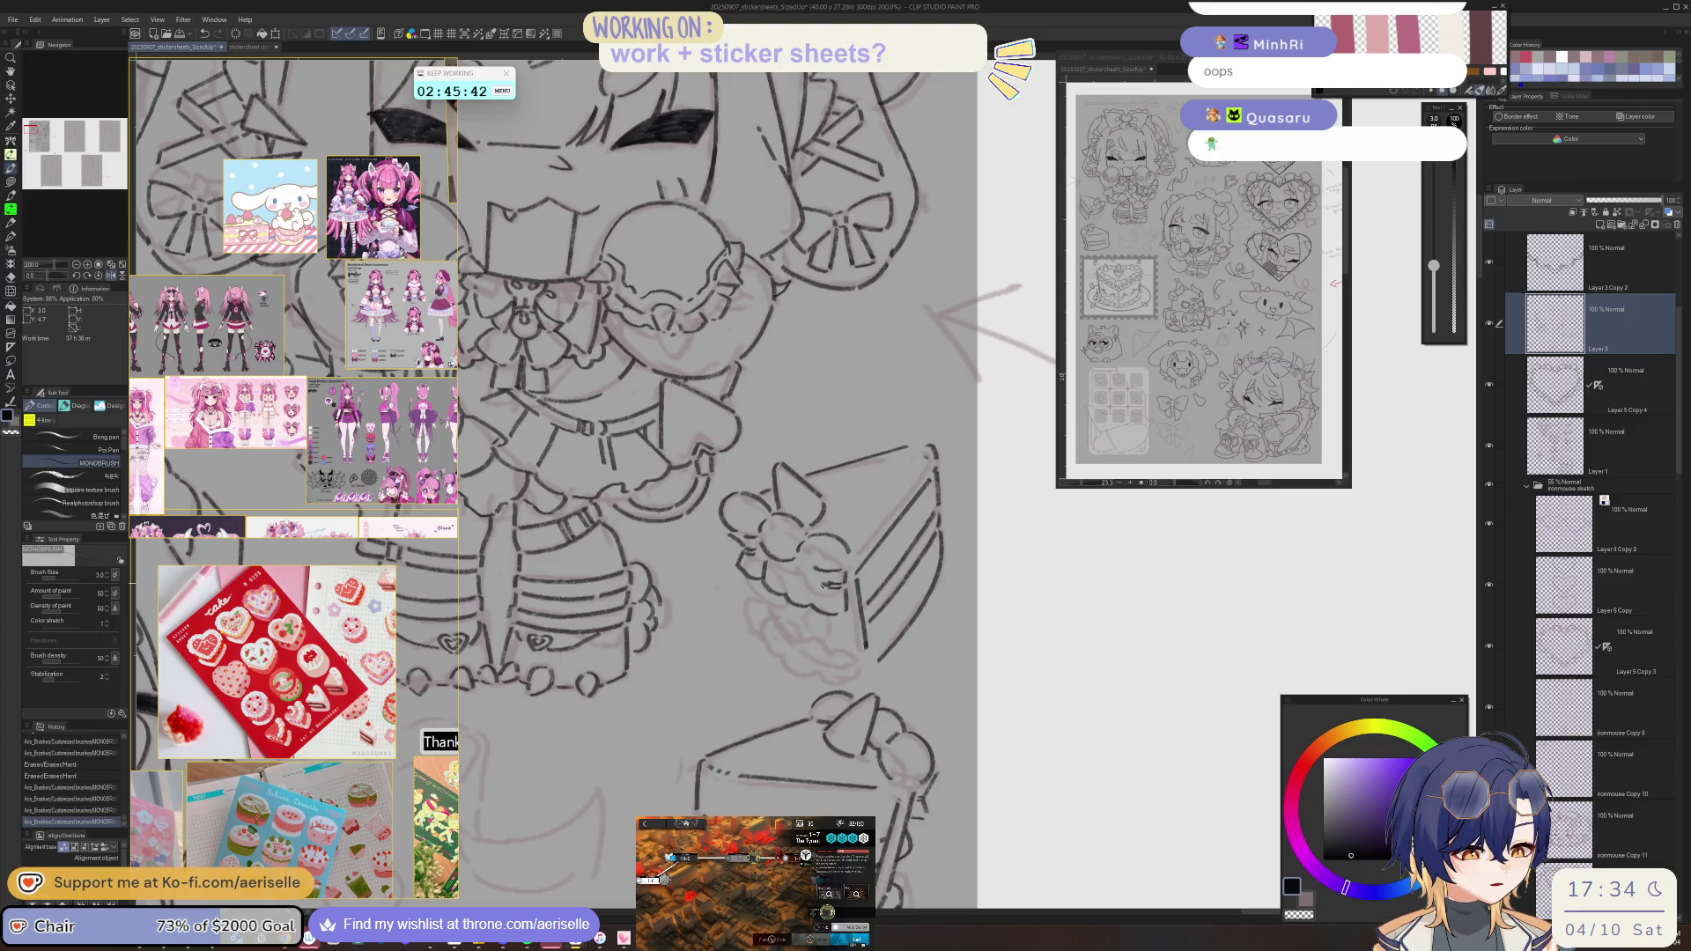
pyautogui.press('-')
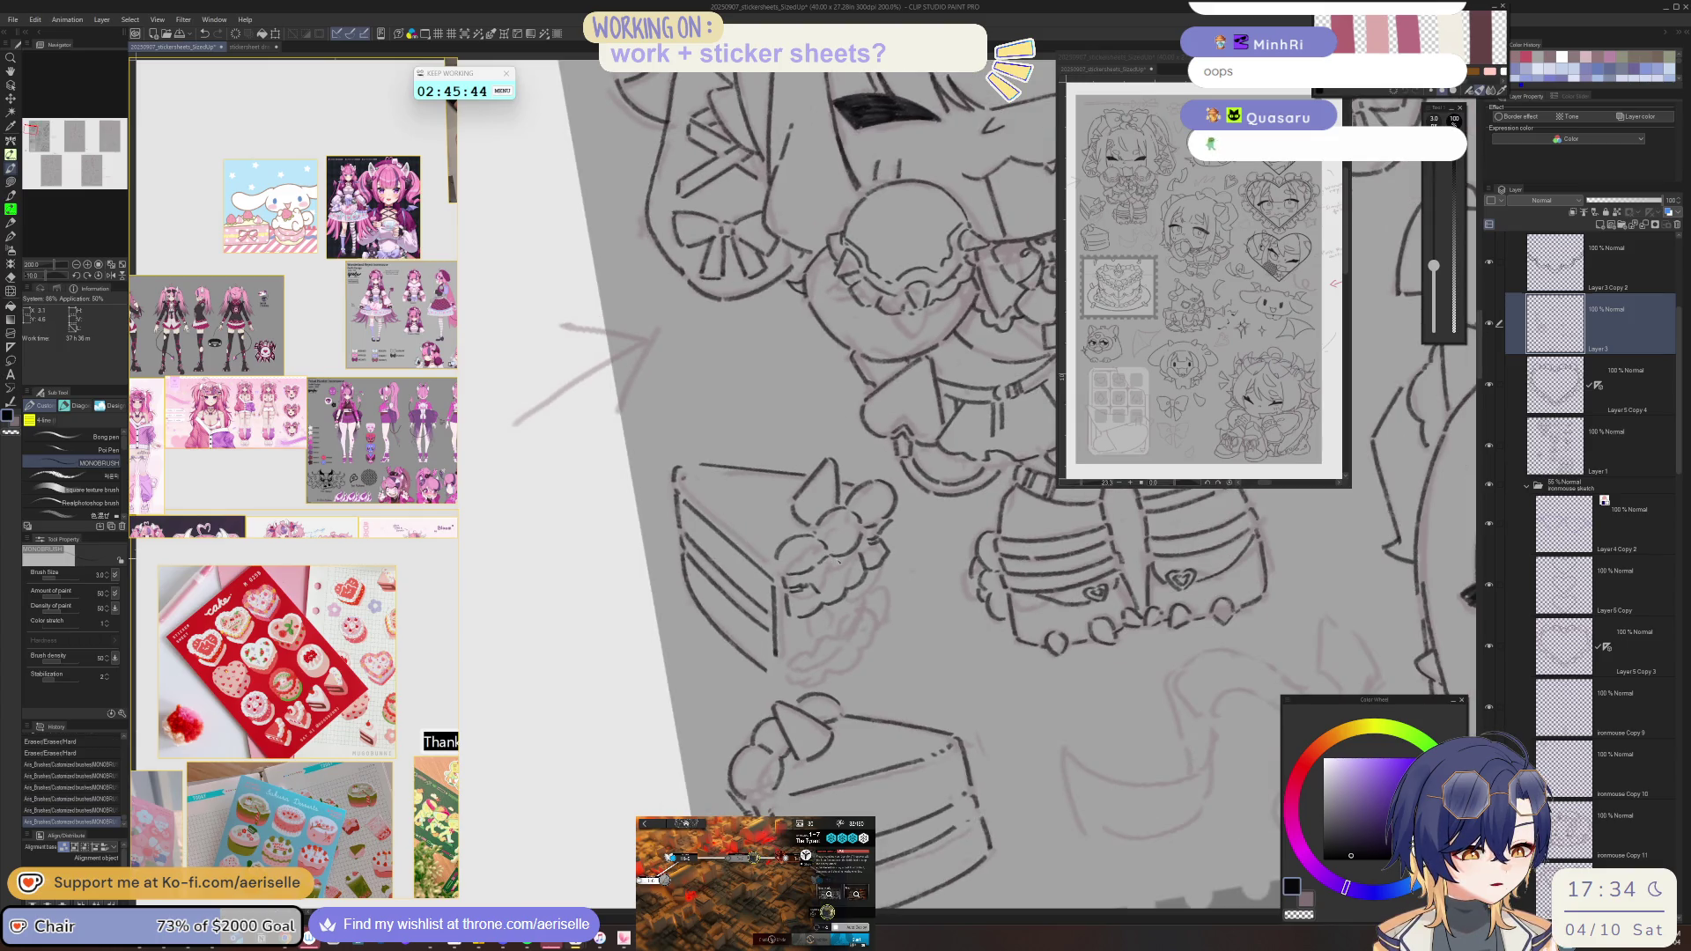
pyautogui.moveTo(825, 581); pyautogui.dragTo(838, 586)
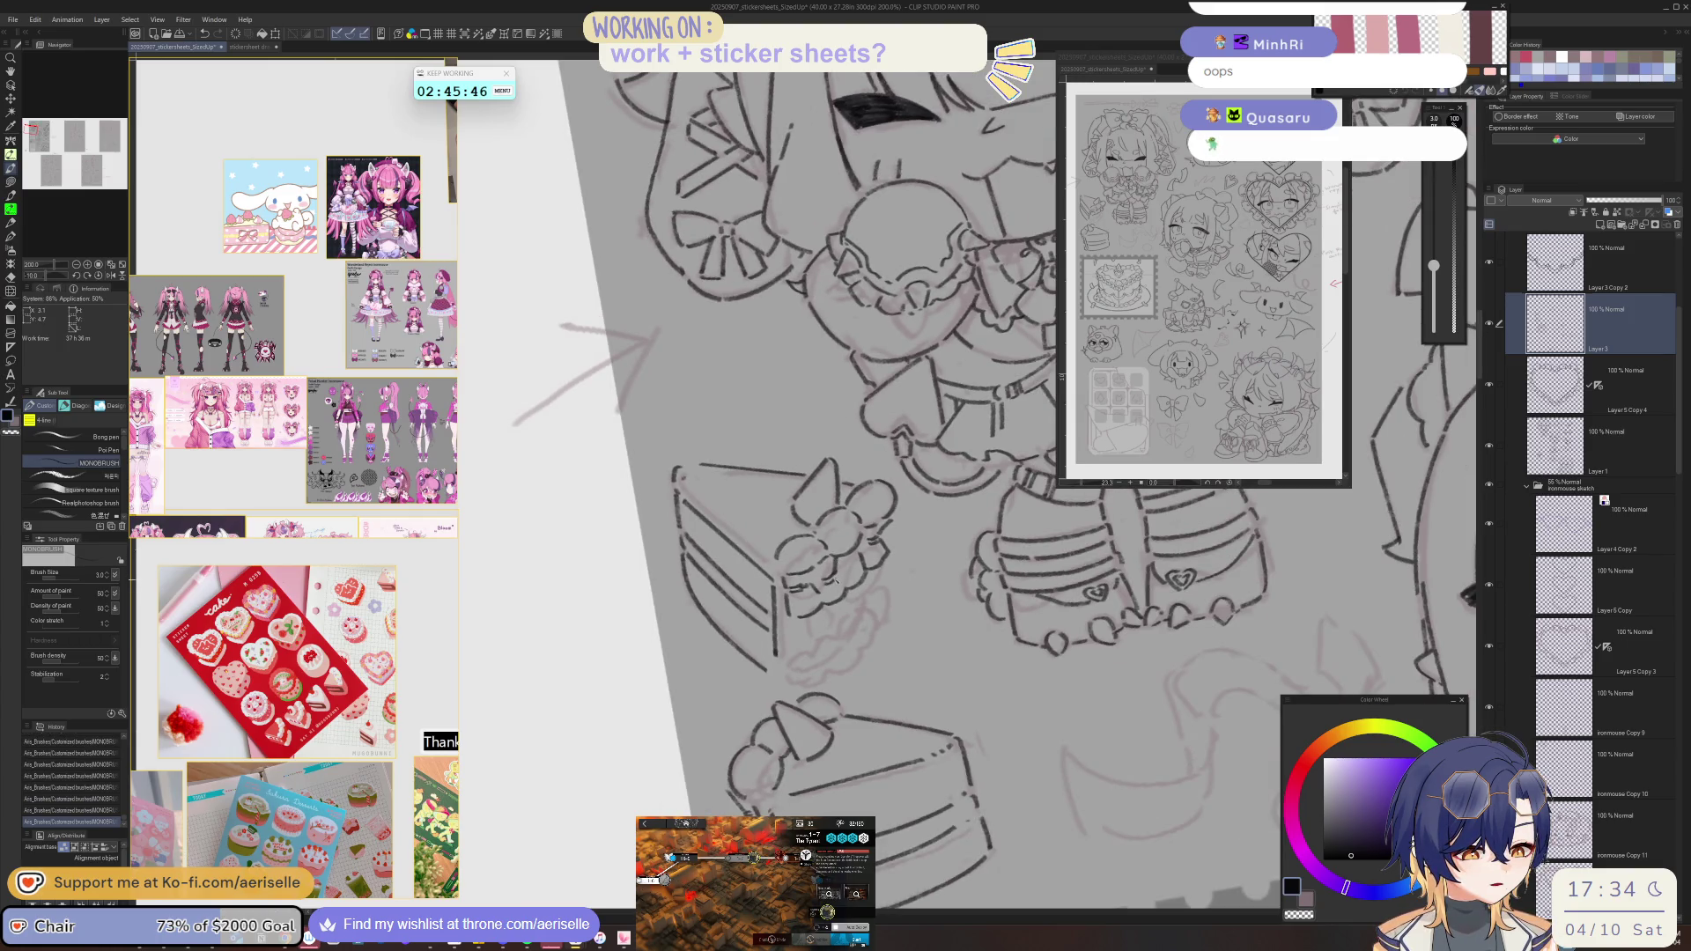
pyautogui.press('h')
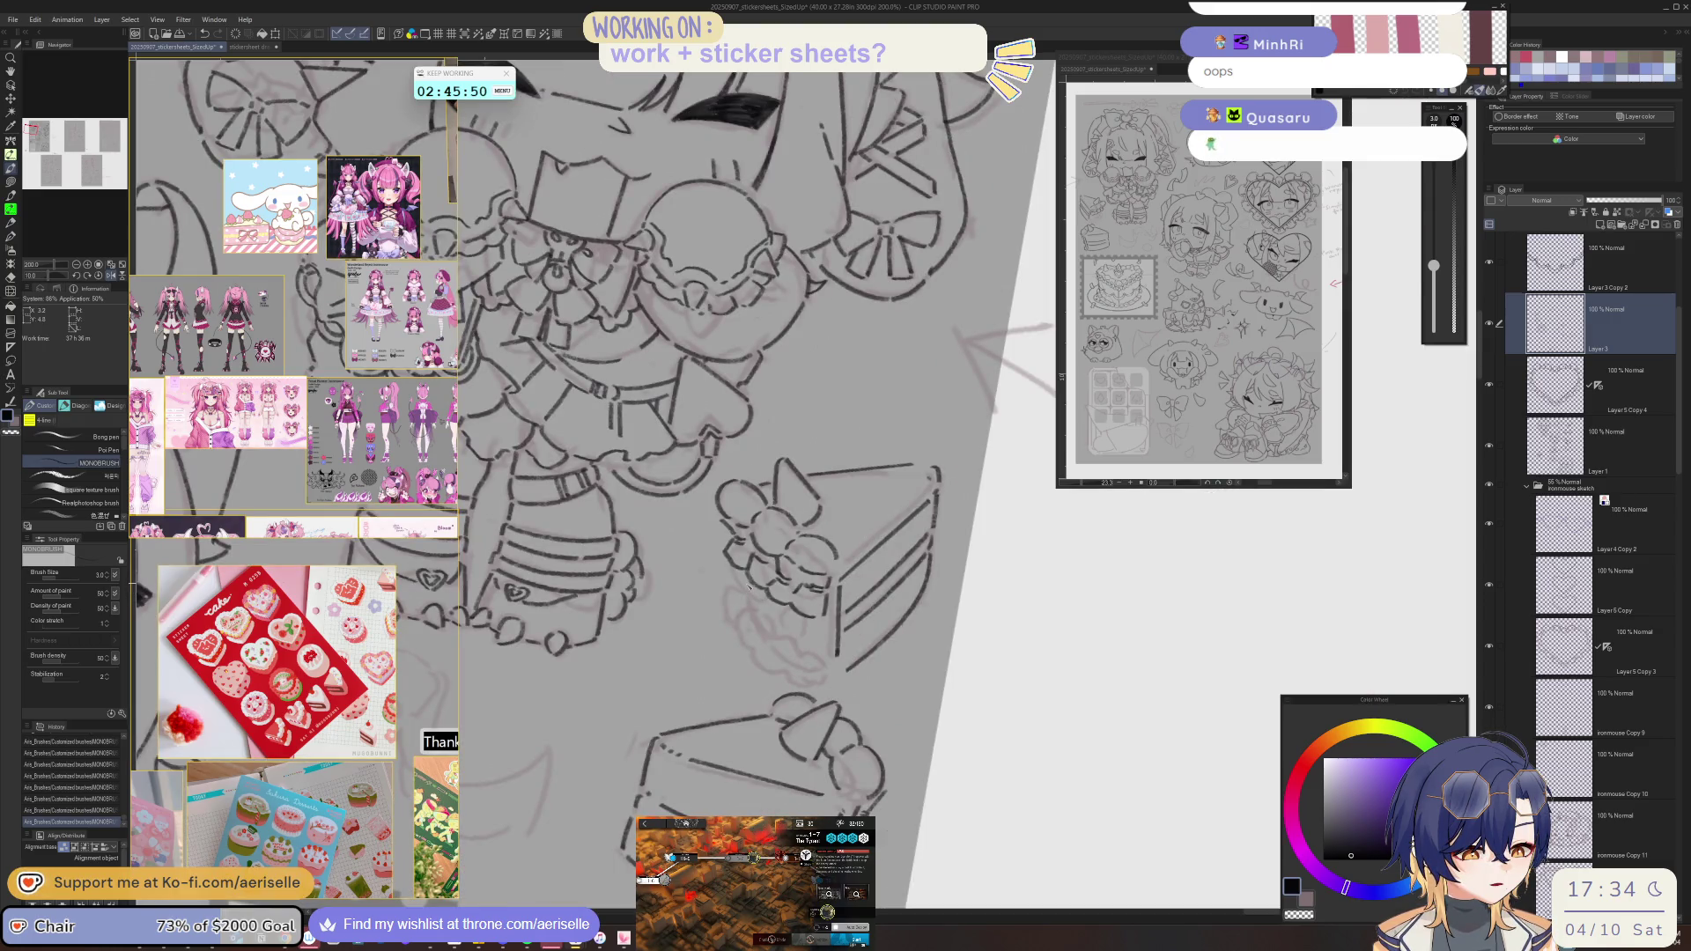
pyautogui.hotkey('ctrl', 'z')
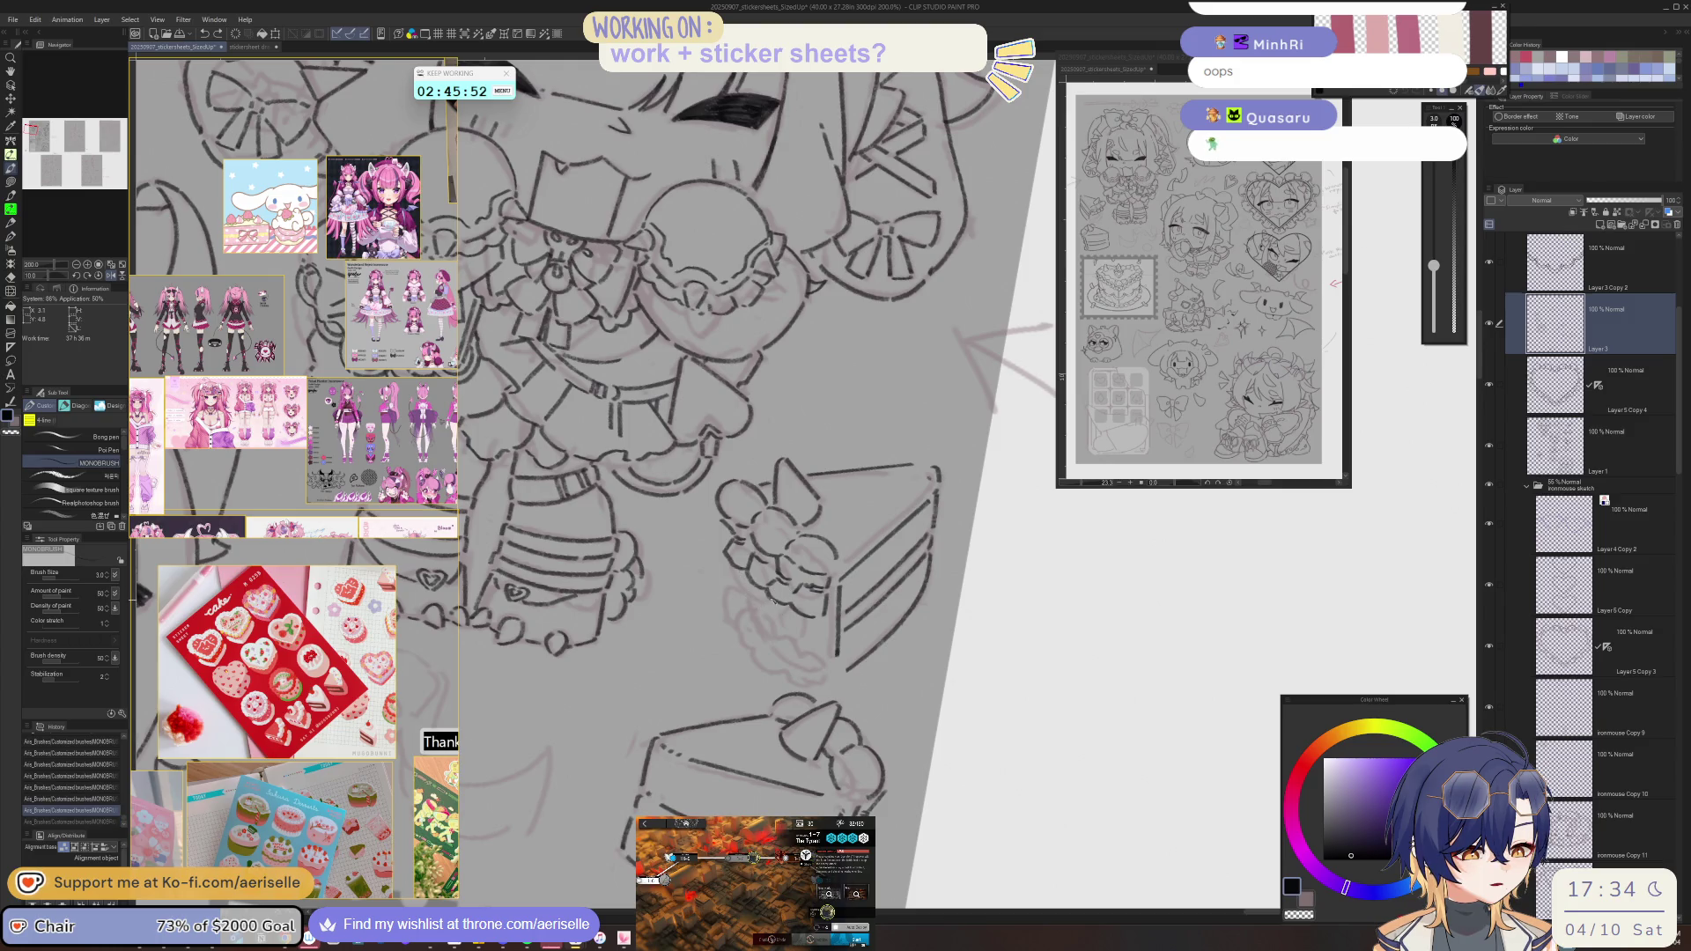
pyautogui.moveTo(762, 611)
pyautogui.mouseDown()
pyautogui.moveTo(781, 617)
pyautogui.moveTo(769, 610)
pyautogui.mouseUp()
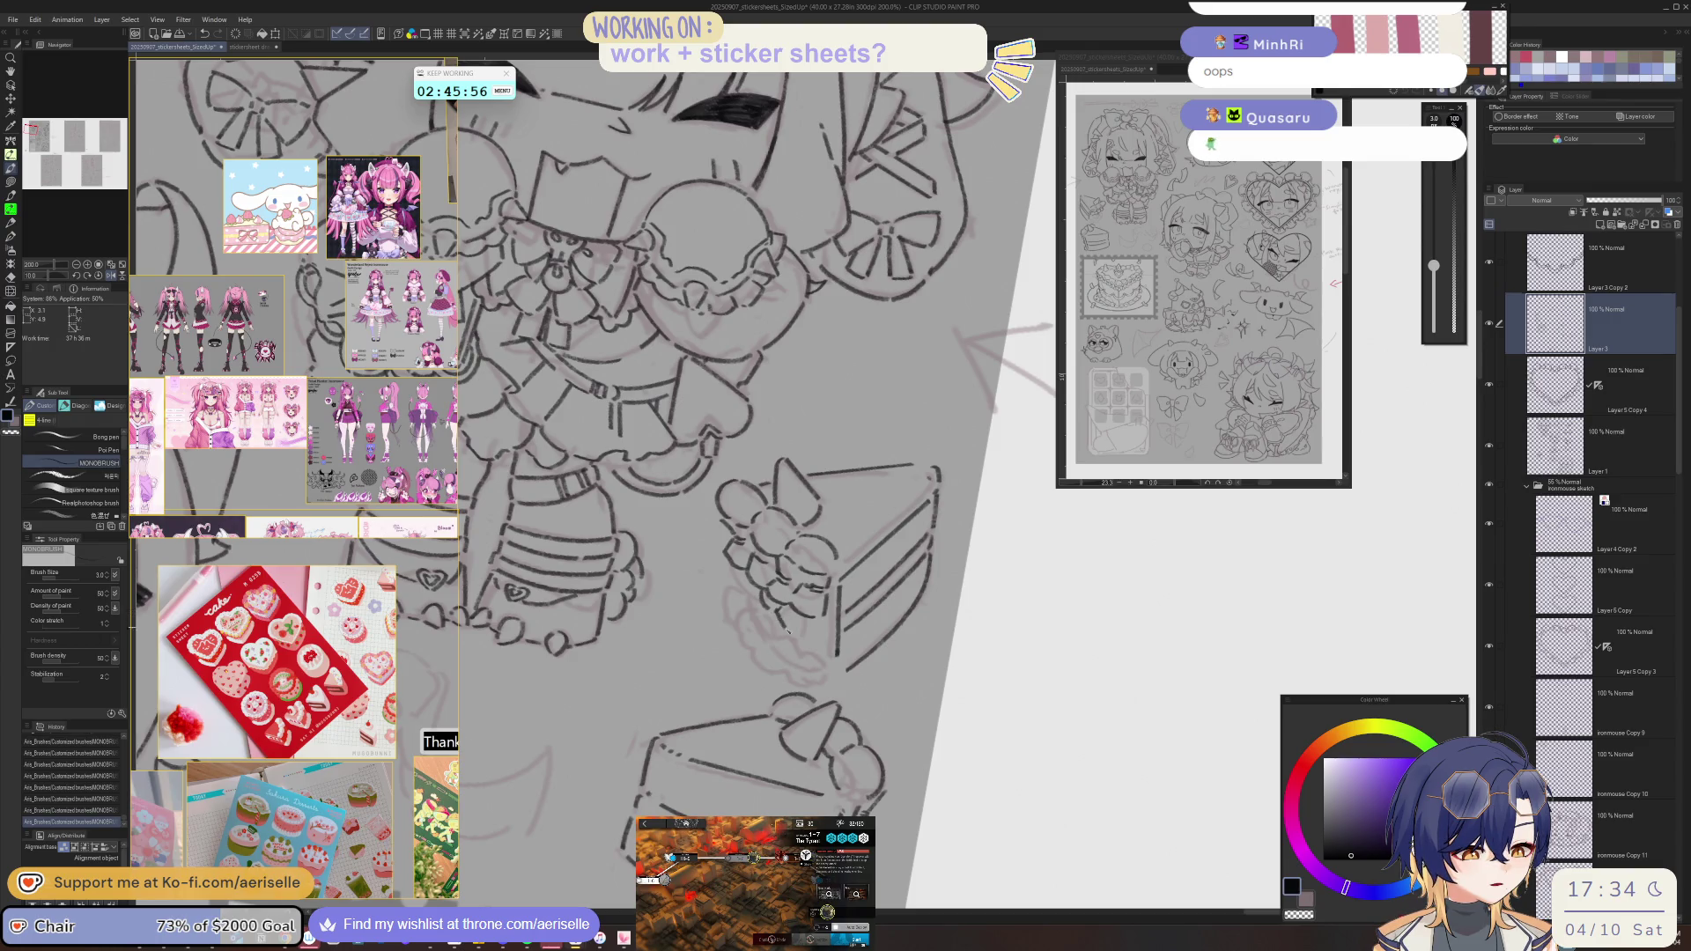
pyautogui.press('h')
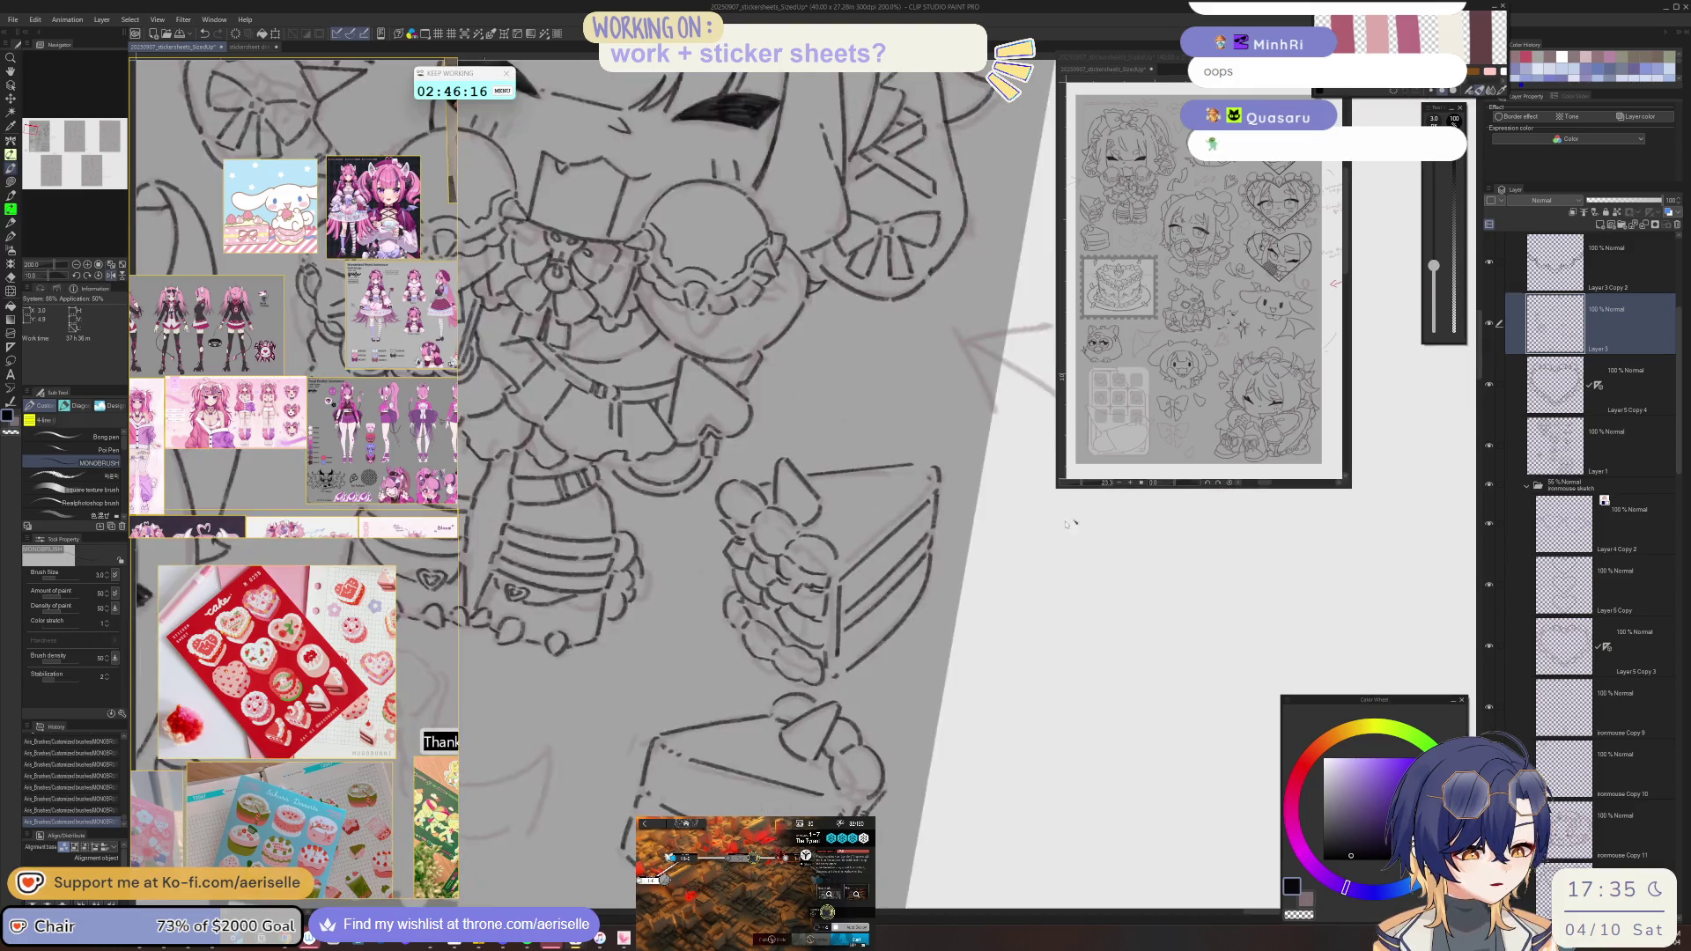
# - Straighten and zoom the view near the legs, then ink two ribbon lines
pyautogui.scroll(-3, 911, 571)
pyautogui.press('m')
pyautogui.hotkey('ctrl', '0')
pyautogui.scroll(2, 863, 528)
pyautogui.scroll(2, 871, 562)
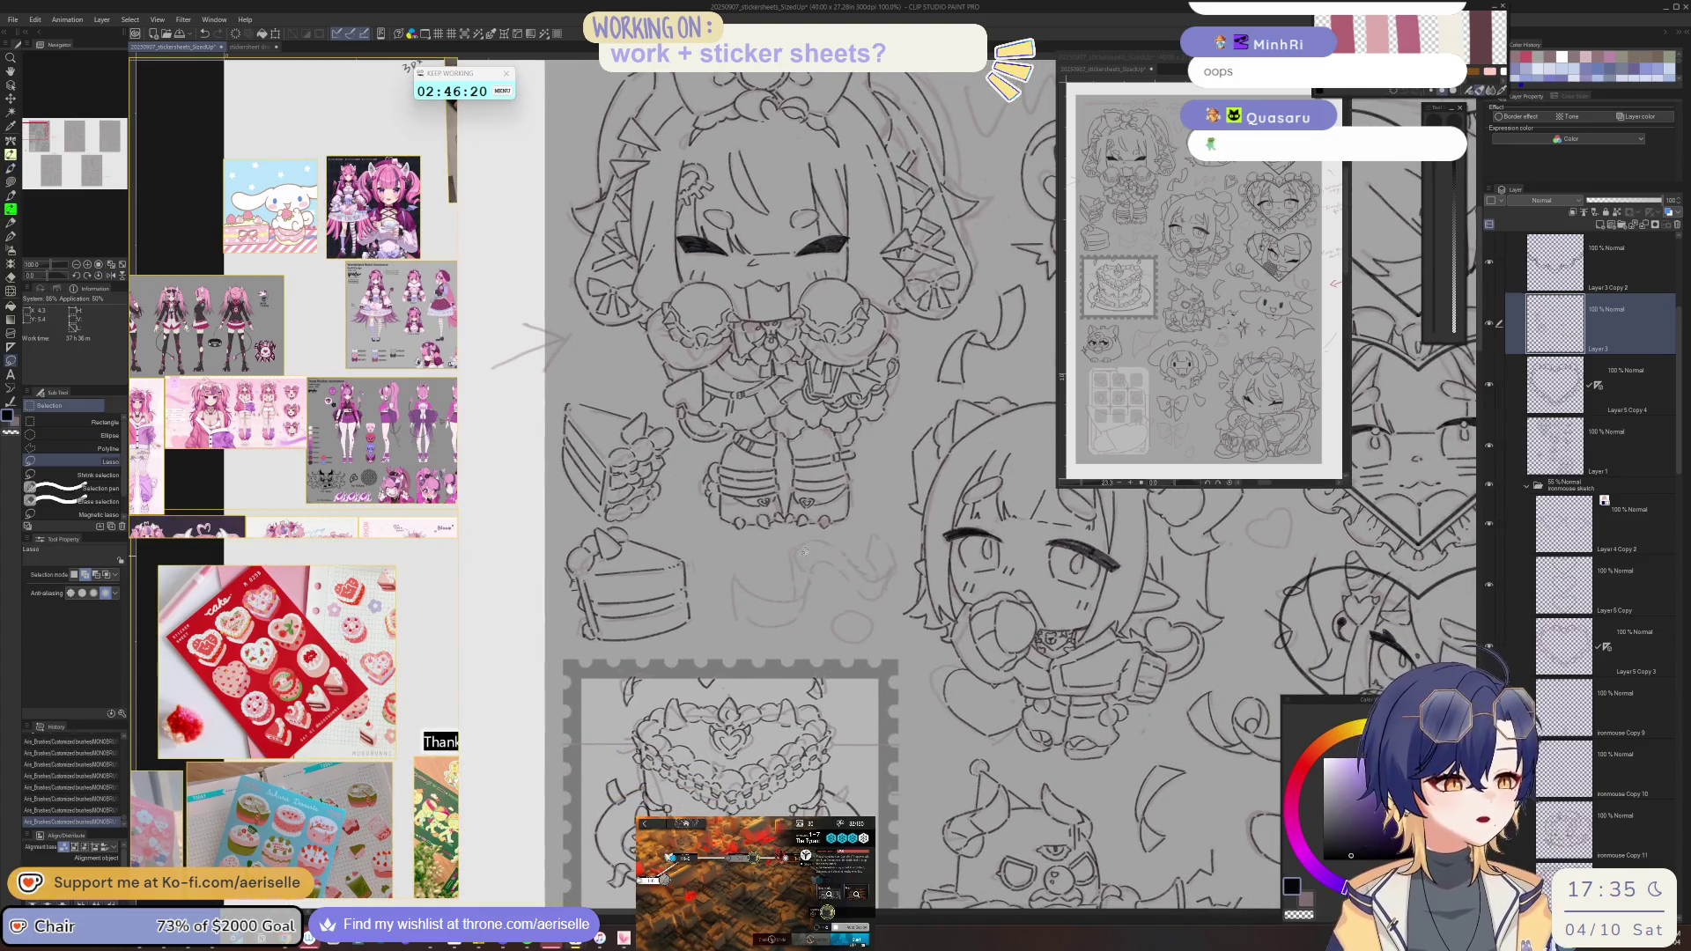
pyautogui.scroll(2, 802, 528)
pyautogui.press('p')
pyautogui.moveTo(777, 546); pyautogui.dragTo(782, 643)
pyautogui.moveTo(787, 544)
pyautogui.mouseDown()
pyautogui.moveTo(802, 590)
pyautogui.moveTo(994, 598)
pyautogui.moveTo(650, 596)
pyautogui.mouseUp()
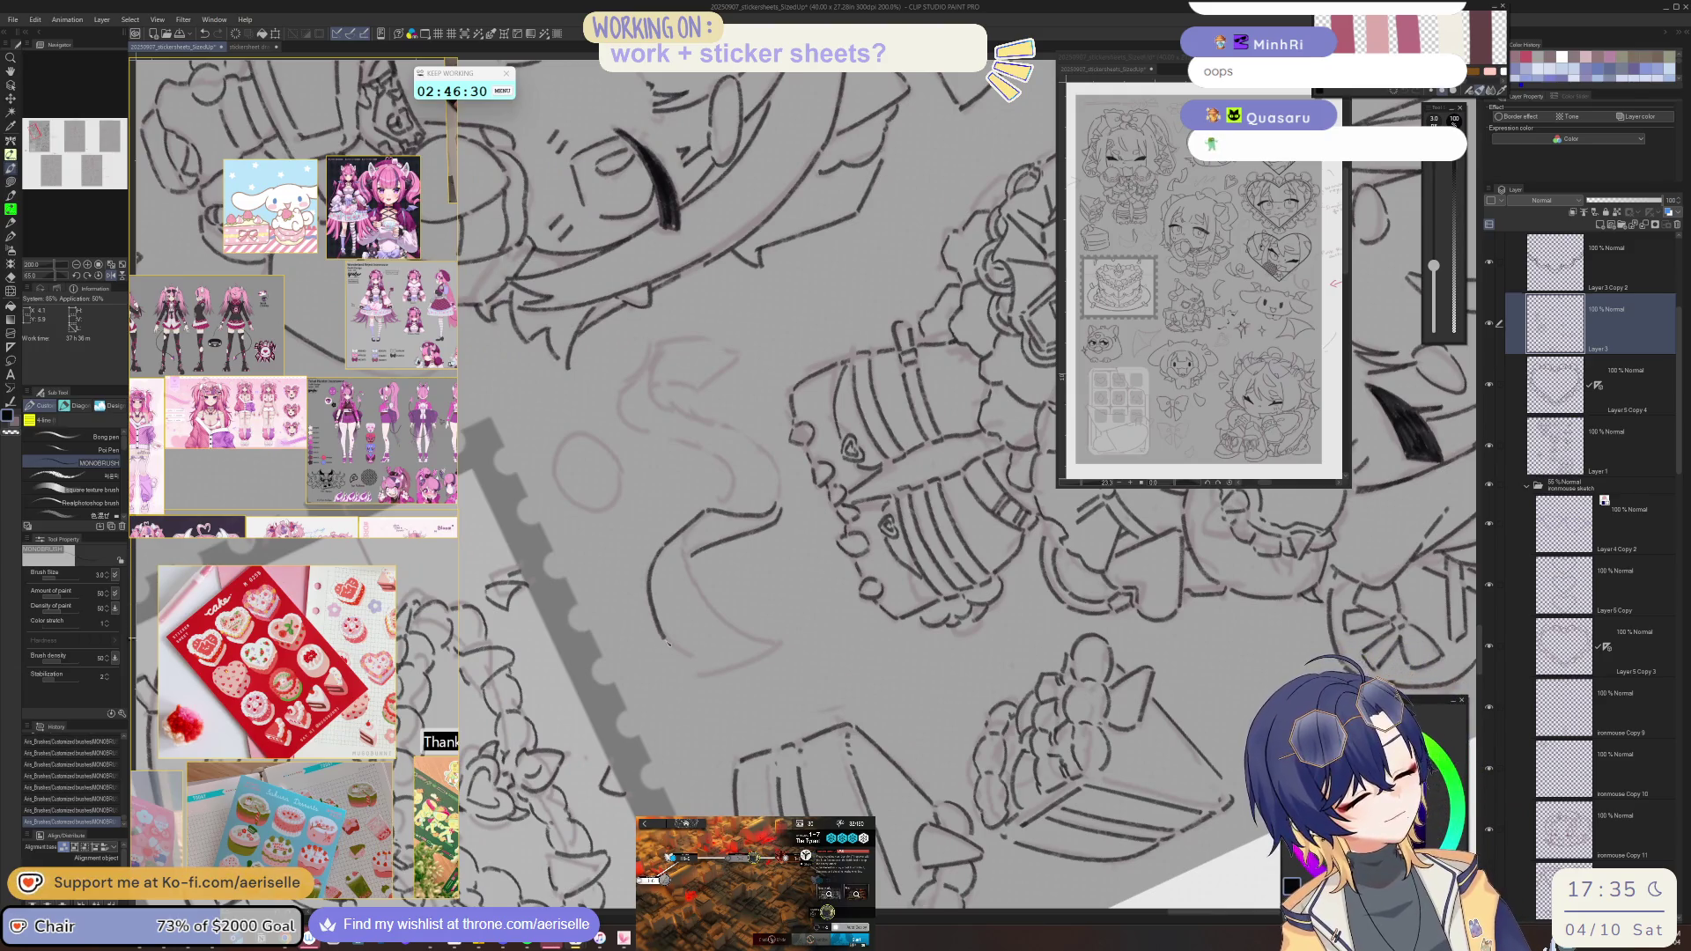
# - Undo and redo the last mark, rotate the view around, then reset rotation and zoom
pyautogui.moveTo(650, 596)
pyautogui.mouseDown()
pyautogui.moveTo(671, 490)
pyautogui.moveTo(681, 585)
pyautogui.moveTo(998, 462)
pyautogui.moveTo(686, 350)
pyautogui.moveTo(866, 432)
pyautogui.mouseUp()
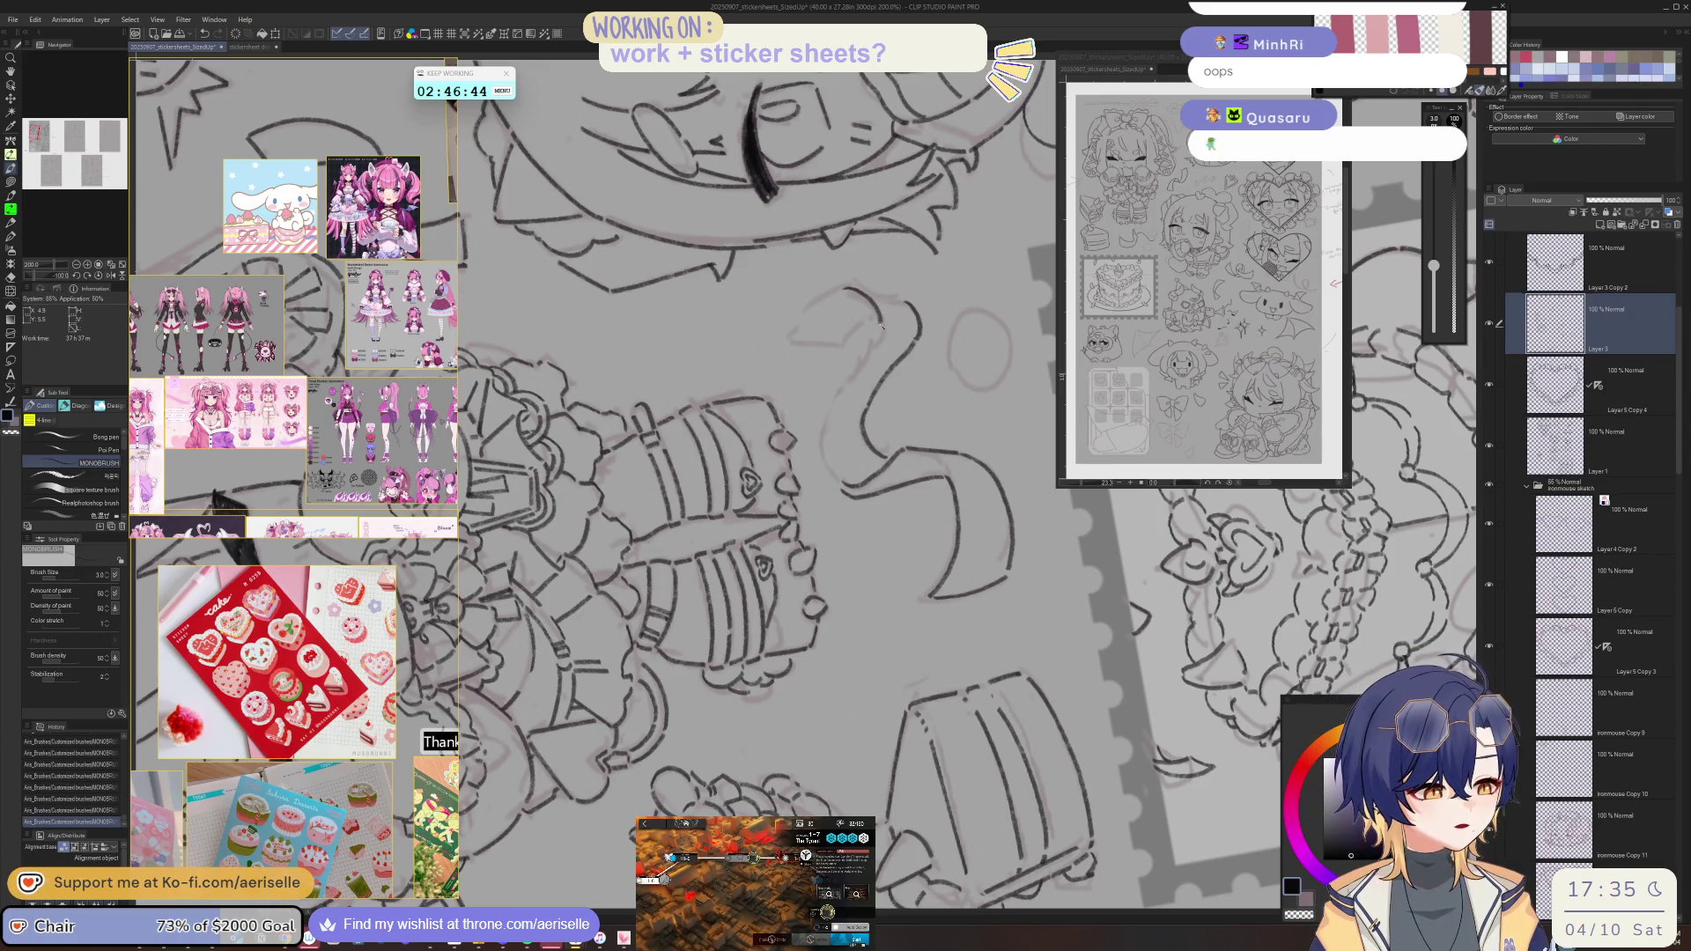
pyautogui.hotkey('ctrl', 'z')
pyautogui.hotkey('ctrl', 'y')
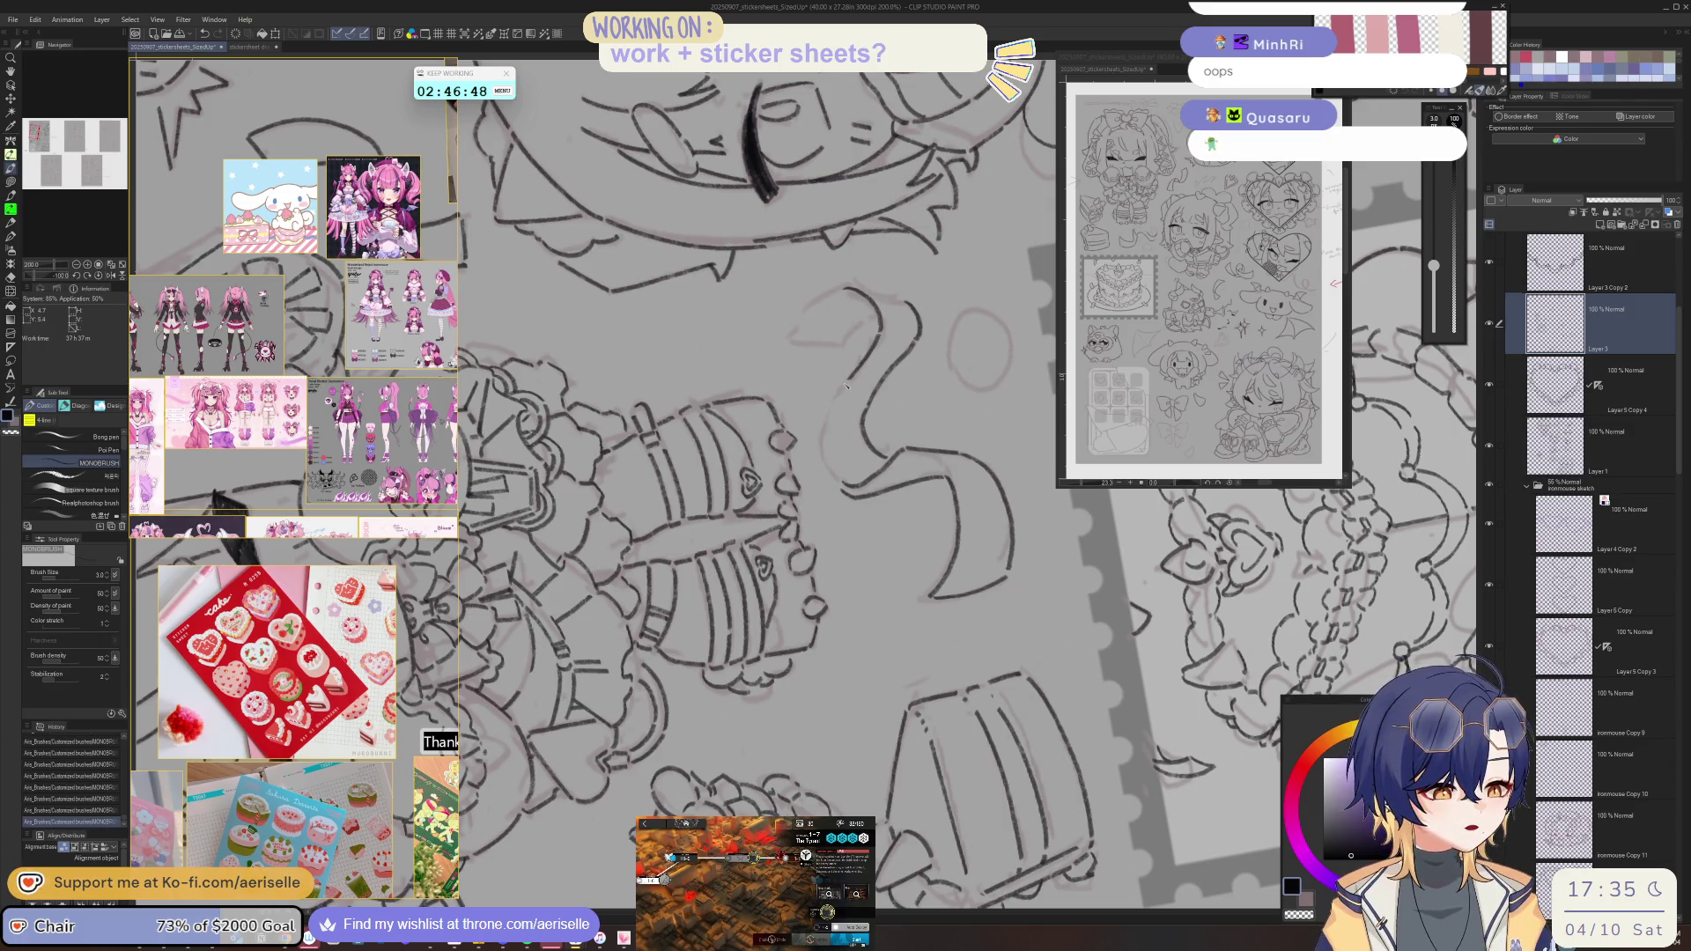
pyautogui.moveTo(826, 465)
pyautogui.mouseDown()
pyautogui.moveTo(833, 486)
pyautogui.moveTo(797, 438)
pyautogui.moveTo(665, 539)
pyautogui.moveTo(617, 518)
pyautogui.mouseUp()
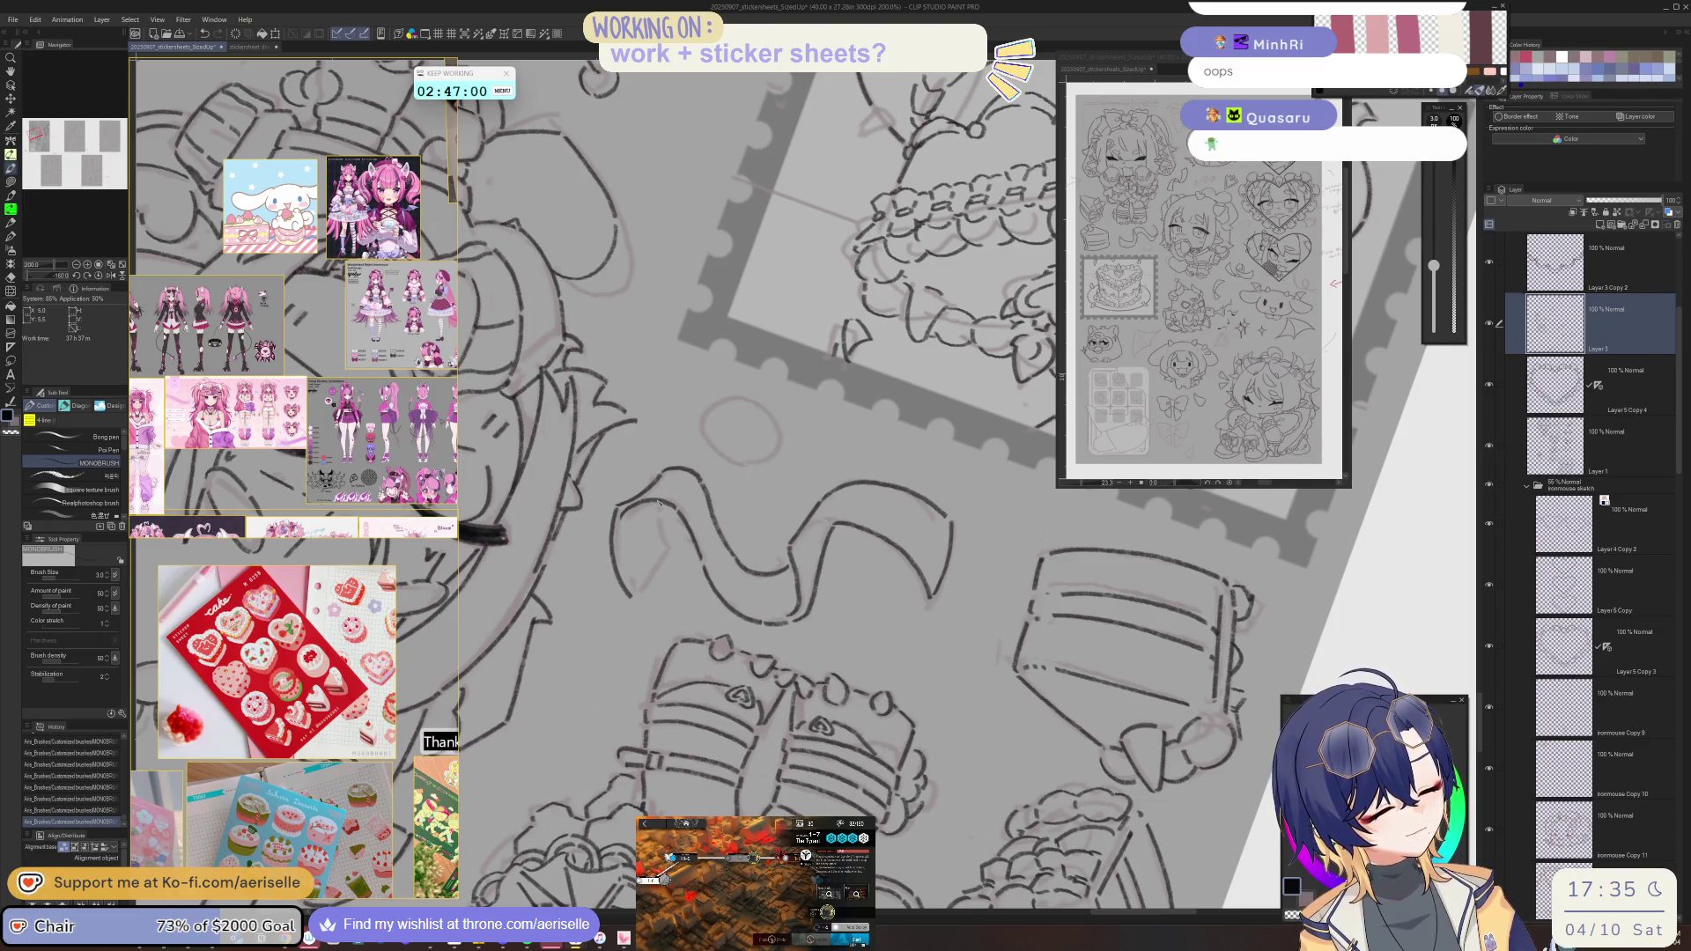
pyautogui.moveTo(662, 527); pyautogui.dragTo(696, 584)
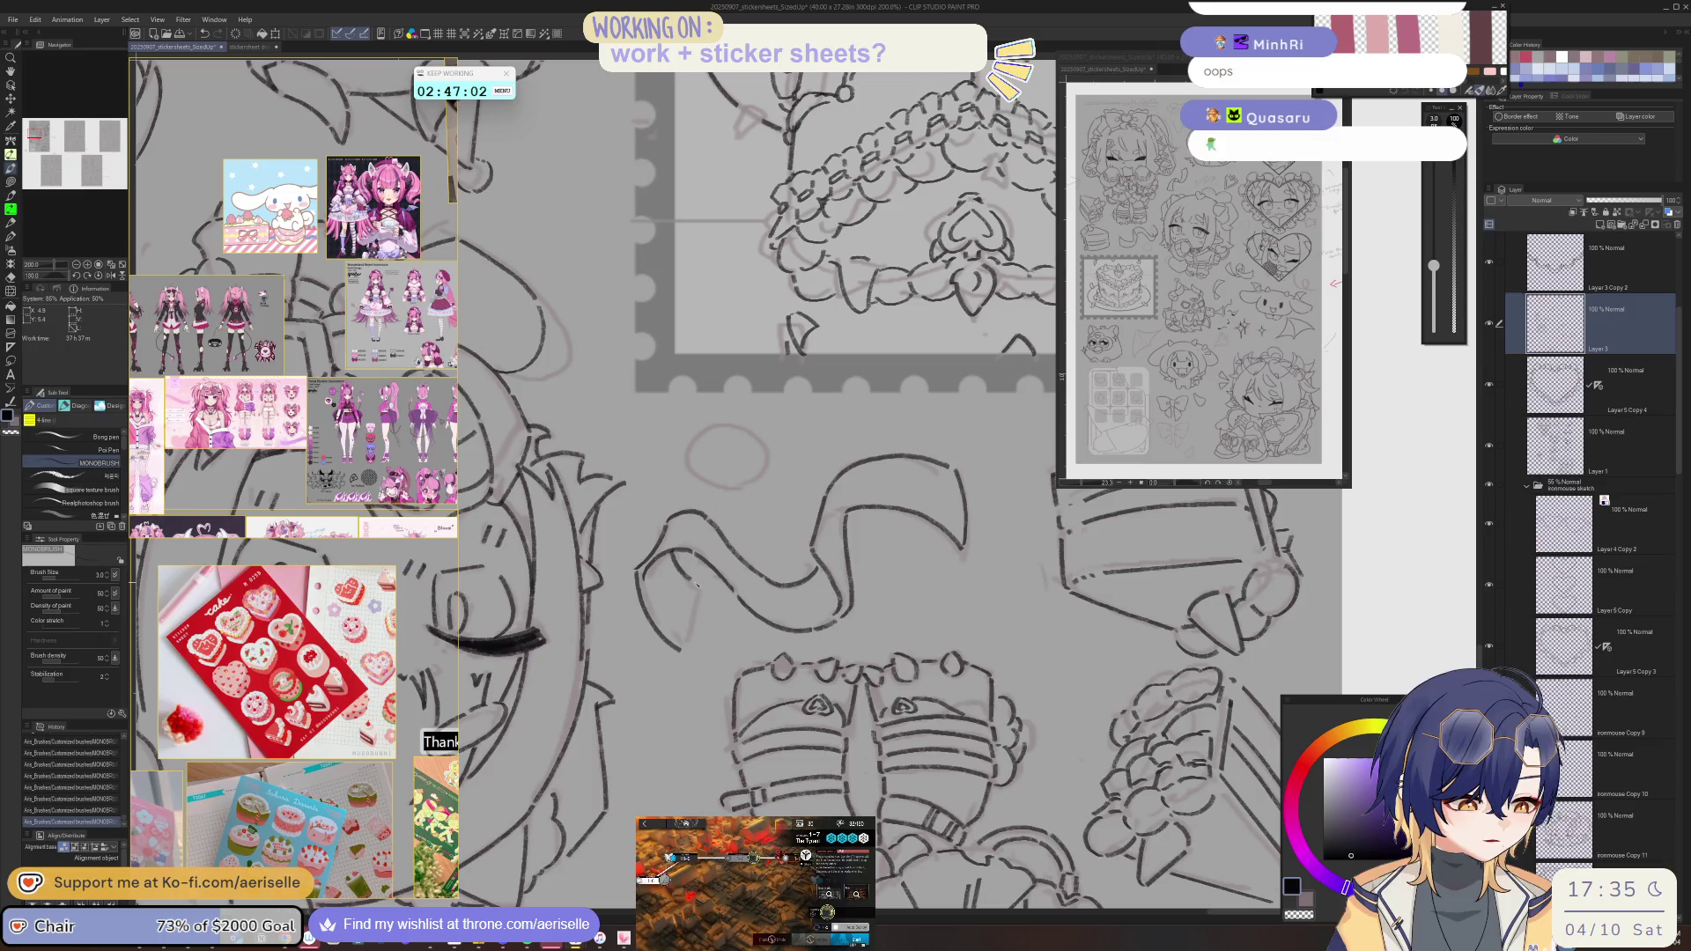
pyautogui.hotkey('ctrl', '0')
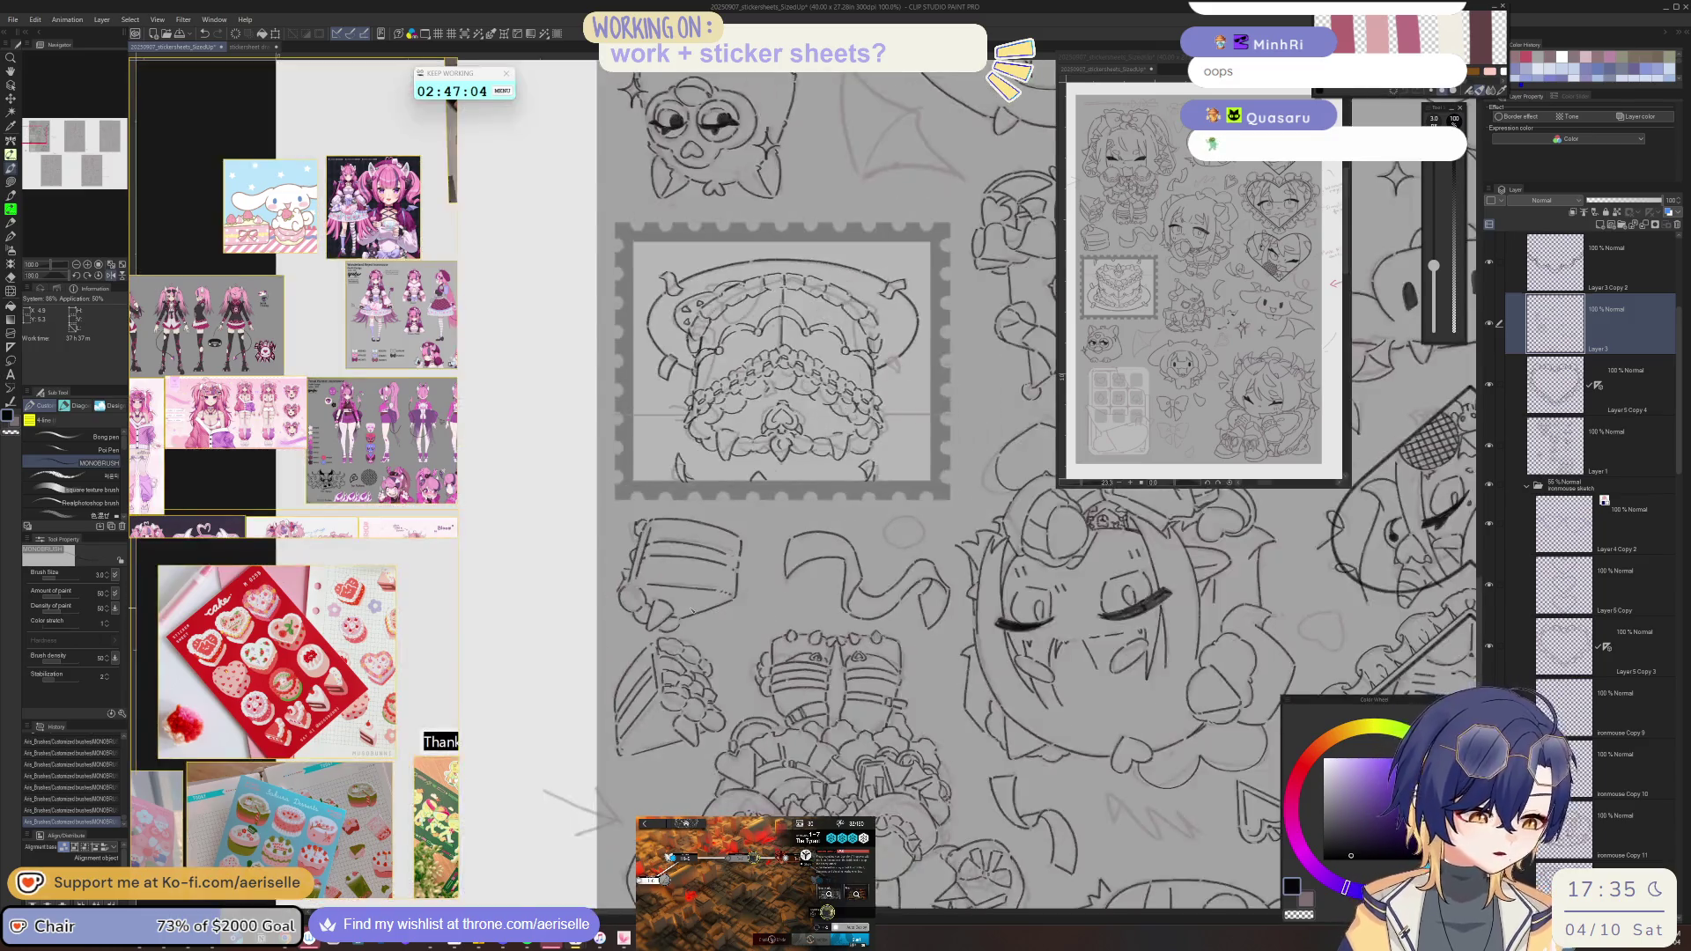
# - Unmirror the upright canvas and zoom in on the bow sketch
pyautogui.hotkey('ctrl', 'alt', '0')
pyautogui.scroll(-2, 692, 609)
pyautogui.moveTo(813, 843)
pyautogui.mouseDown()
pyautogui.moveTo(1008, 682)
pyautogui.moveTo(1079, 906)
pyautogui.mouseUp()
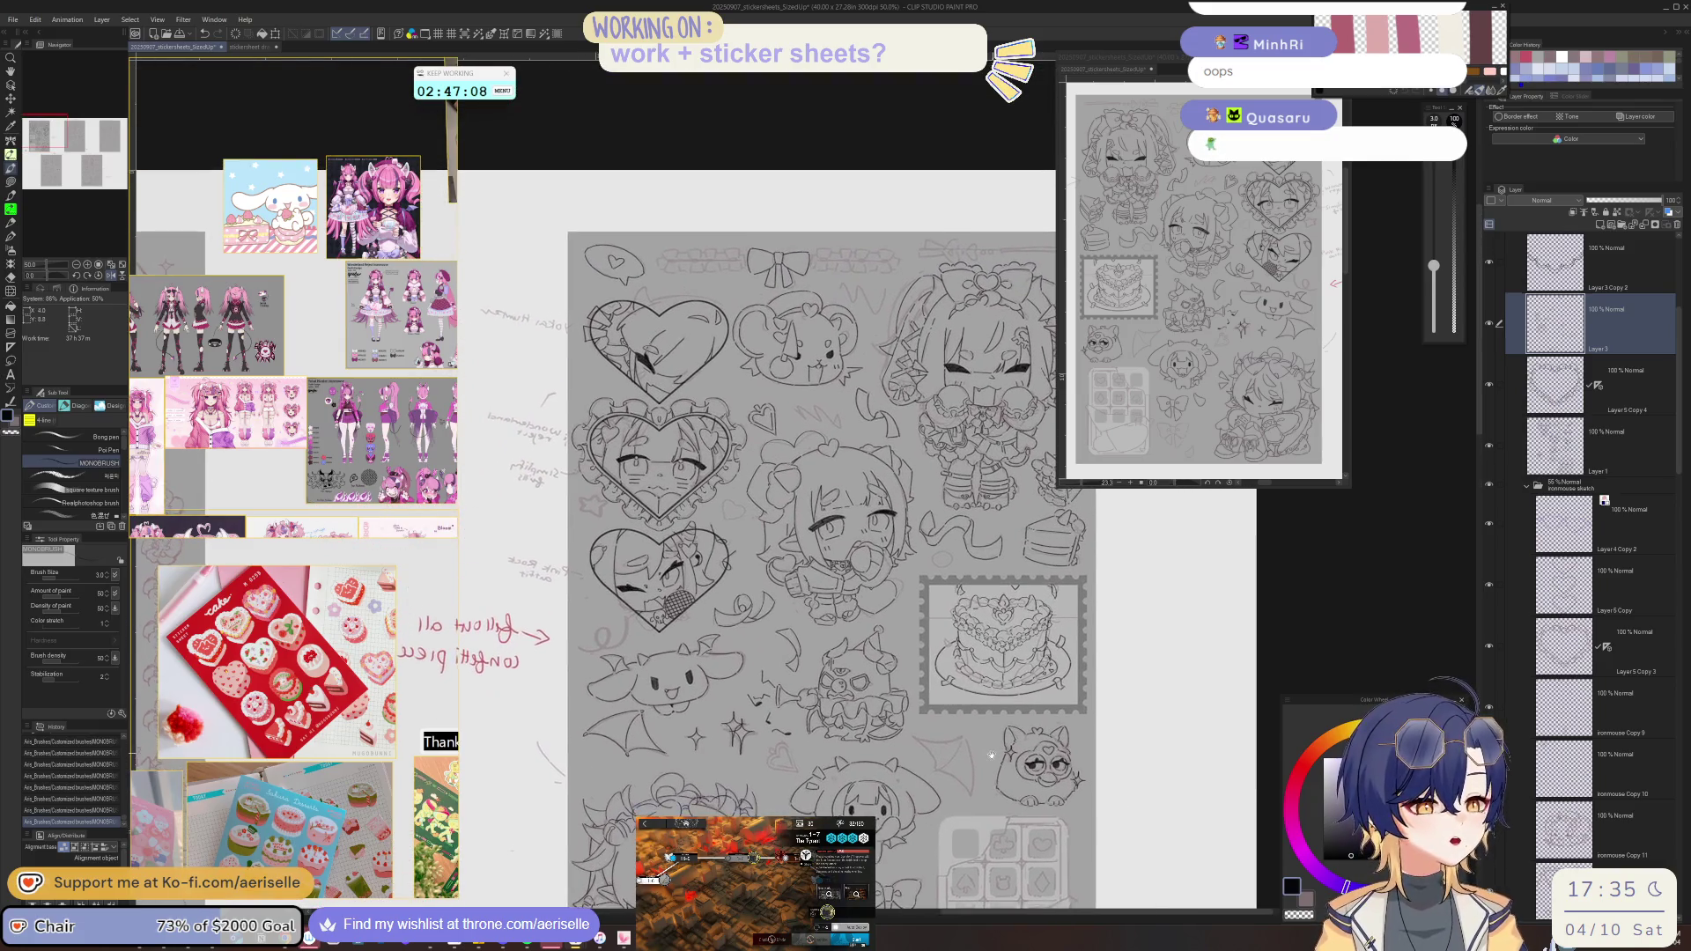
pyautogui.press('h')
pyautogui.scroll(3, 772, 476)
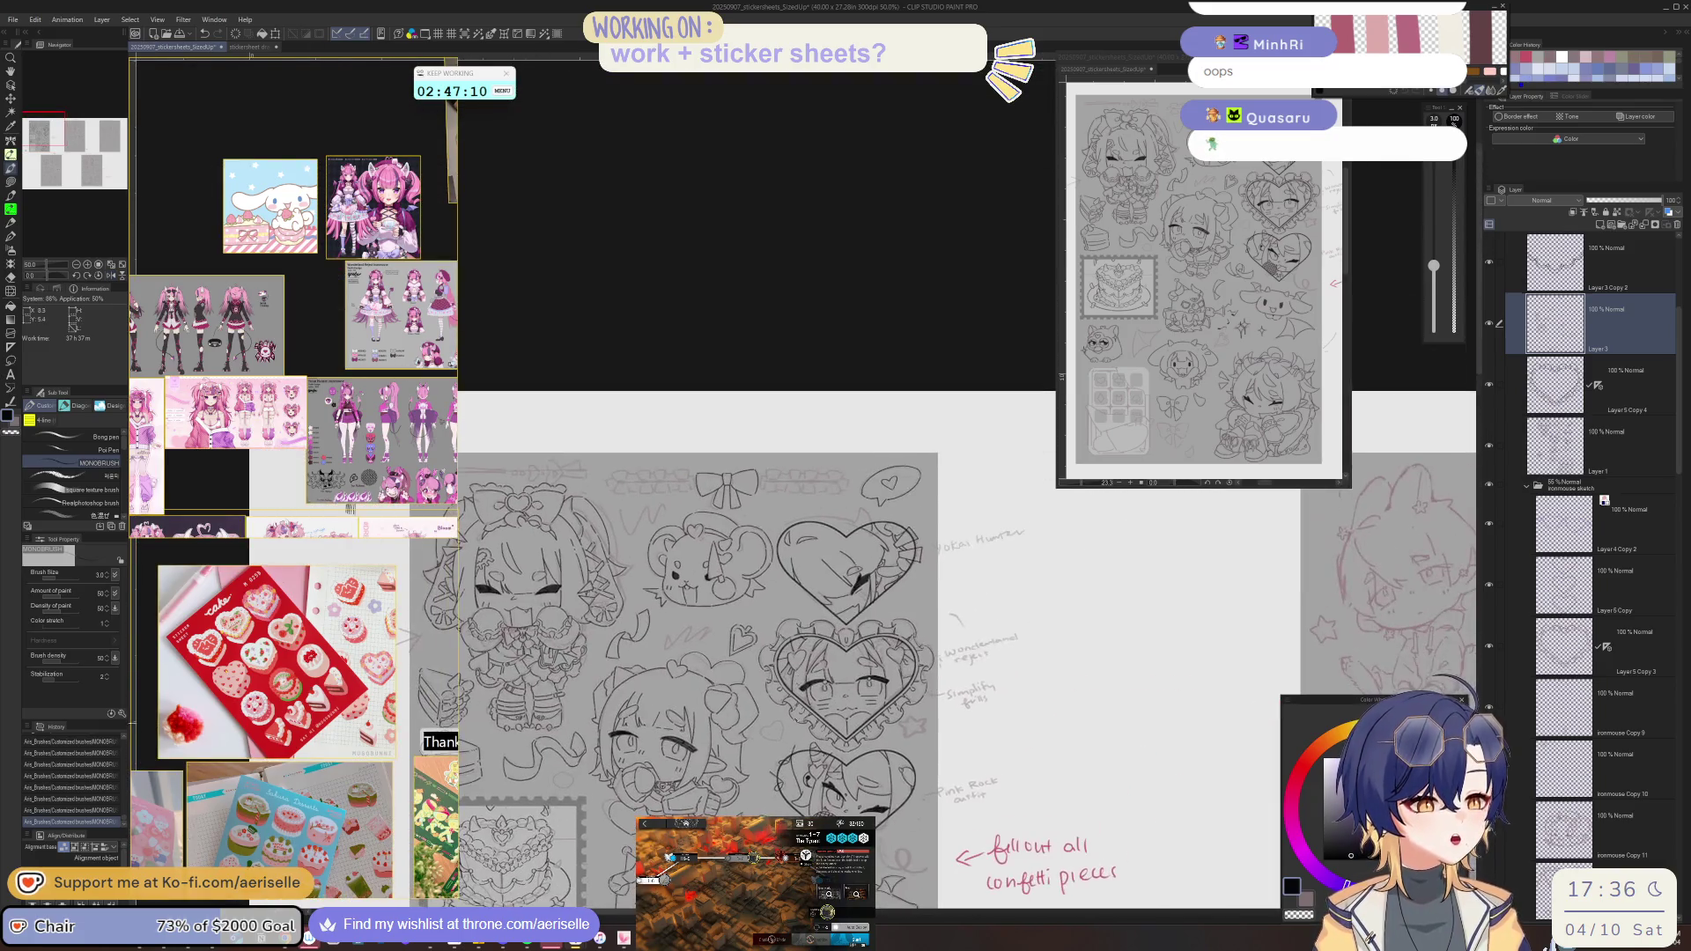
pyautogui.scroll(2, 771, 476)
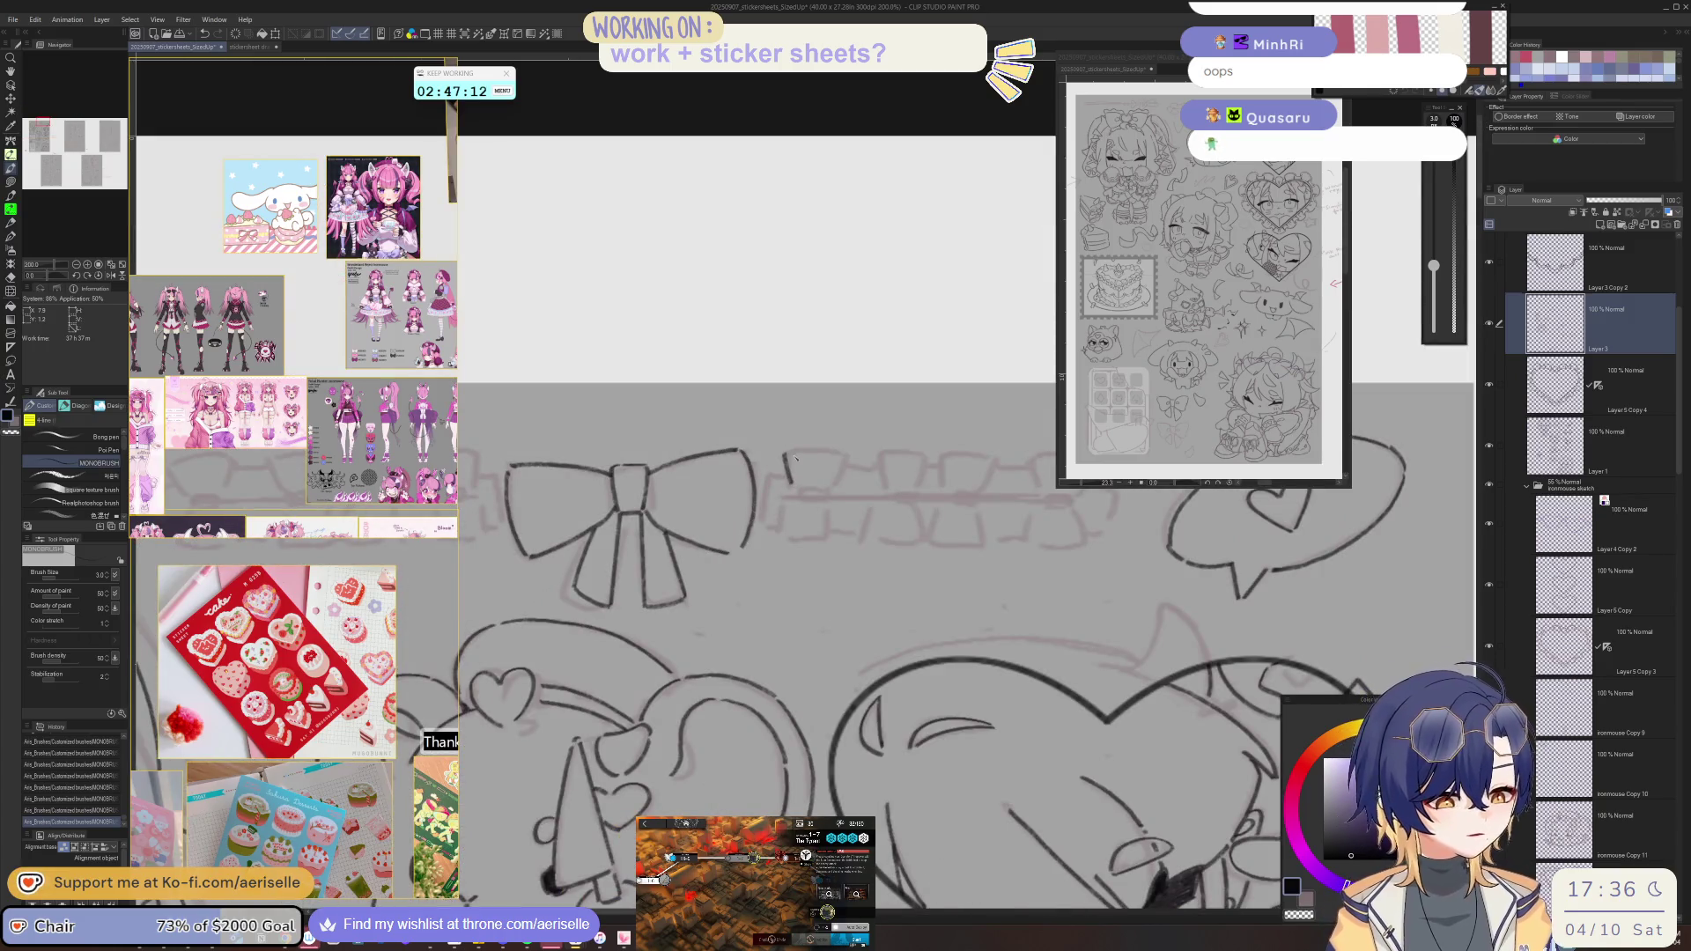
# - Ink a row of short upright strokes beside the bow with a curve arching over them
pyautogui.moveTo(843, 455); pyautogui.dragTo(839, 481)
pyautogui.moveTo(880, 454); pyautogui.dragTo(884, 485)
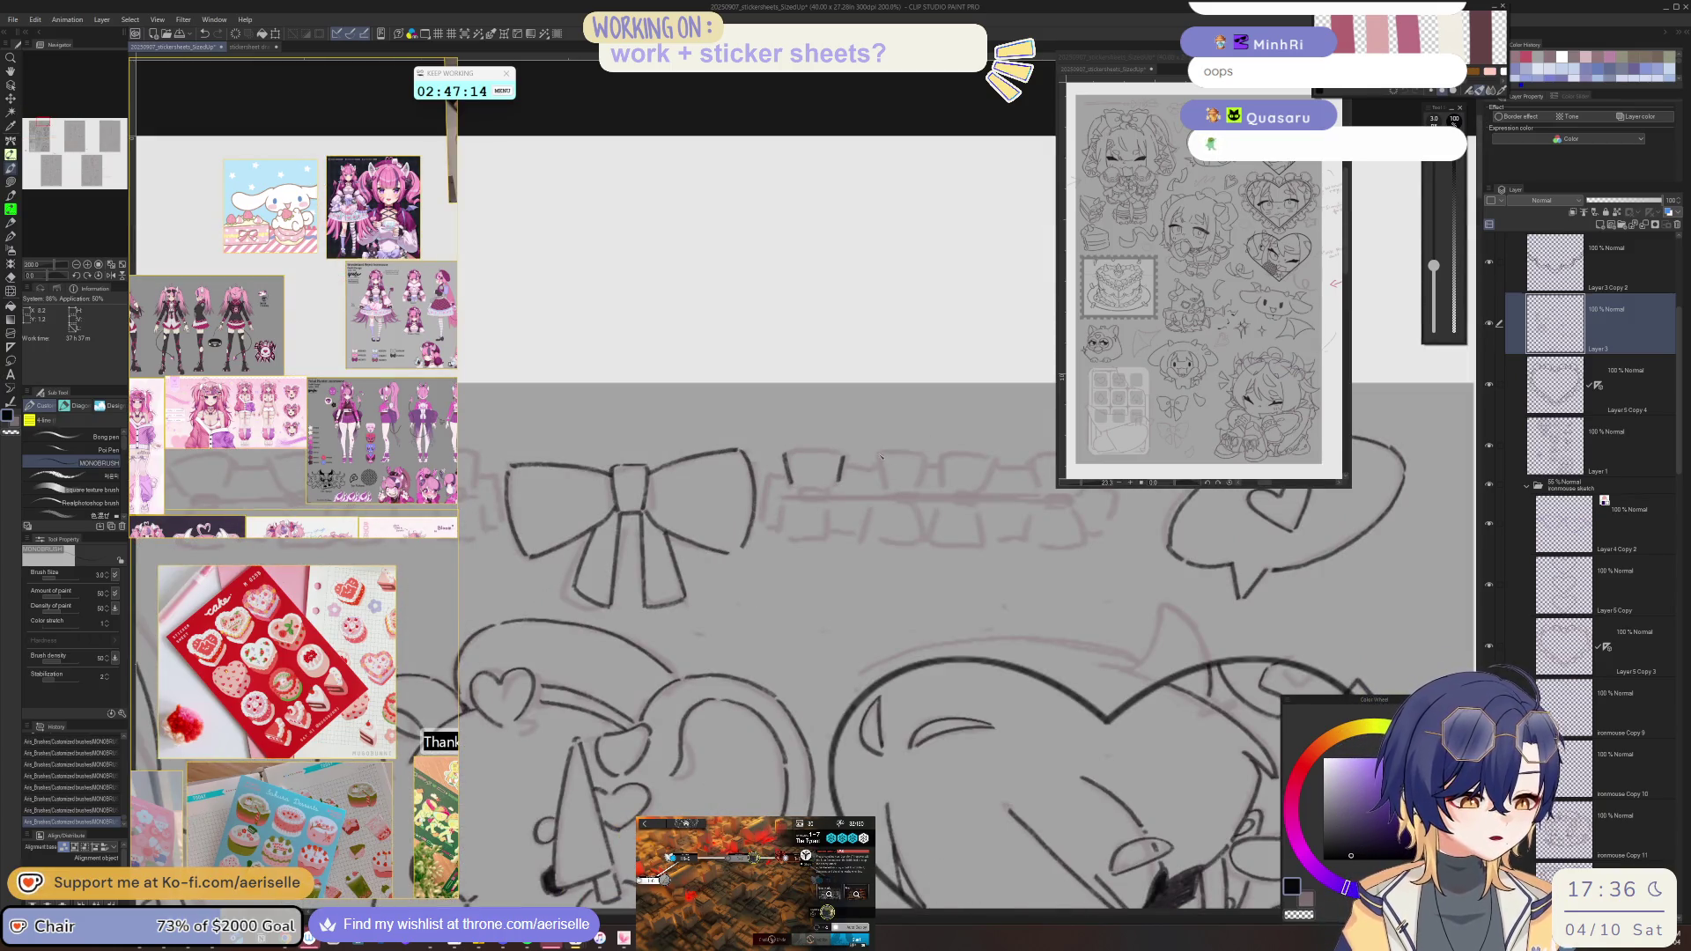
pyautogui.moveTo(930, 456)
pyautogui.mouseDown()
pyautogui.moveTo(931, 480)
pyautogui.moveTo(815, 505)
pyautogui.moveTo(819, 529)
pyautogui.mouseUp()
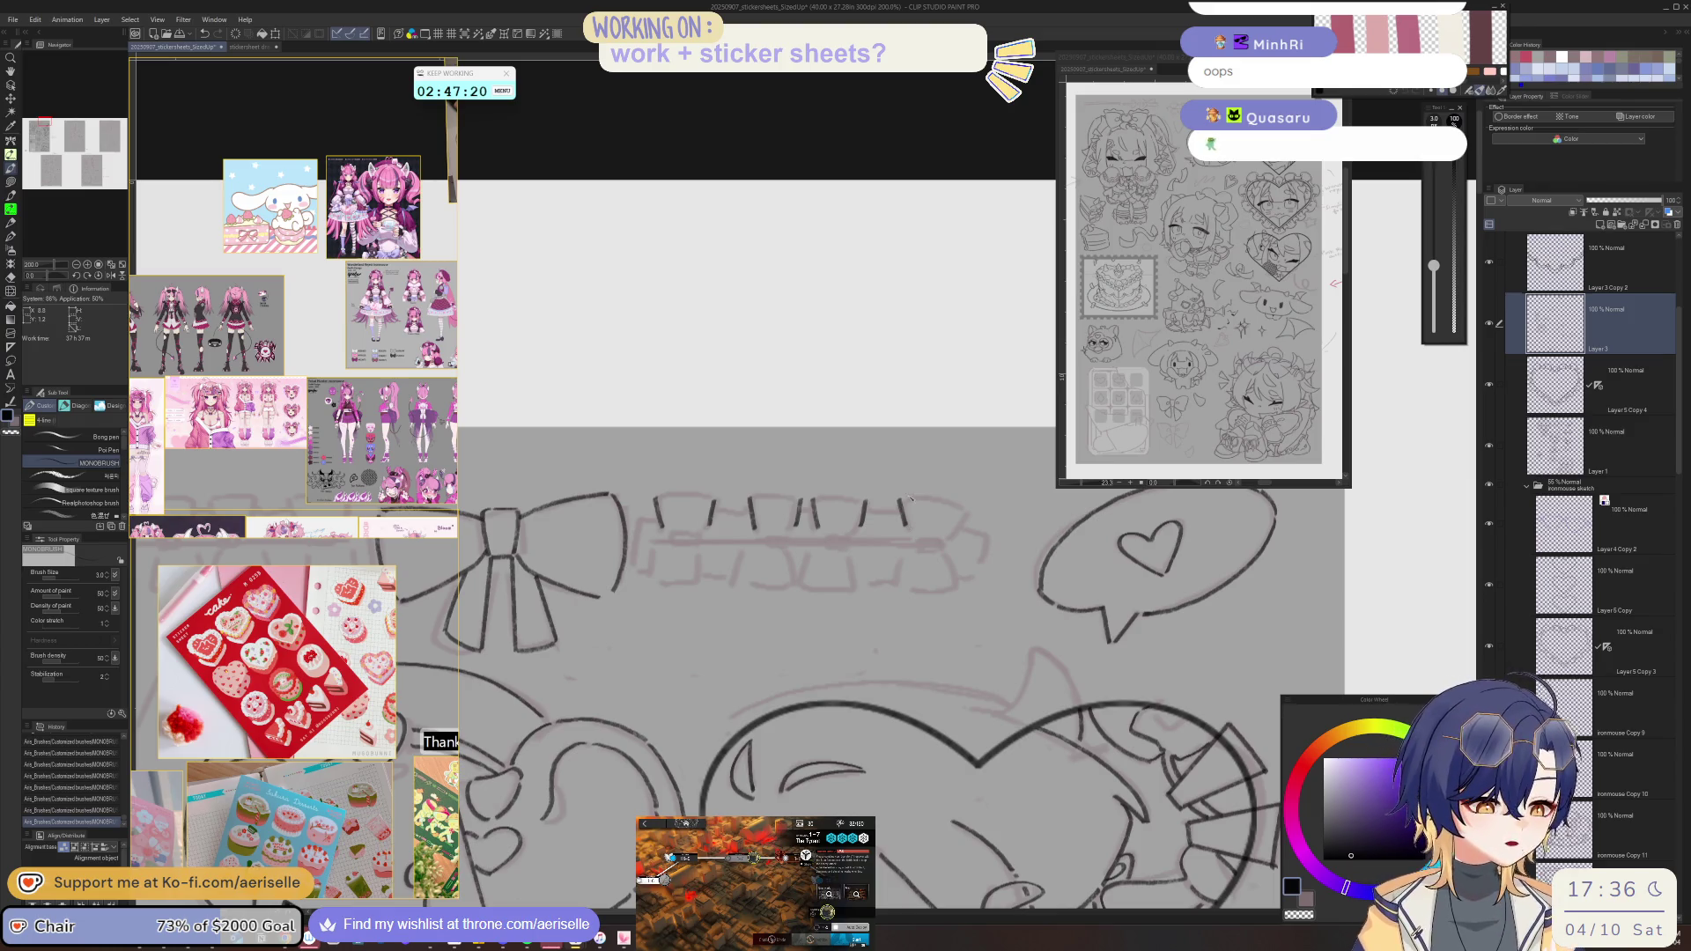
pyautogui.moveTo(901, 500)
pyautogui.mouseDown()
pyautogui.moveTo(969, 499)
pyautogui.moveTo(873, 344)
pyautogui.moveTo(961, 492)
pyautogui.mouseUp()
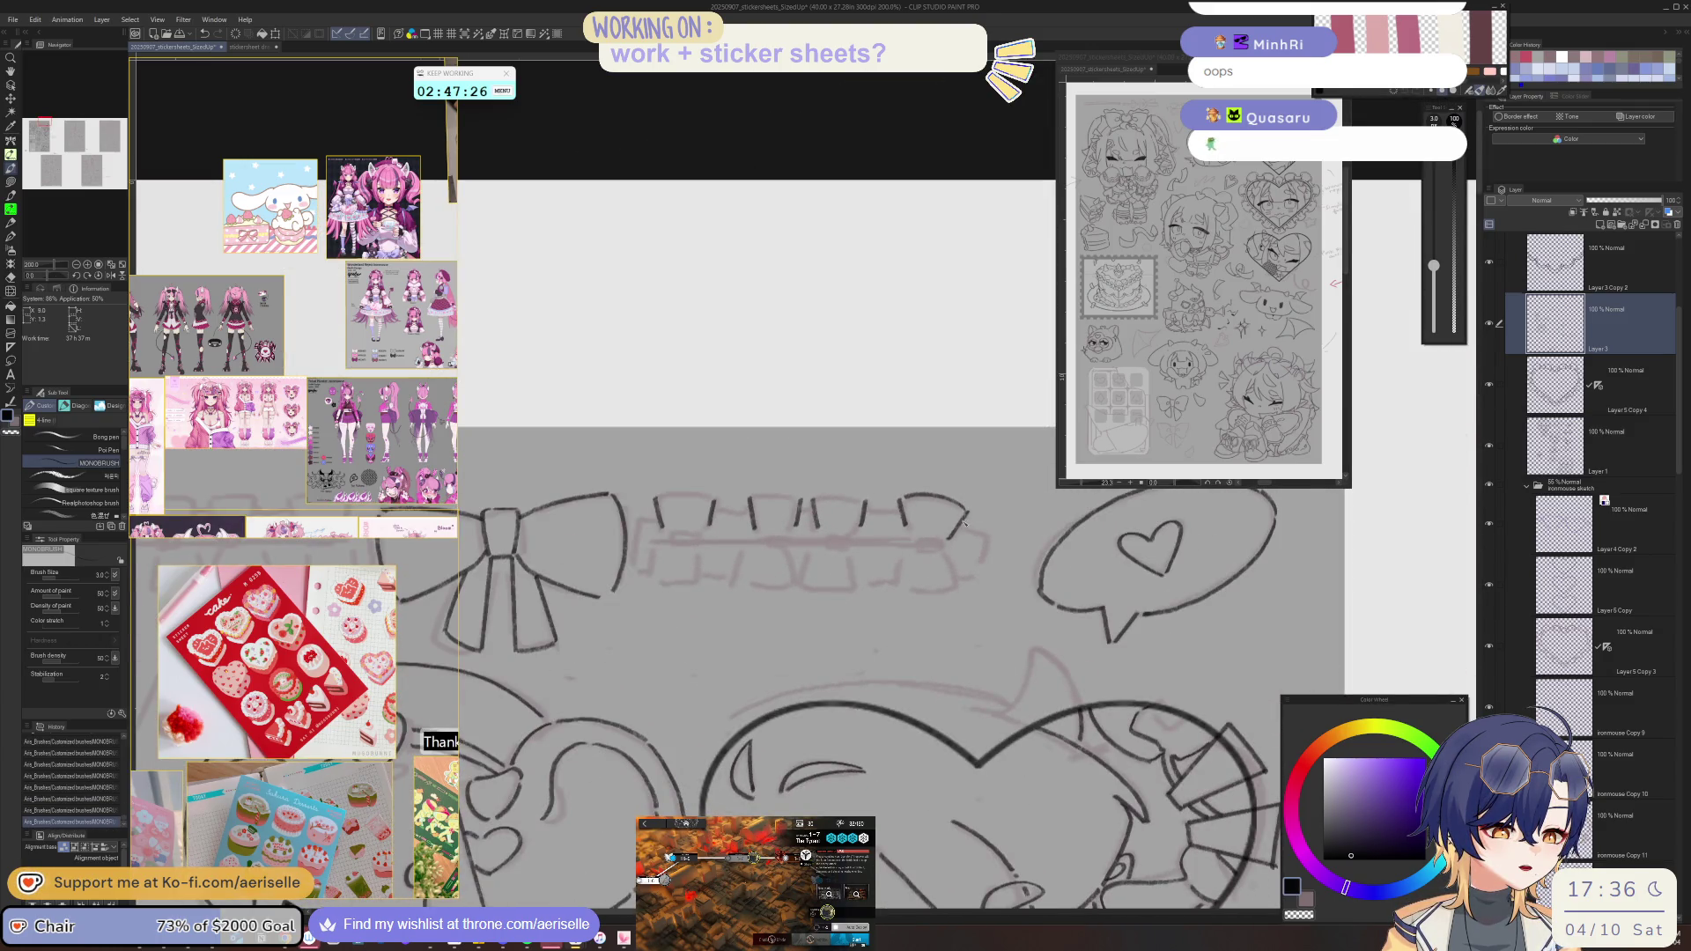
pyautogui.moveTo(973, 483); pyautogui.dragTo(934, 529)
# - Lasso-select the right-hand strokes and move them into position
pyautogui.press('m')
pyautogui.moveTo(744, 496)
pyautogui.mouseDown()
pyautogui.moveTo(998, 432)
pyautogui.moveTo(935, 554)
pyautogui.moveTo(938, 528)
pyautogui.mouseUp()
pyautogui.hotkey('ctrl', '@')
pyautogui.press('k')
pyautogui.hotkey('ctrl', 'd')
pyautogui.press('m')
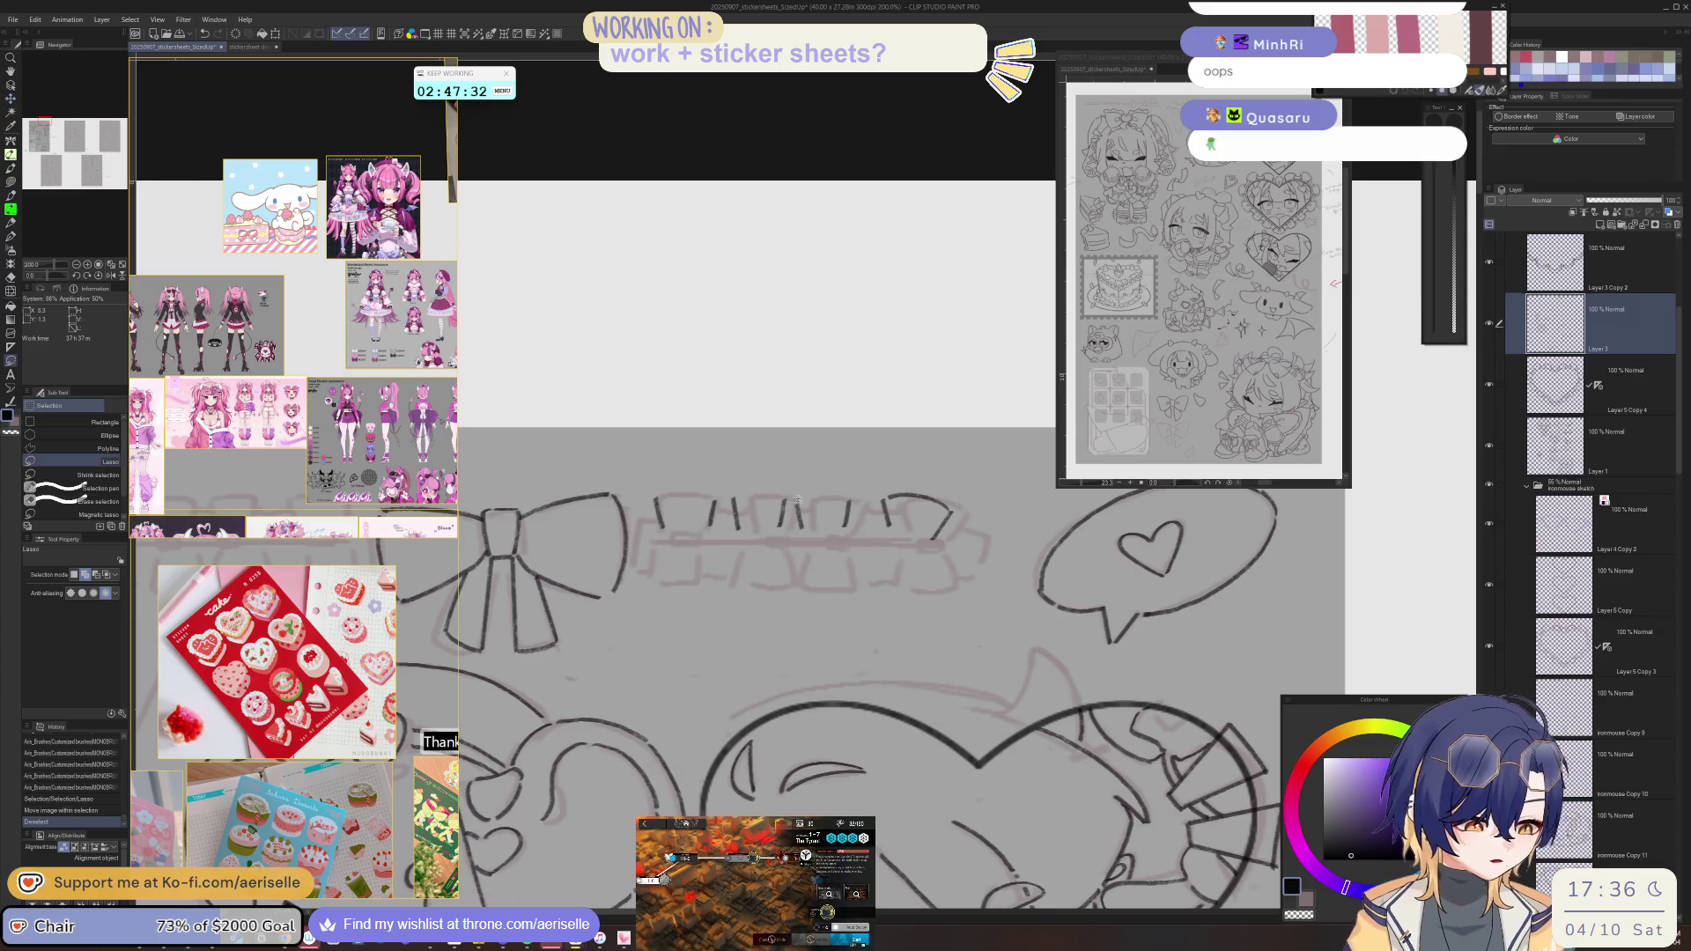
pyautogui.moveTo(792, 512); pyautogui.dragTo(795, 546)
pyautogui.press('k')
pyautogui.moveTo(964, 525); pyautogui.dragTo(969, 521)
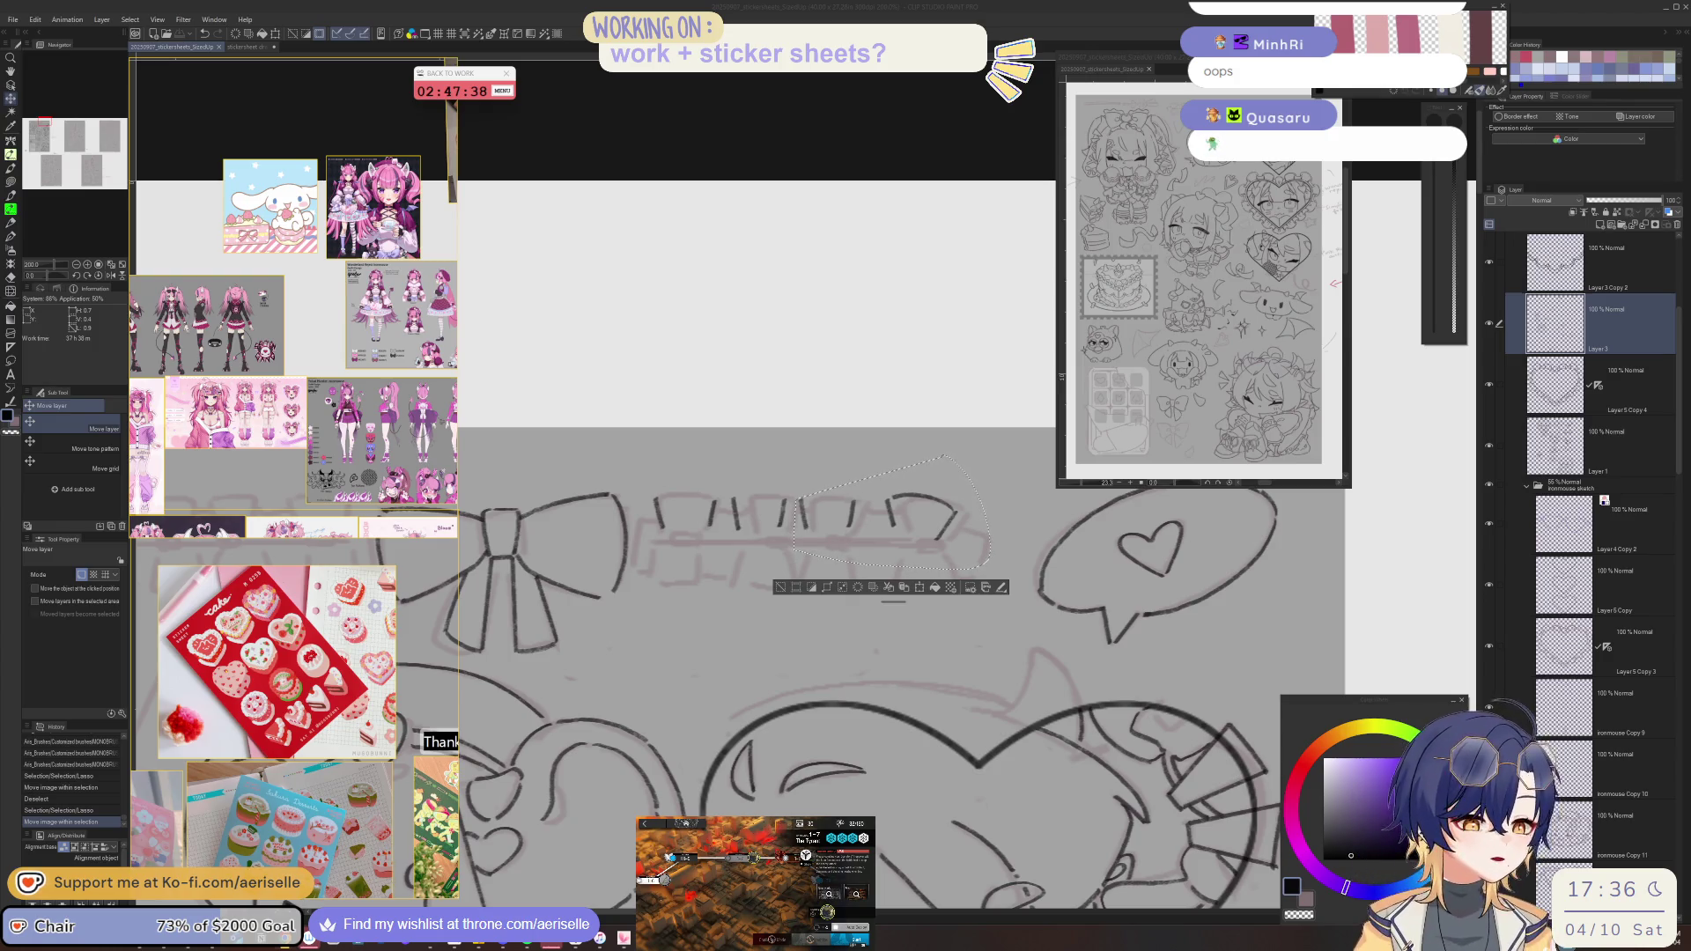
pyautogui.hotkey('ctrl', 'd')
# - Erase a stray mark and ink rounded caps over the short band strokes
pyautogui.press('e')
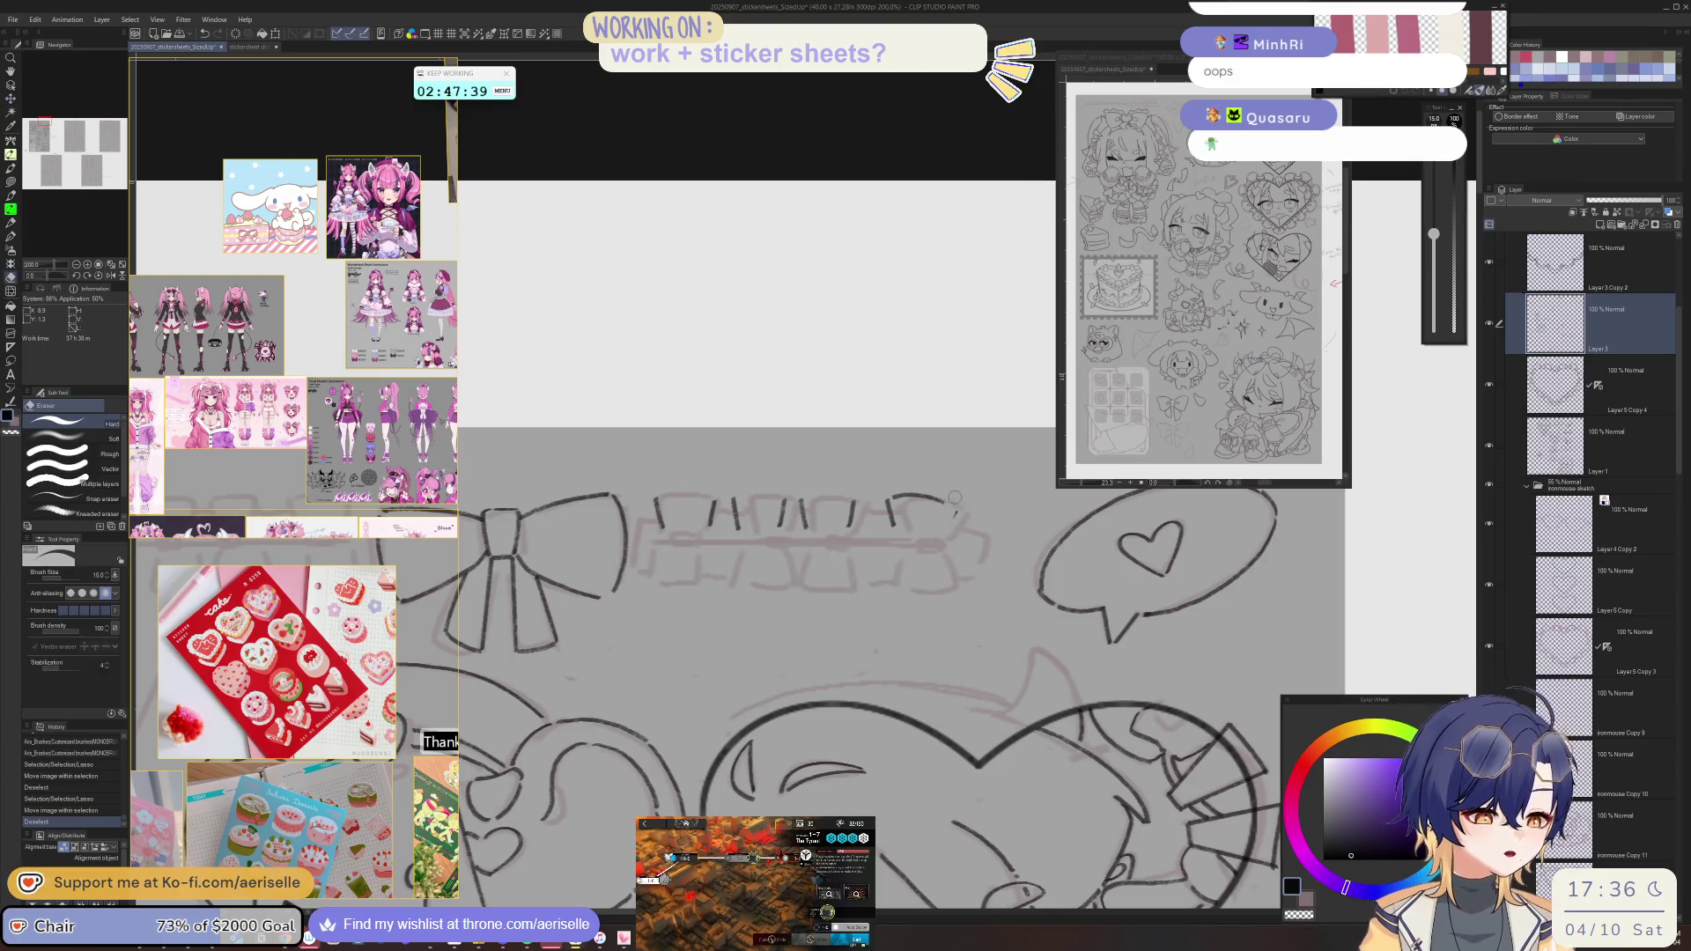
pyautogui.click(940, 524)
pyautogui.press('p')
pyautogui.moveTo(941, 525)
pyautogui.mouseDown()
pyautogui.moveTo(1010, 375)
pyautogui.moveTo(815, 517)
pyautogui.moveTo(832, 563)
pyautogui.moveTo(791, 593)
pyautogui.moveTo(675, 537)
pyautogui.mouseUp()
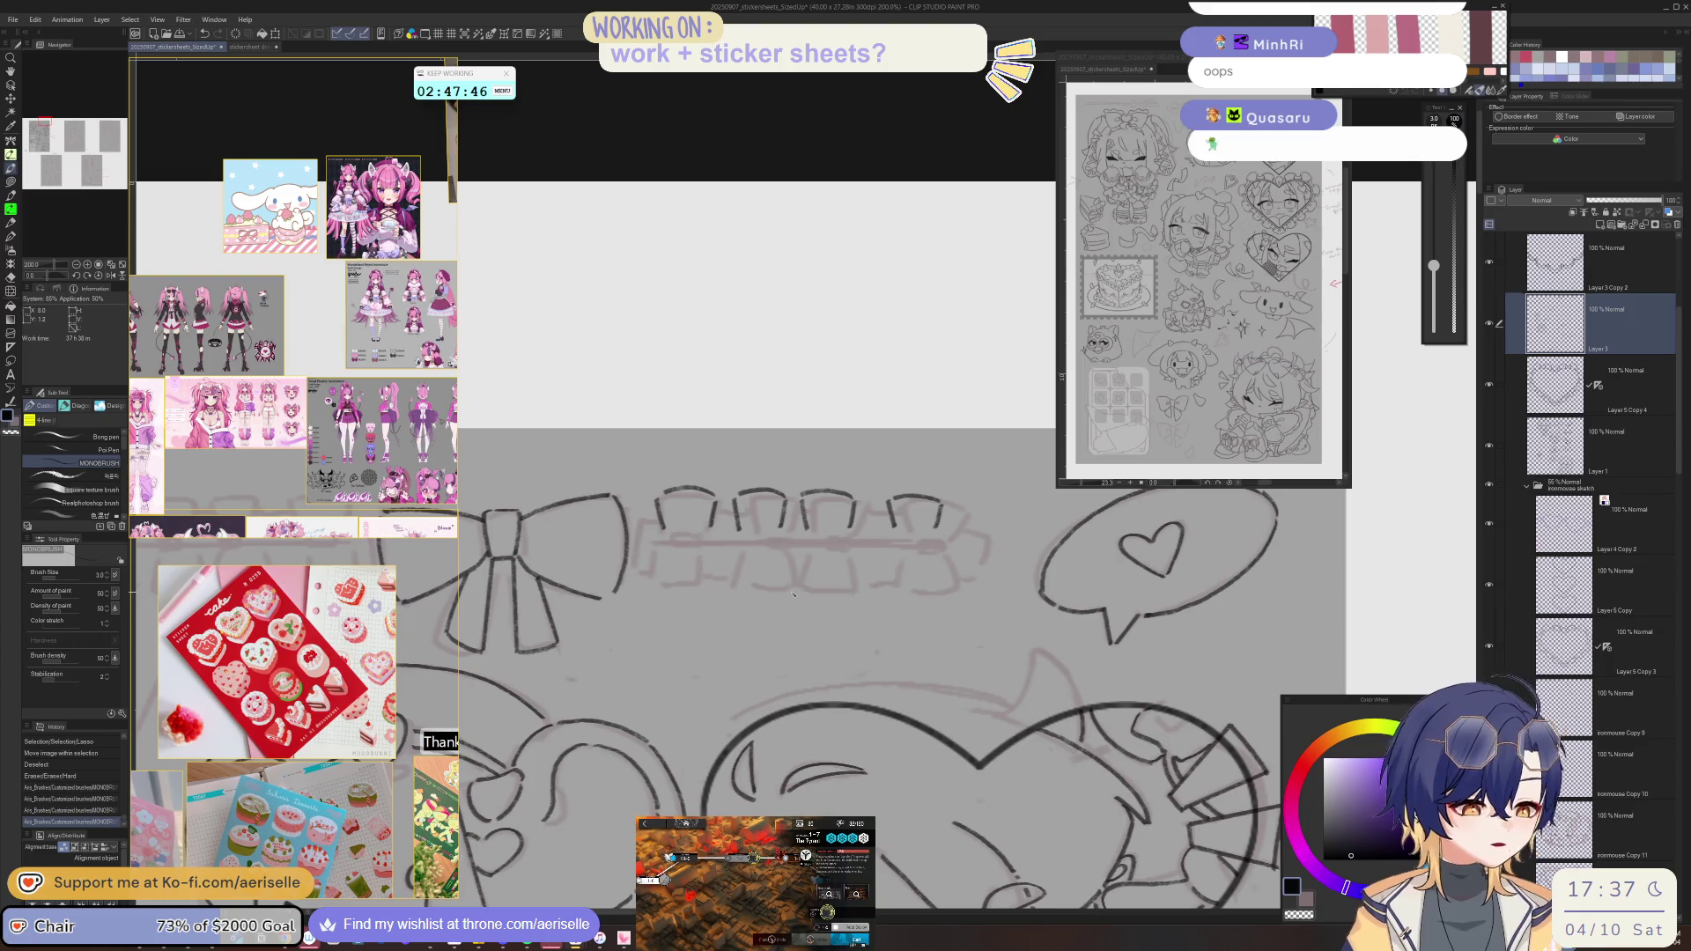
pyautogui.click(675, 537)
pyautogui.click(693, 539)
pyautogui.moveTo(694, 539); pyautogui.dragTo(781, 605)
pyautogui.hotkey('ctrl', 'z')
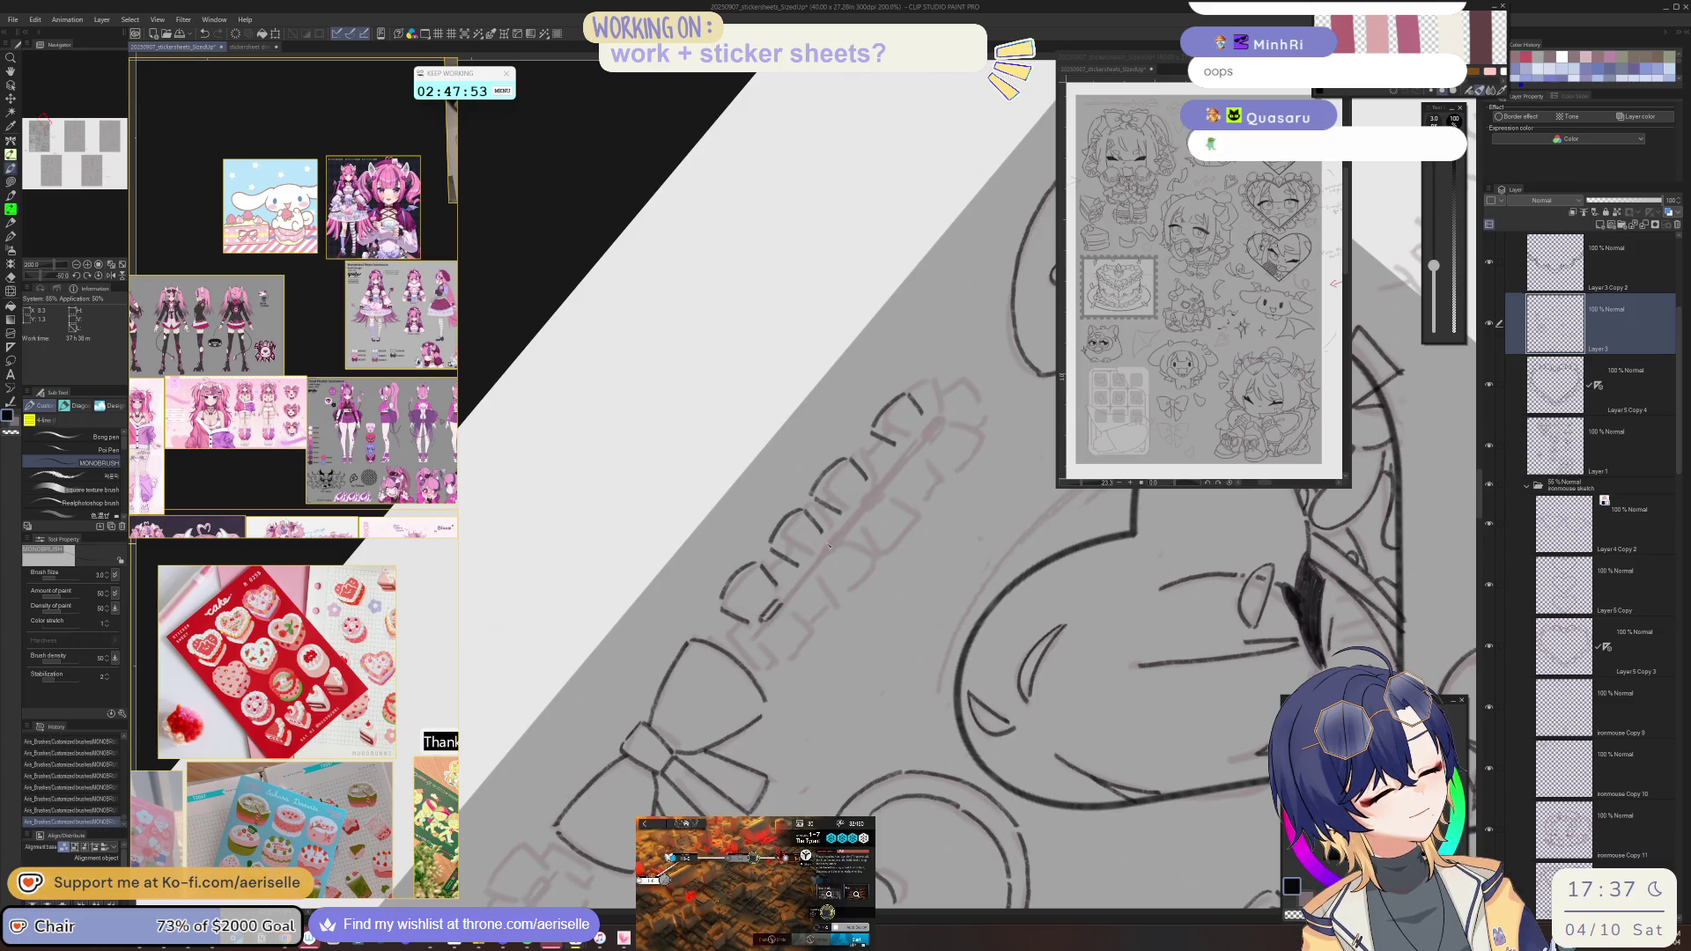
# - Ink another rounded cap, then lasso the right tabs and nudge them slightly left
pyautogui.press('e')
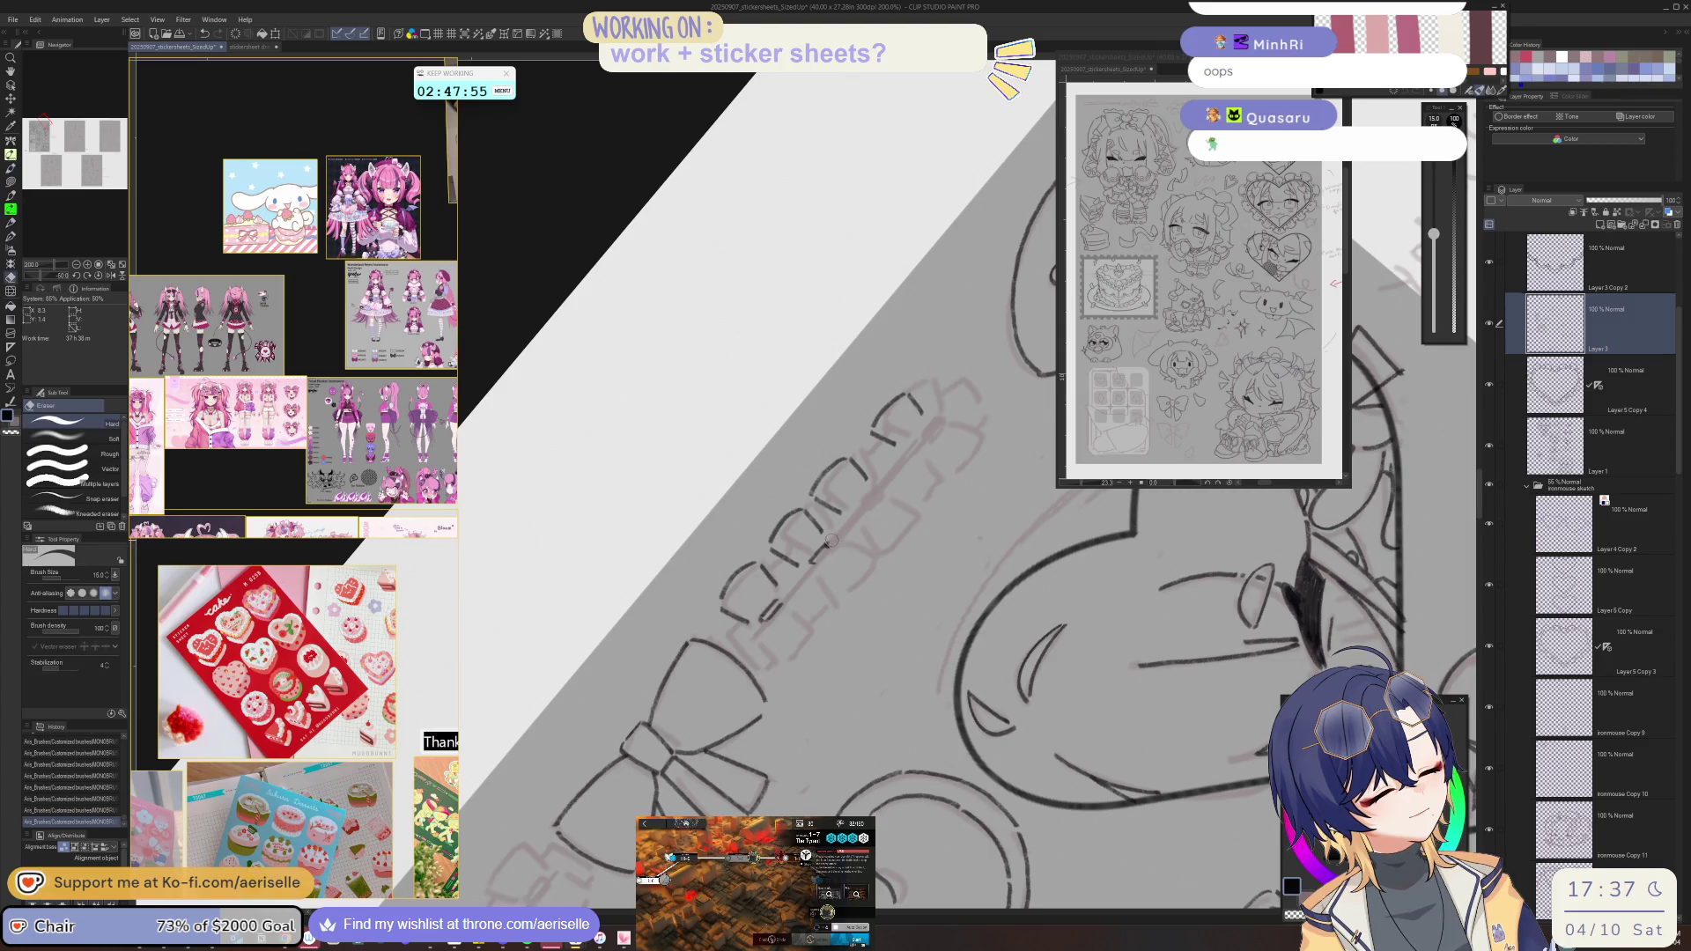
pyautogui.press('p')
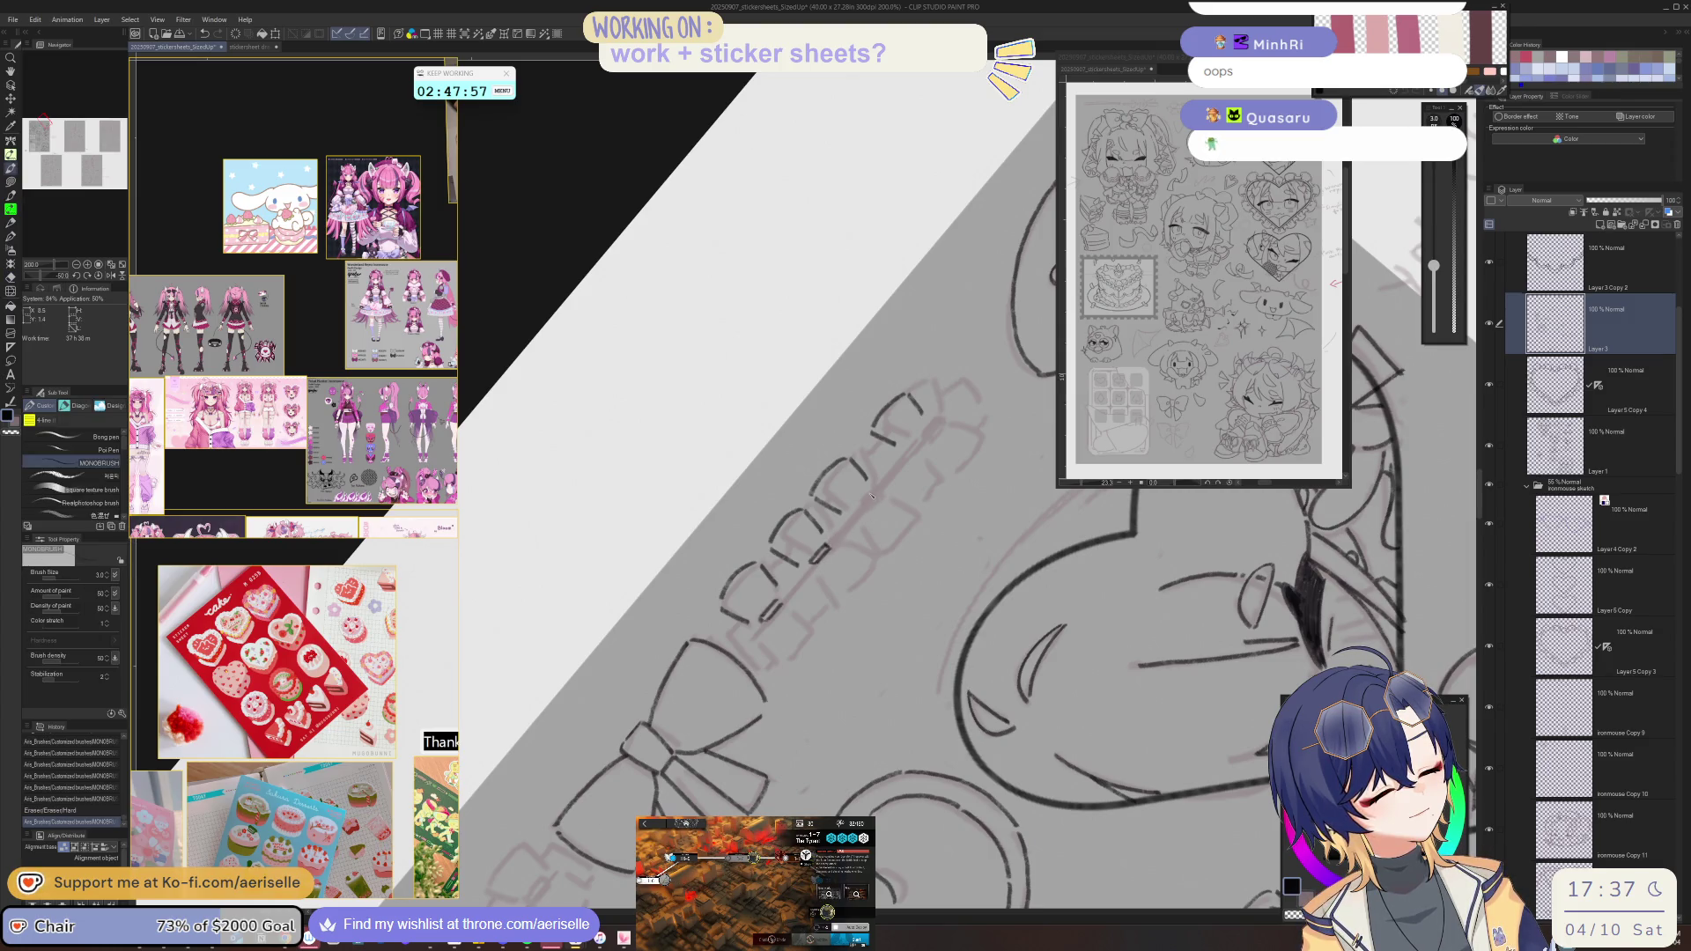
pyautogui.moveTo(875, 502)
pyautogui.mouseDown()
pyautogui.moveTo(892, 520)
pyautogui.moveTo(875, 522)
pyautogui.mouseUp()
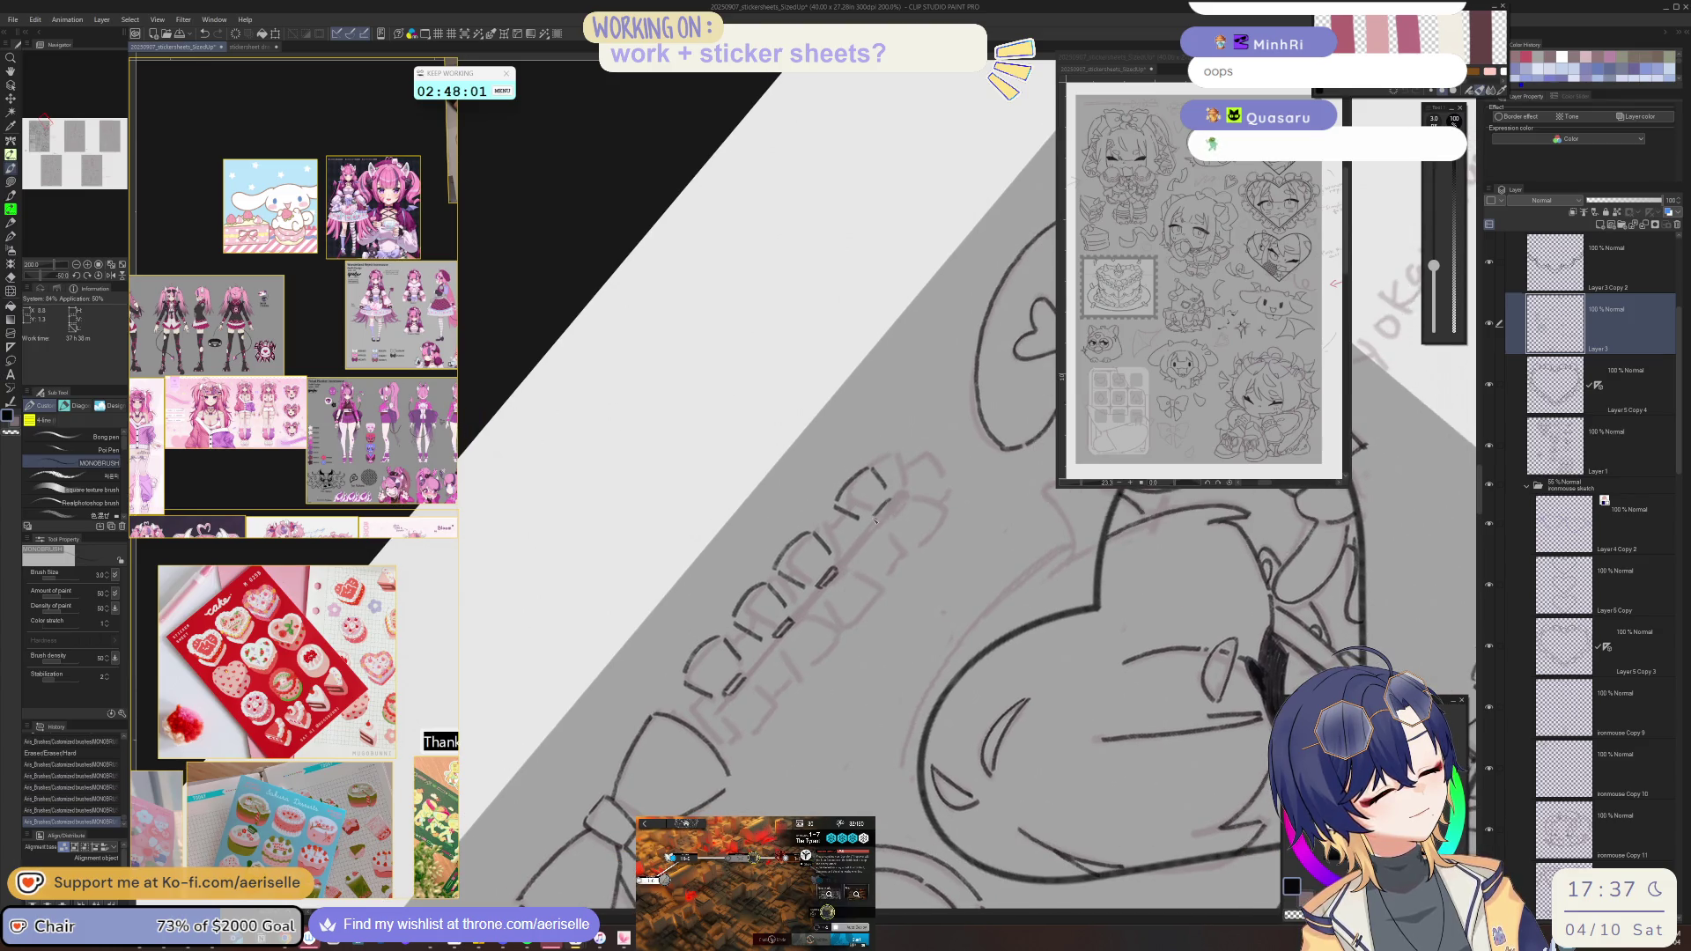
pyautogui.hotkey('ctrl', '@')
pyautogui.press('m')
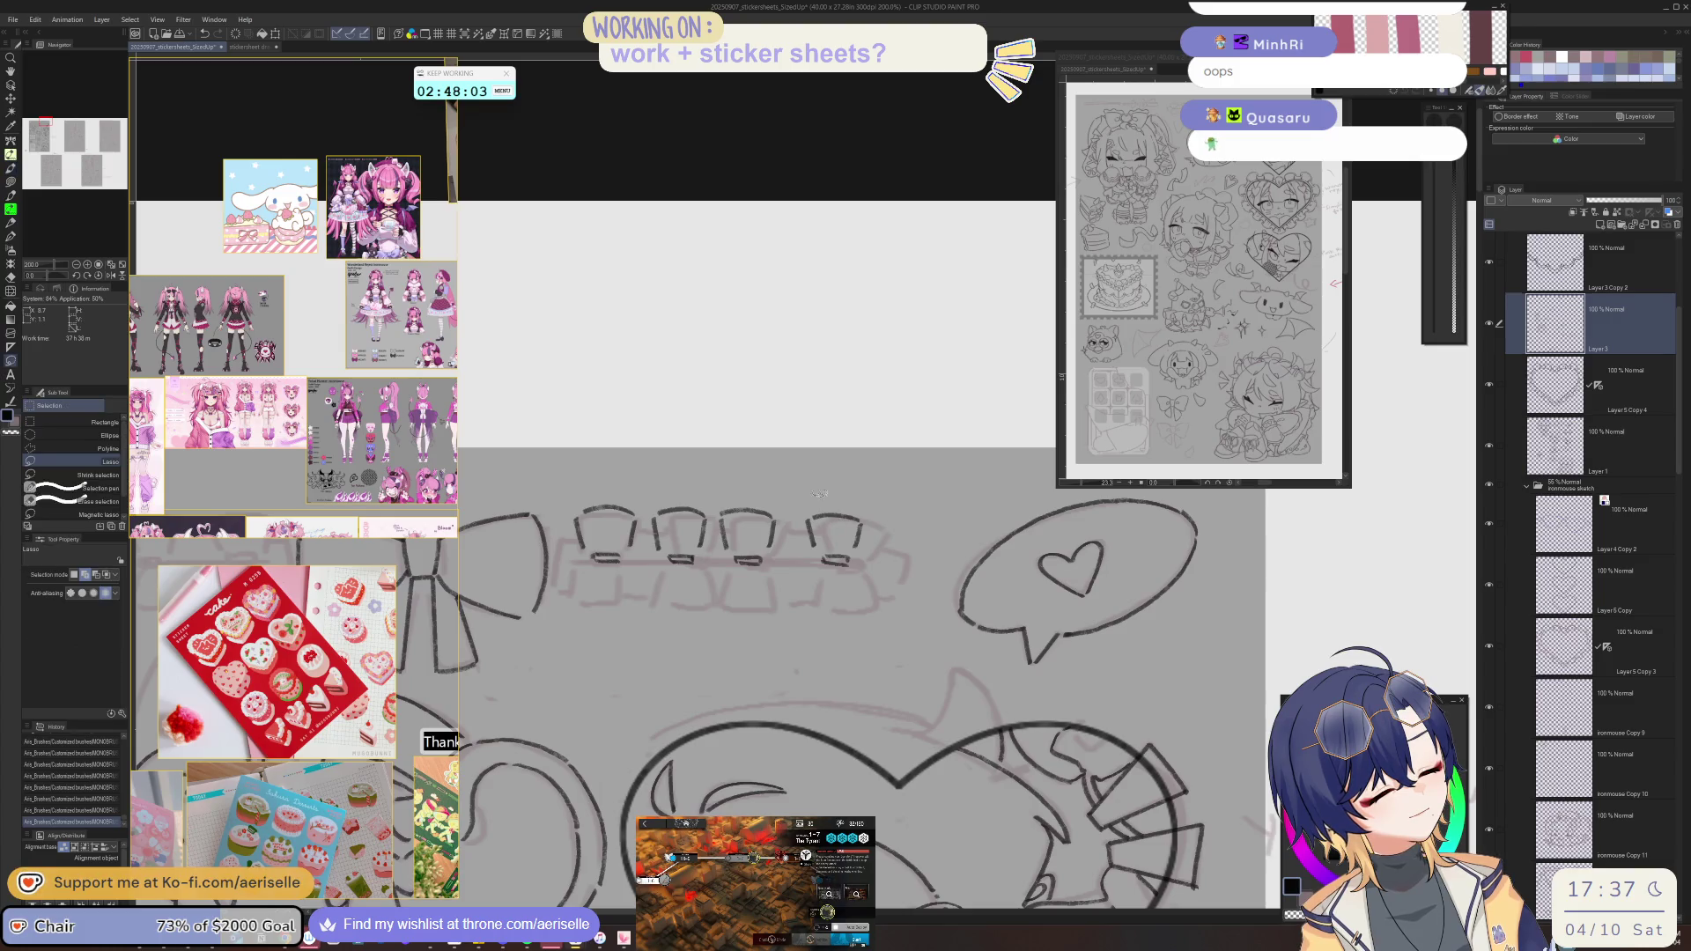
pyautogui.moveTo(900, 476); pyautogui.dragTo(902, 481)
pyautogui.press('k')
pyautogui.moveTo(903, 560); pyautogui.dragTo(889, 561)
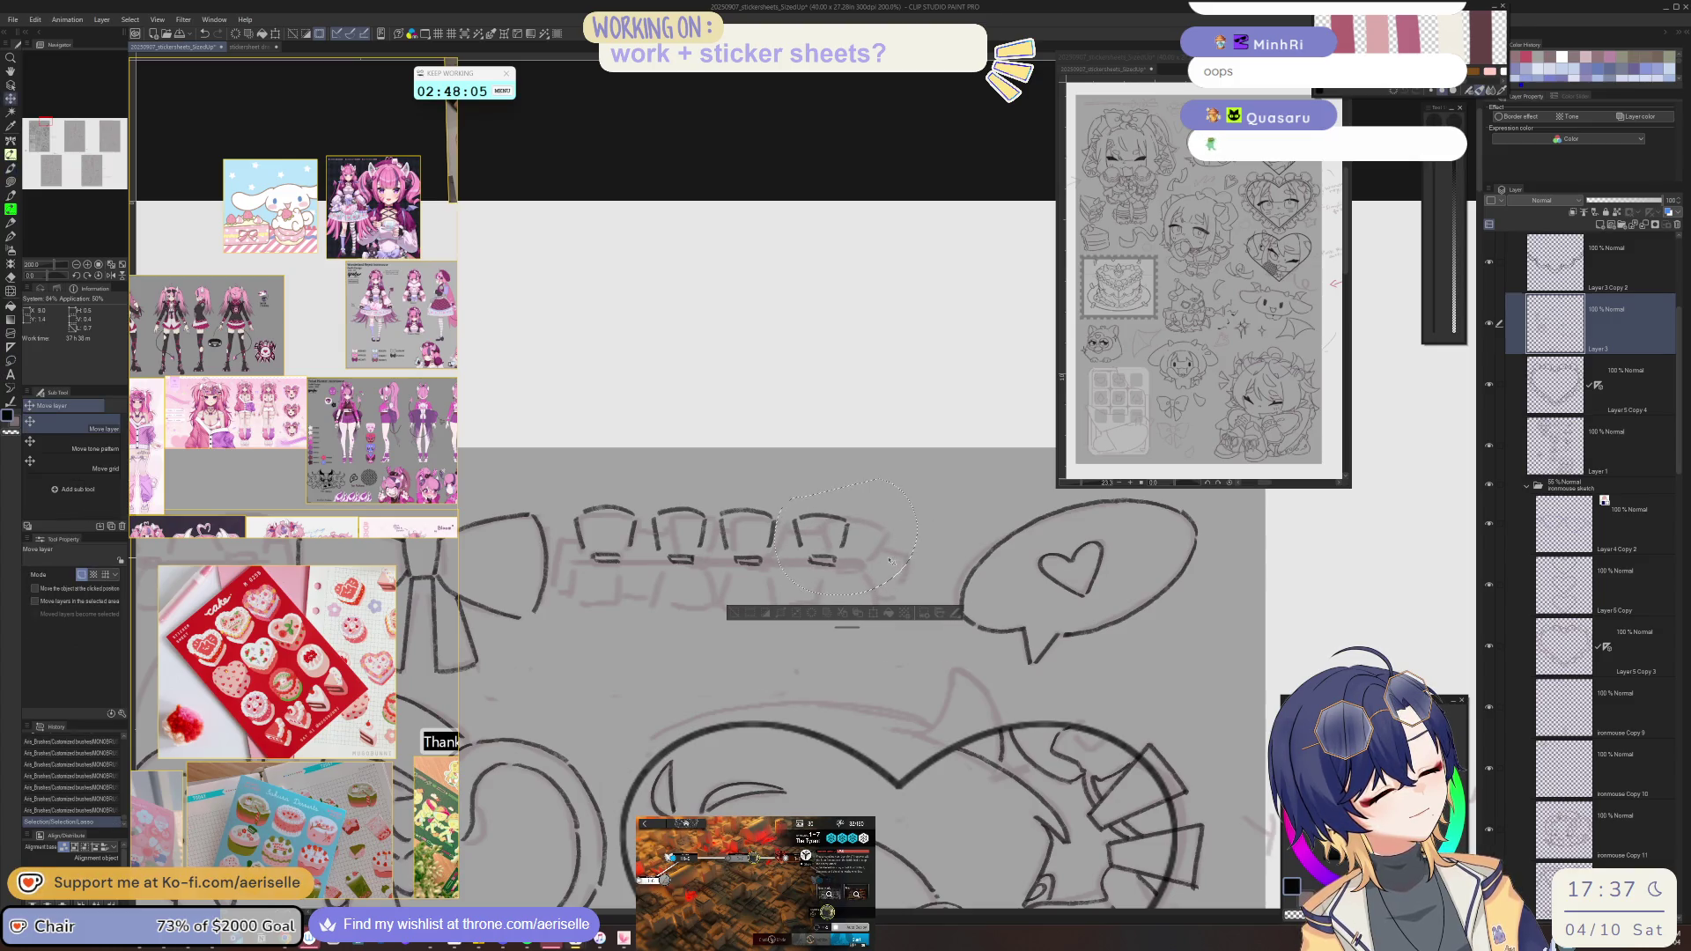
pyautogui.hotkey('ctrl', 'd')
# - Touch up the band's right end with small strokes
pyautogui.press('p')
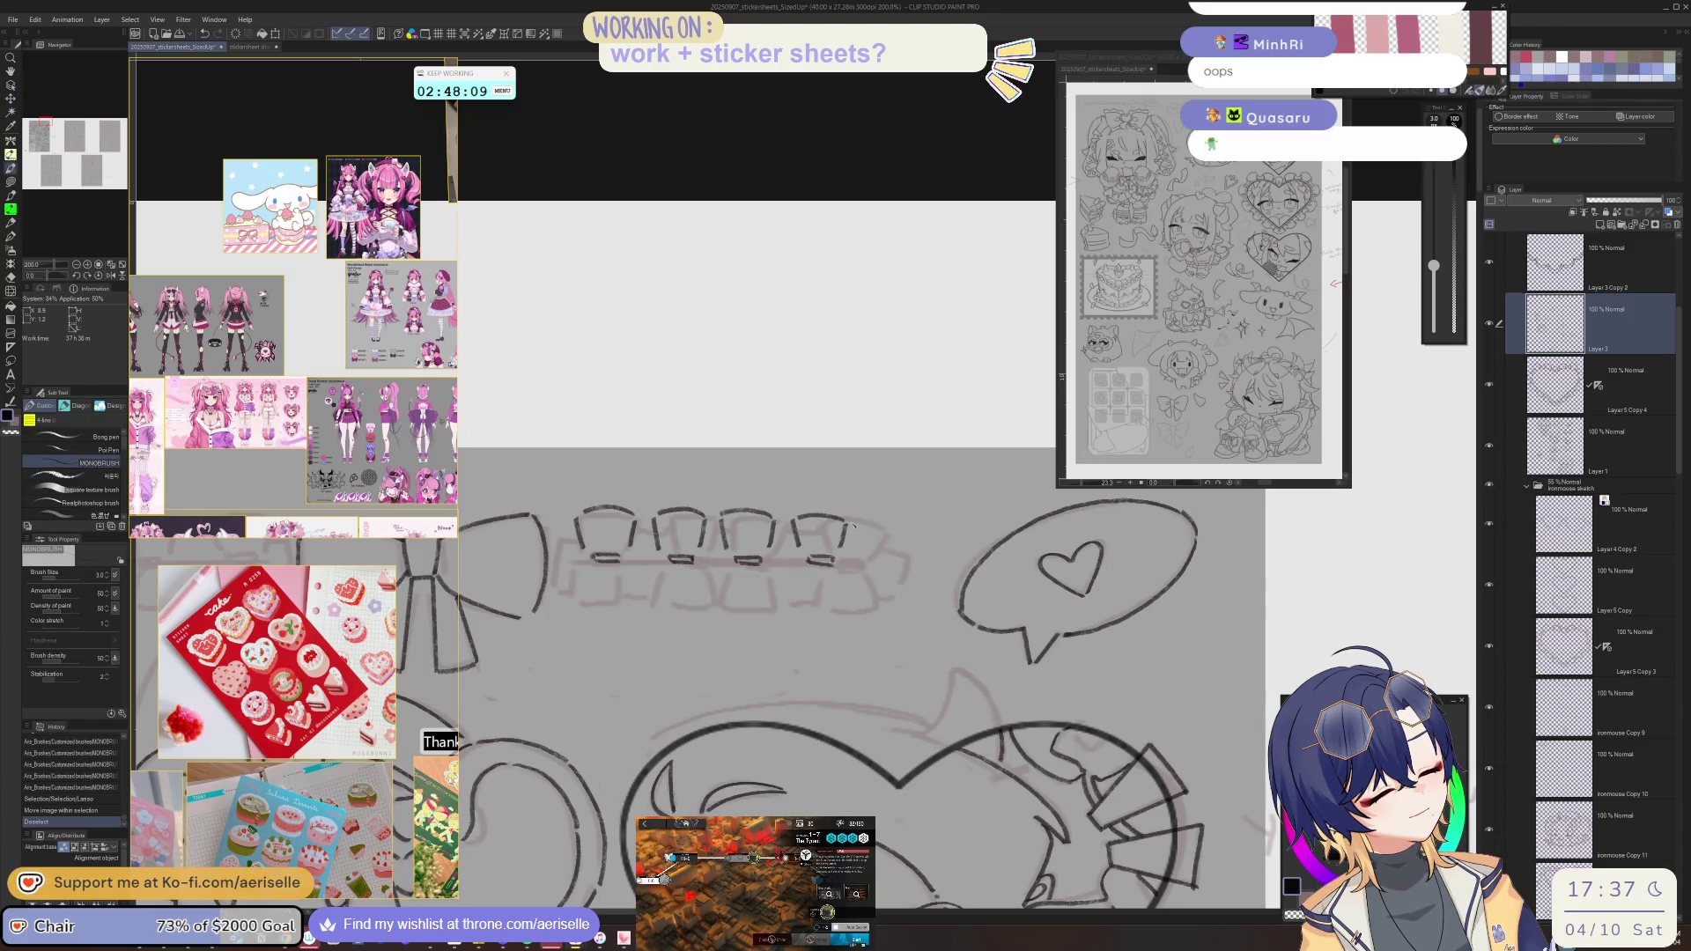
pyautogui.moveTo(881, 529); pyautogui.dragTo(874, 561)
pyautogui.hotkey('ctrl', 'z')
pyautogui.hotkey('ctrl', 'y')
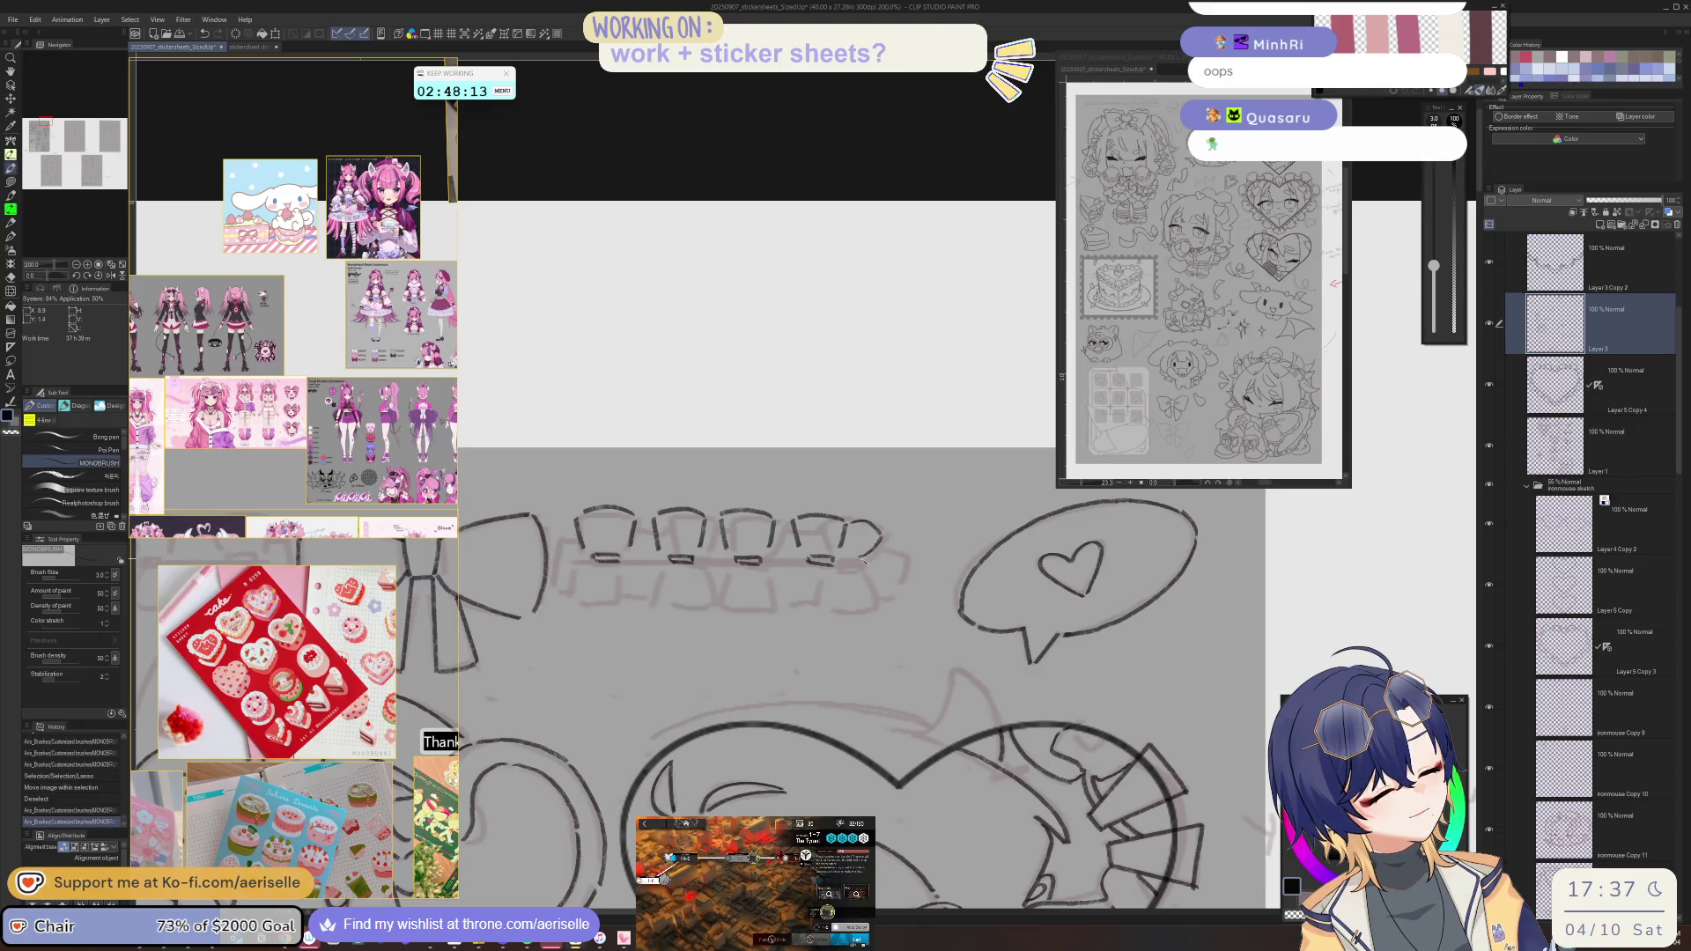
pyautogui.moveTo(850, 561); pyautogui.dragTo(863, 569)
pyautogui.scroll(-4, 861, 564)
pyautogui.moveTo(1013, 691)
pyautogui.mouseDown()
pyautogui.moveTo(1035, 615)
pyautogui.moveTo(1012, 582)
pyautogui.mouseUp()
# - Ink a curved end on the band's left side
pyautogui.press('m')
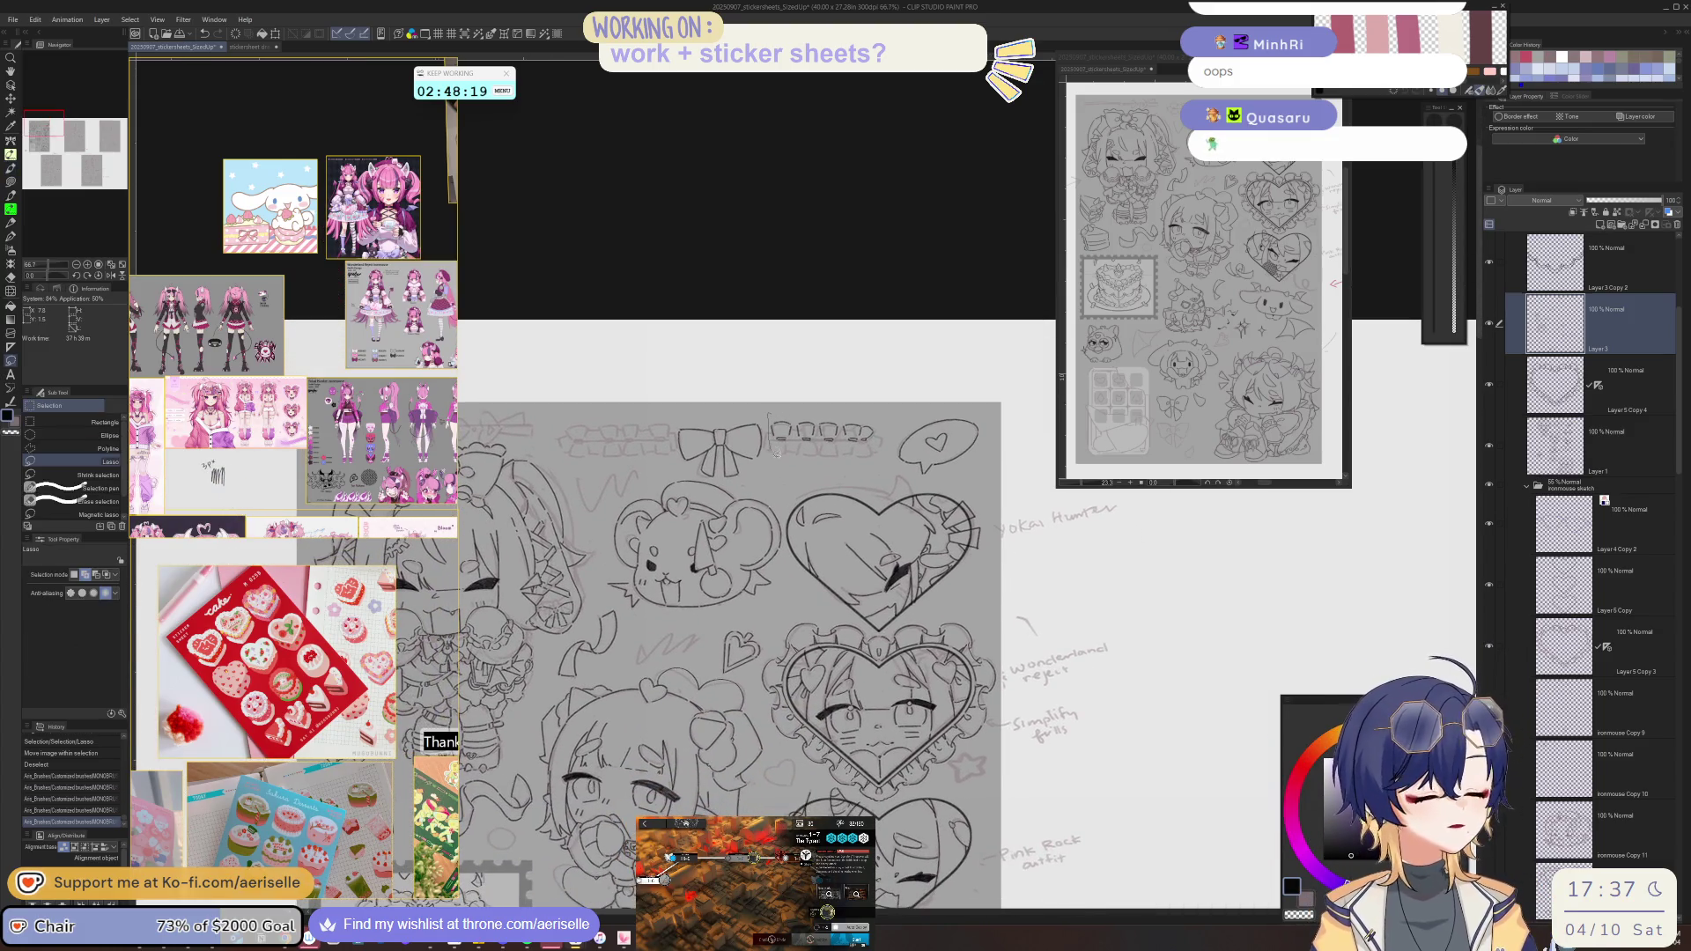
pyautogui.moveTo(891, 441); pyautogui.dragTo(889, 436)
pyautogui.scroll(3, 888, 377)
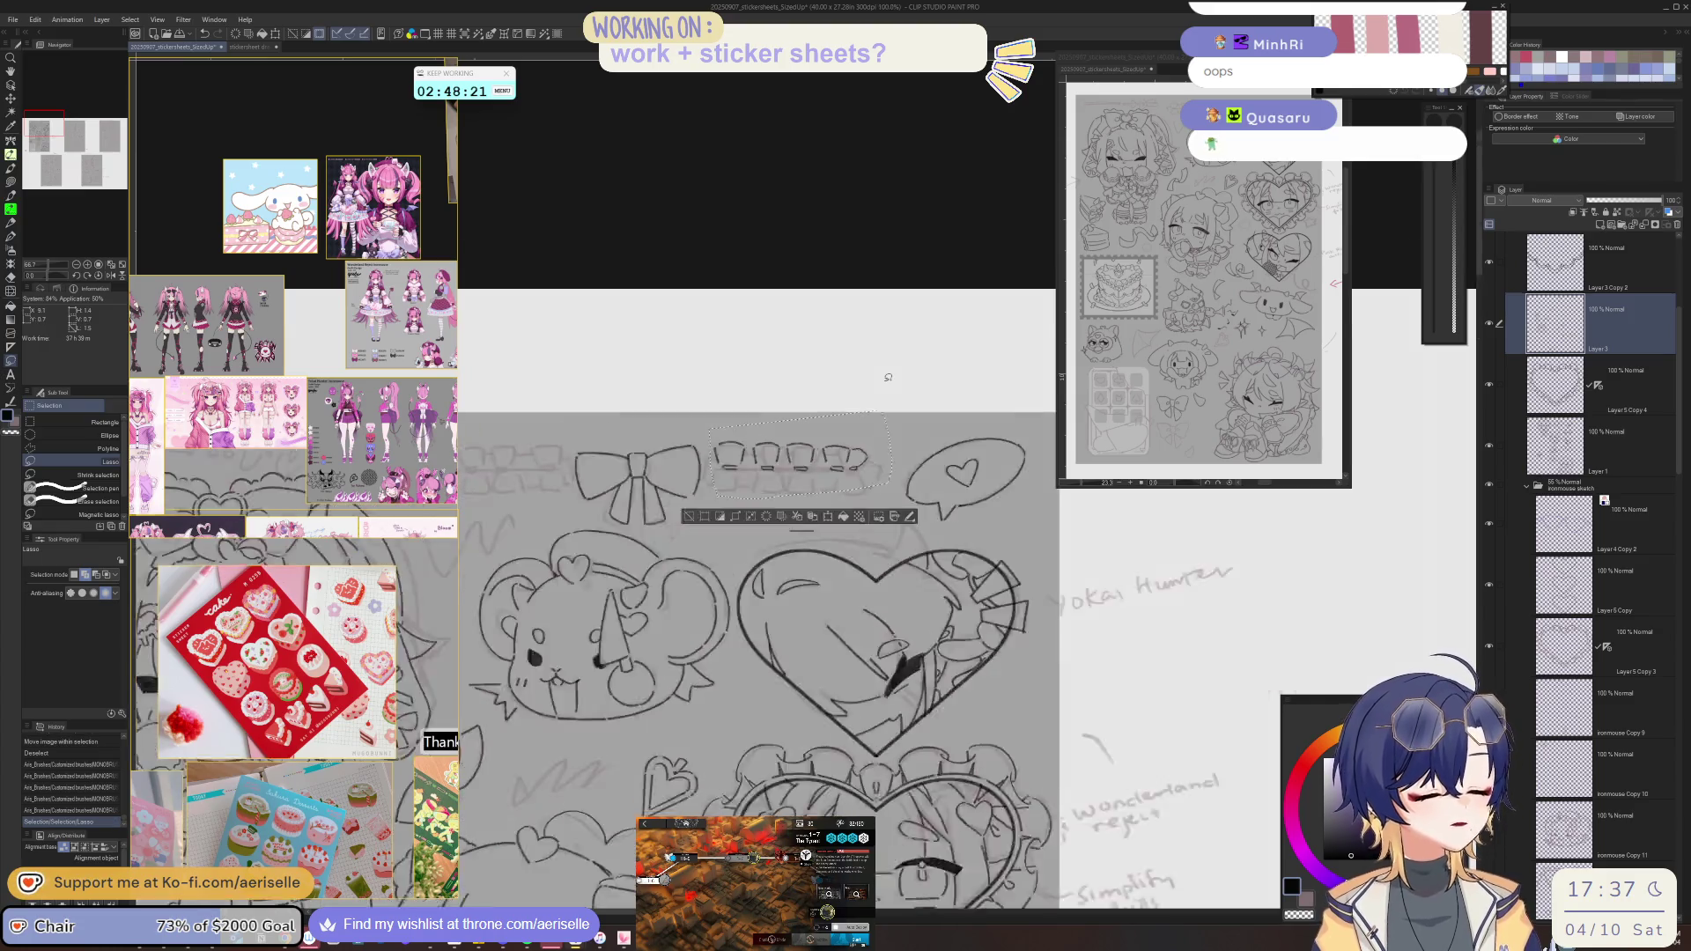
pyautogui.scroll(1, 698, 579)
pyautogui.scroll(1, 698, 578)
pyautogui.press('p')
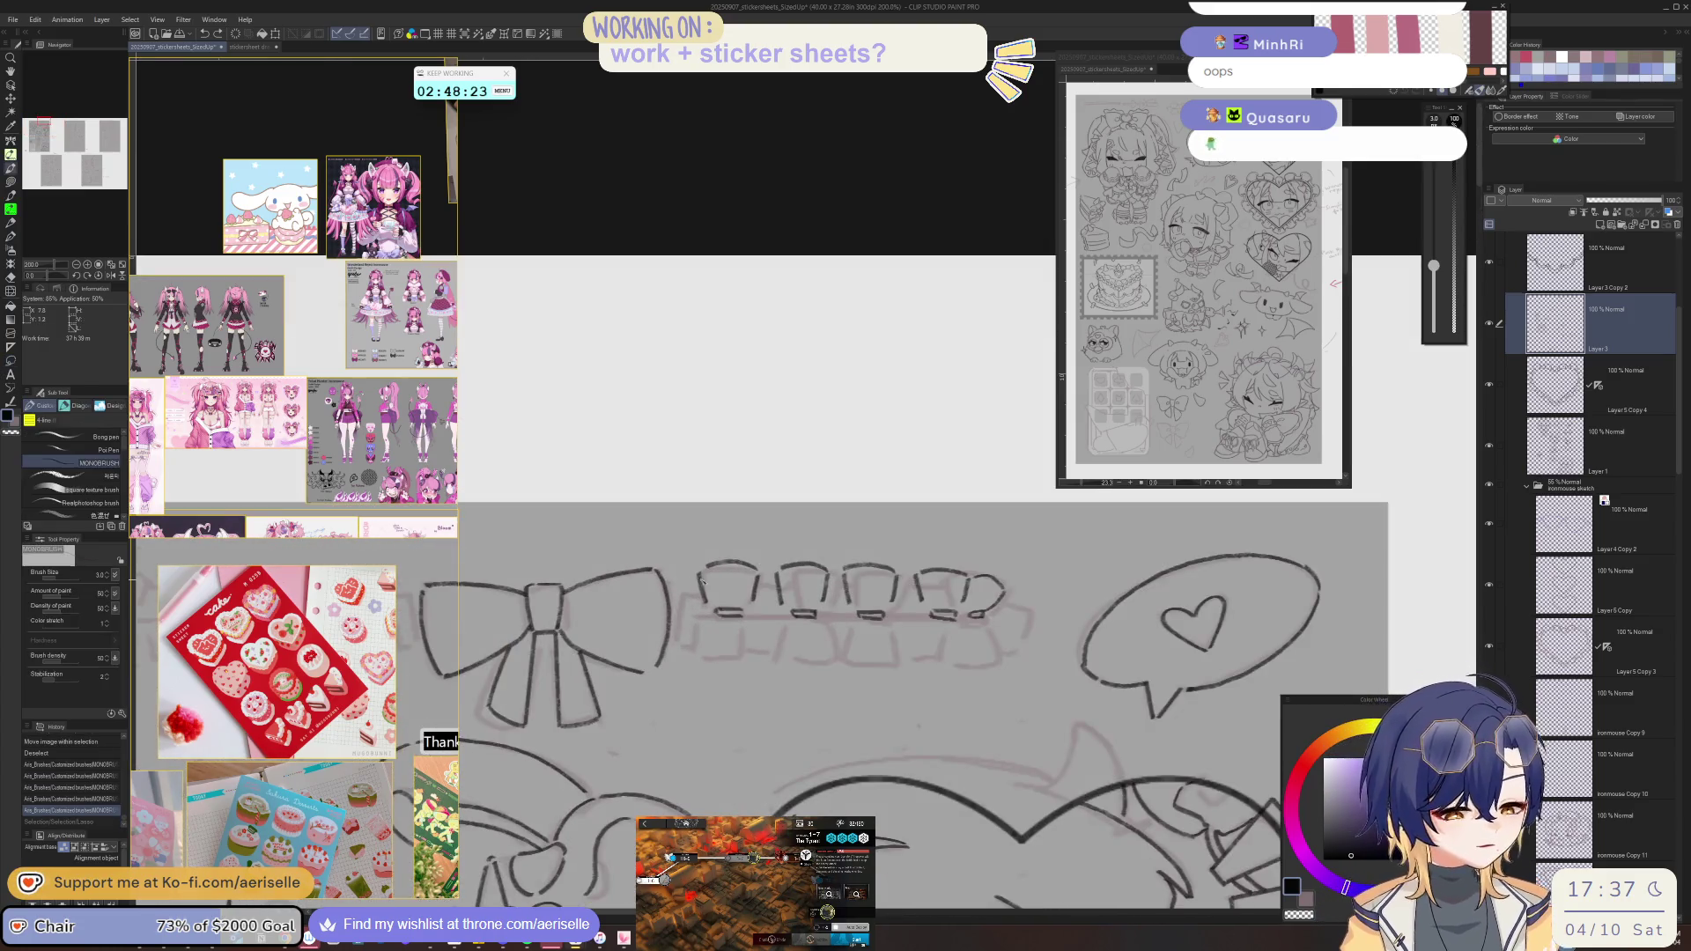
pyautogui.moveTo(701, 576)
pyautogui.mouseDown()
pyautogui.moveTo(674, 588)
pyautogui.moveTo(704, 610)
pyautogui.mouseUp()
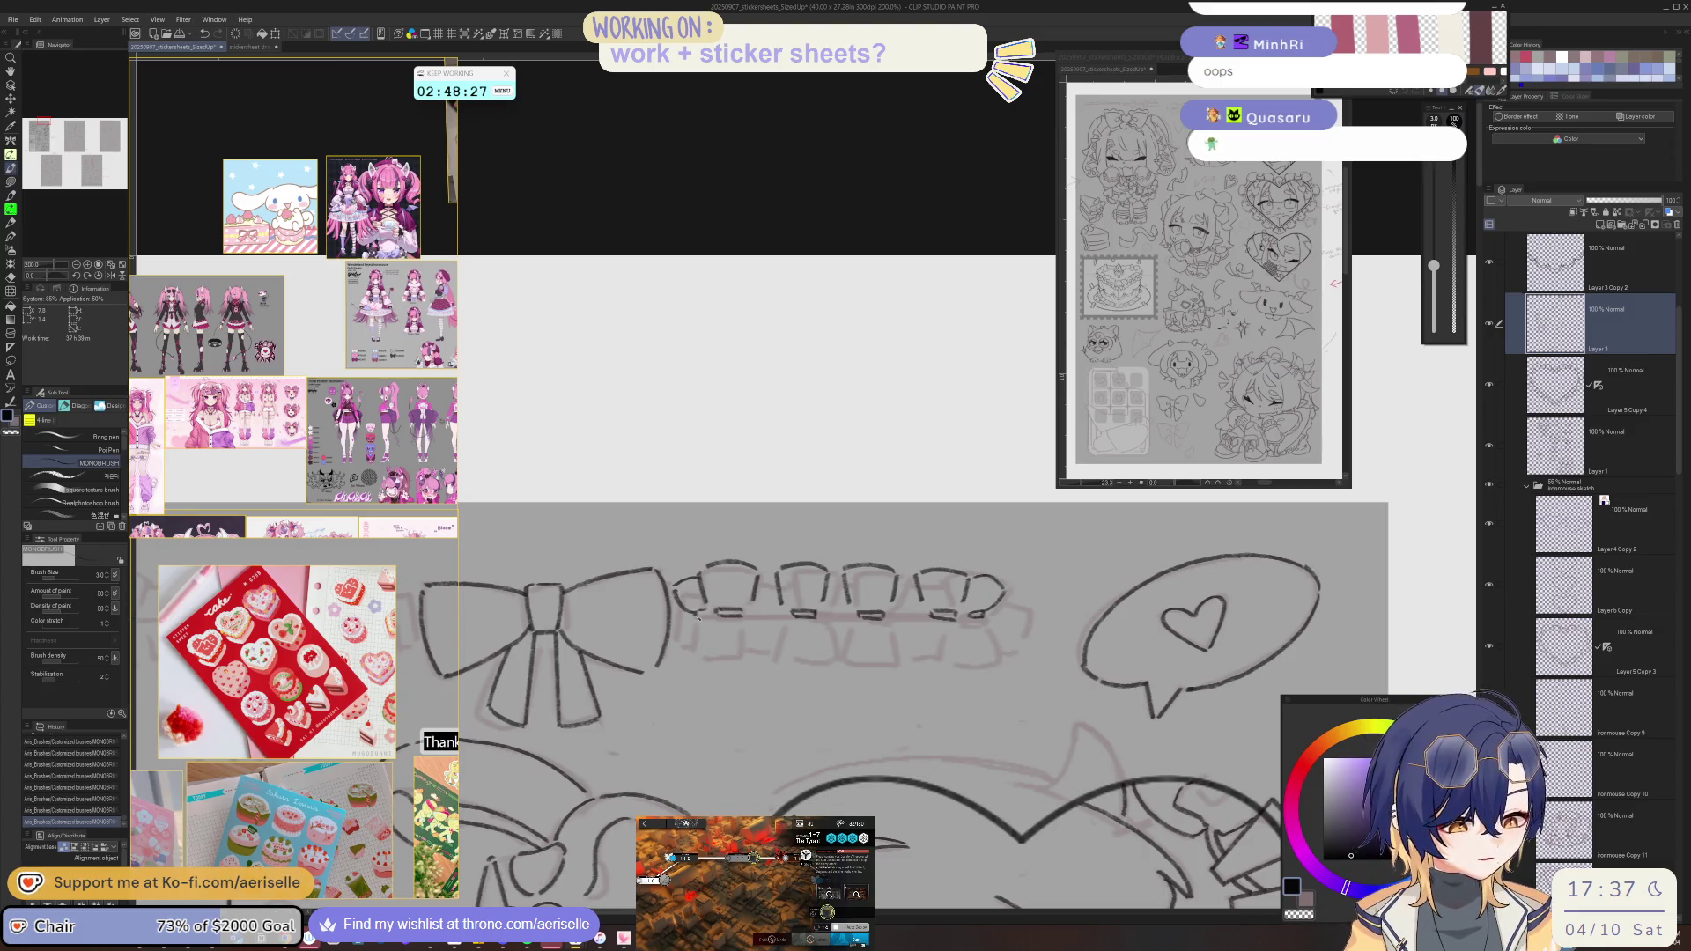
# - Ink the band's lower edge with the view rotated, then level it again
pyautogui.press('m')
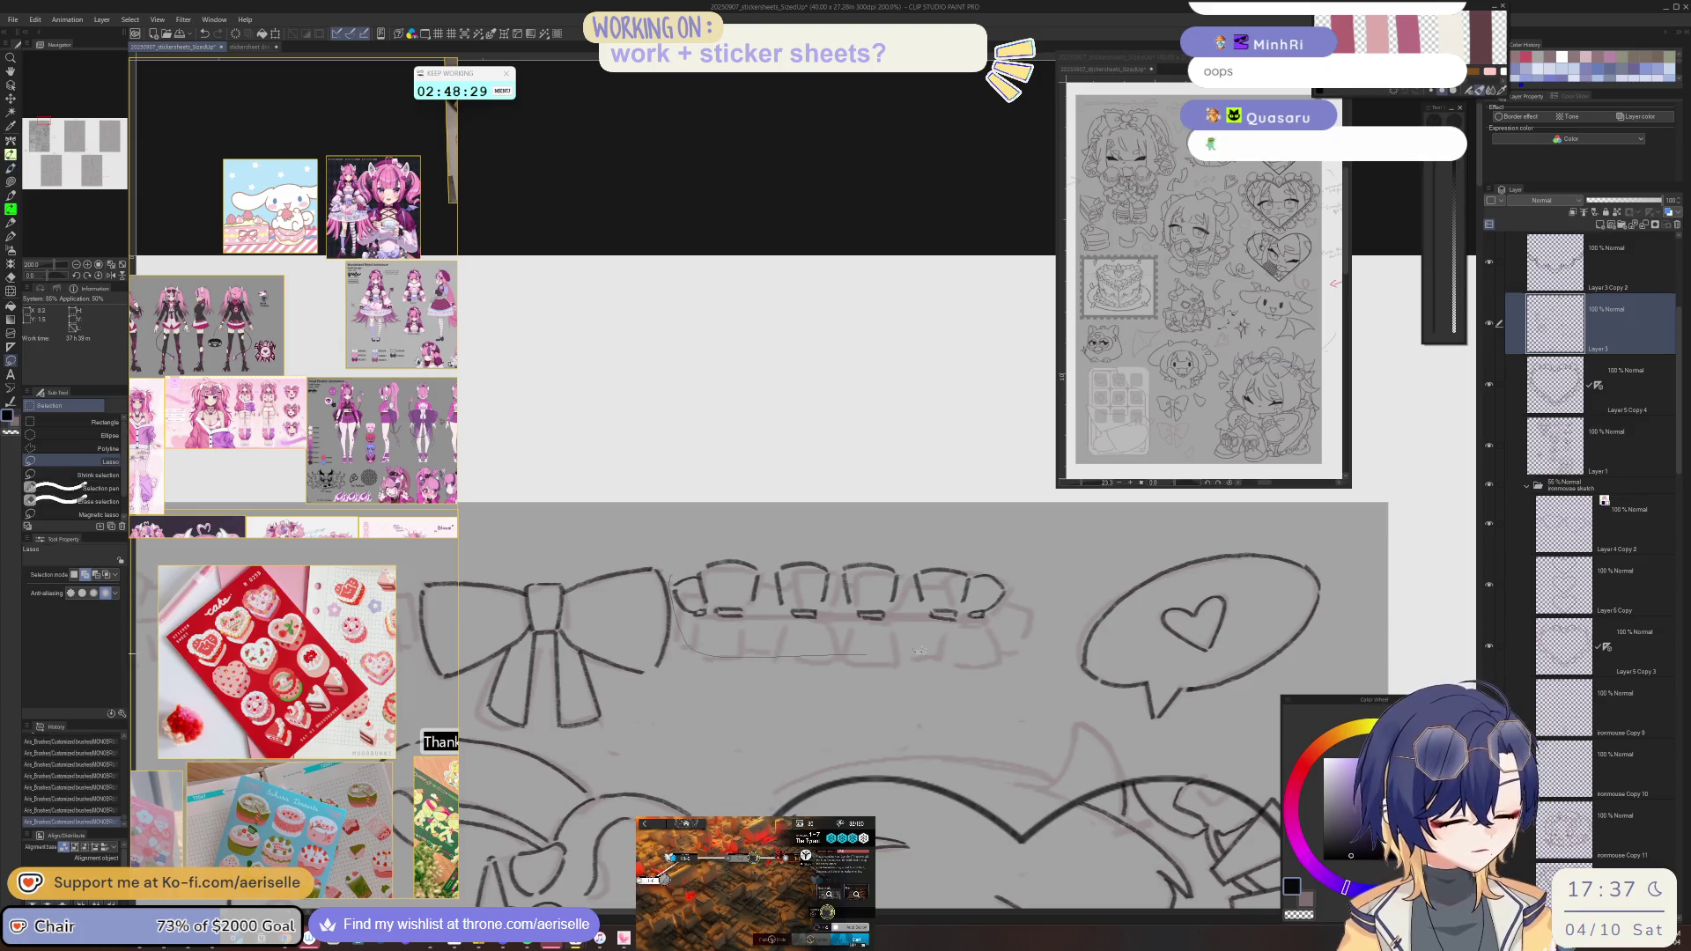
pyautogui.moveTo(900, 650); pyautogui.dragTo(784, 513)
pyautogui.hotkey('ctrl', 'z')
pyautogui.press('p')
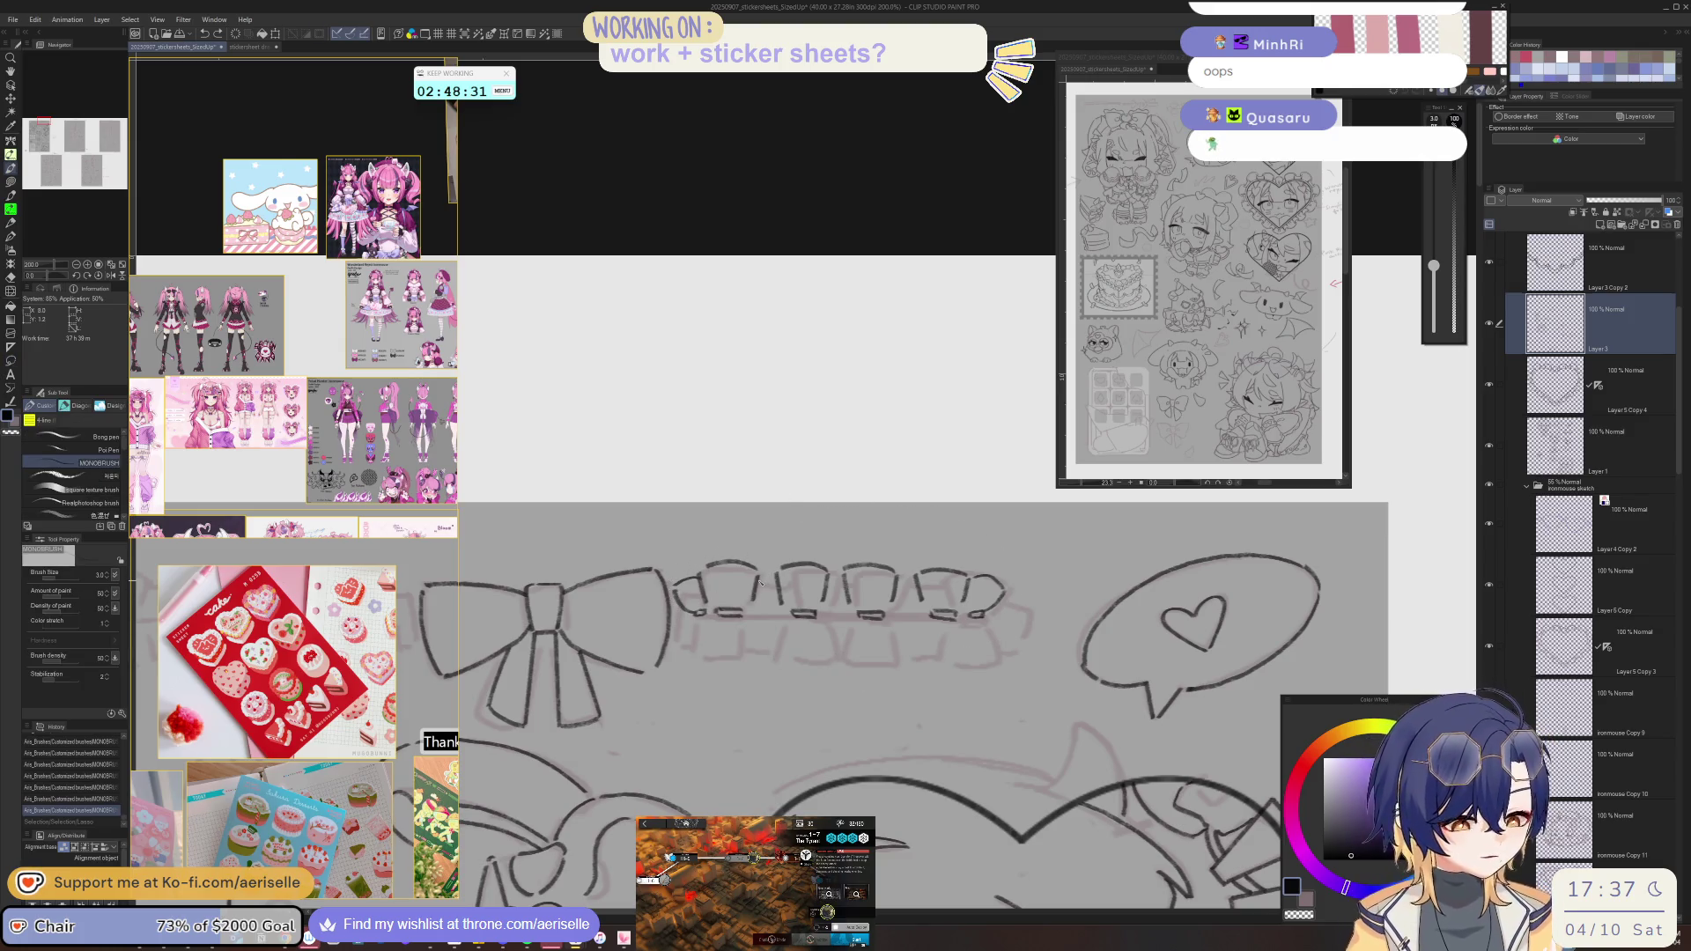
pyautogui.moveTo(776, 585); pyautogui.dragTo(704, 489)
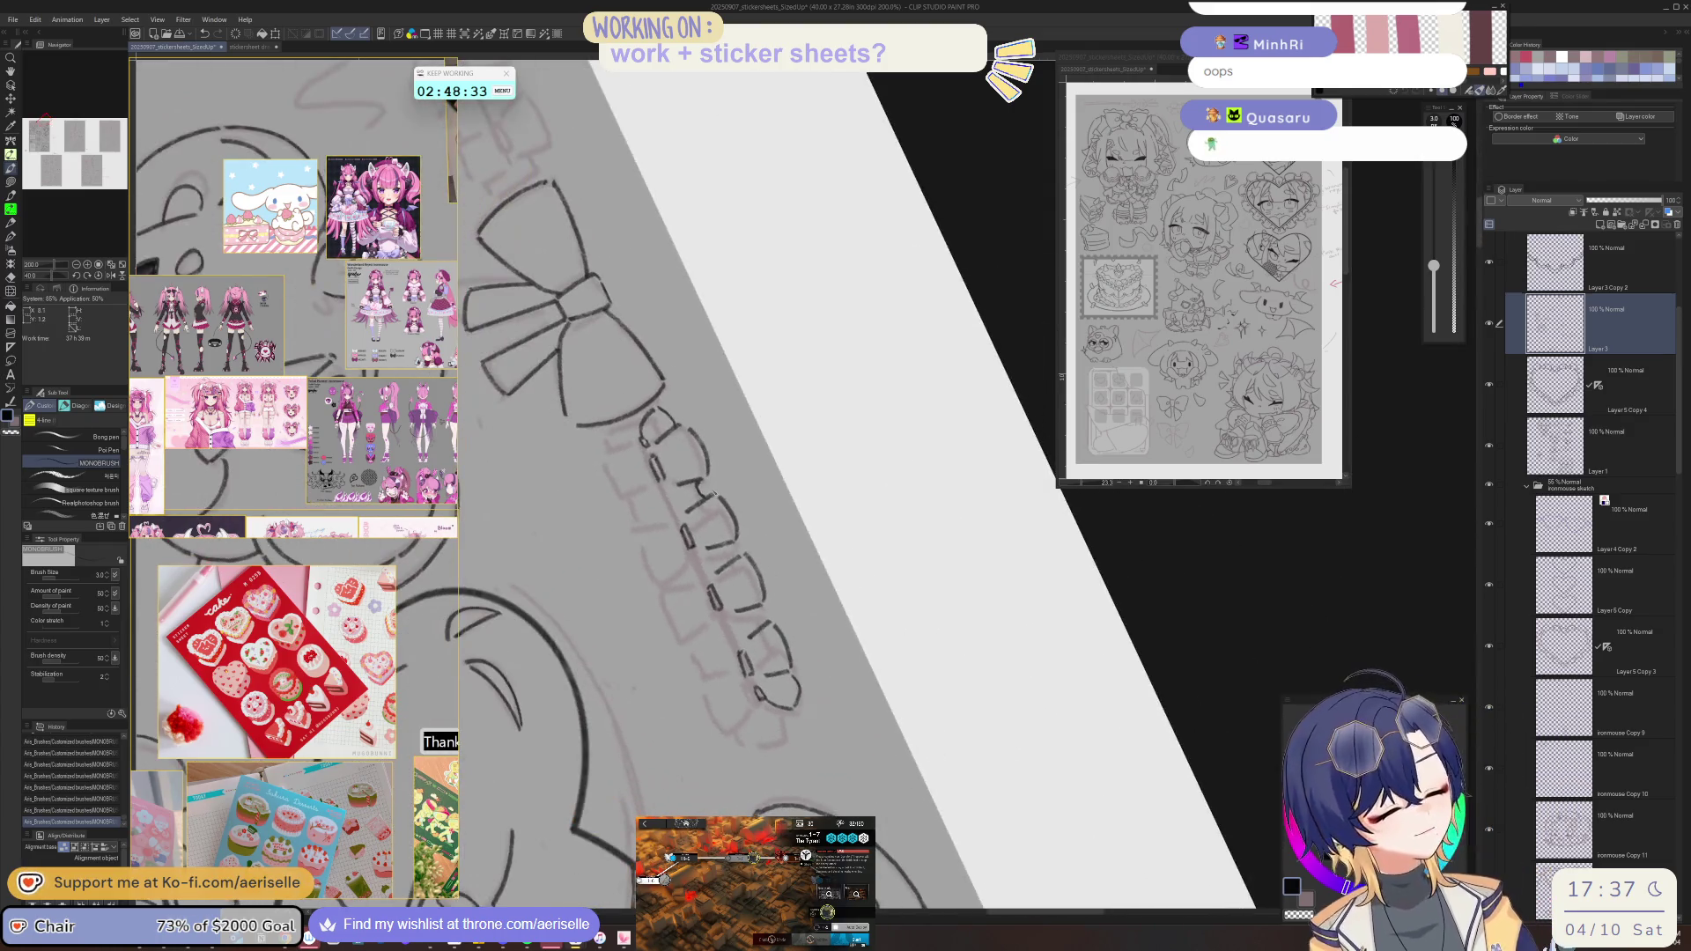
pyautogui.click(705, 490)
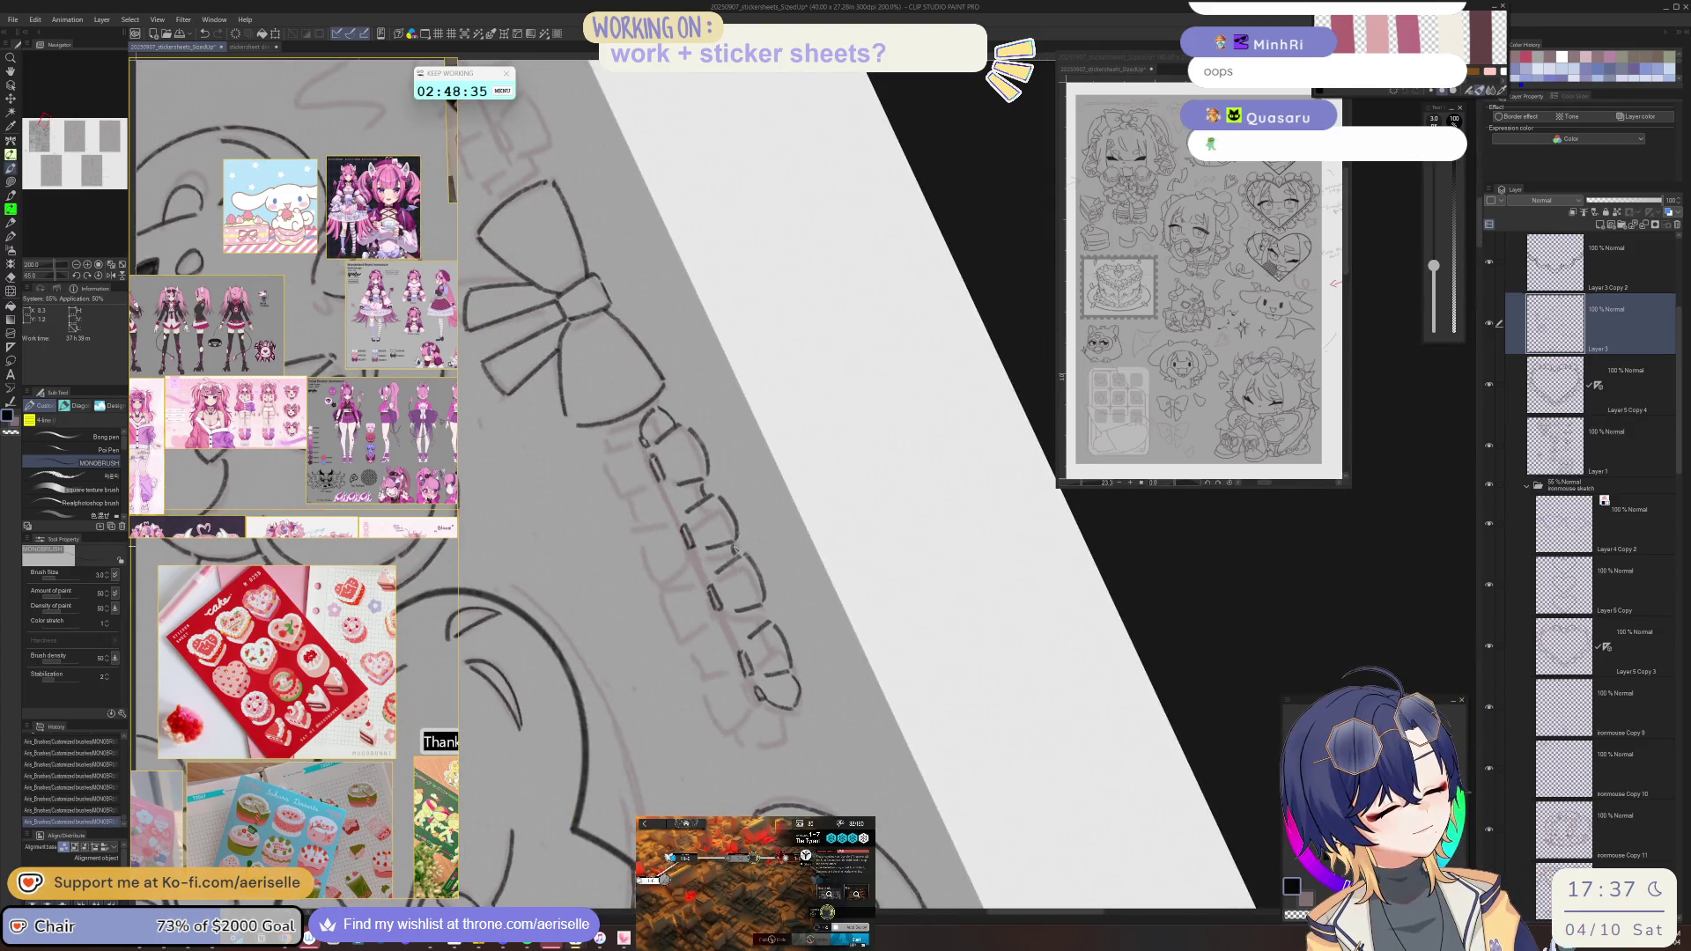
pyautogui.hotkey('ctrl', '@')
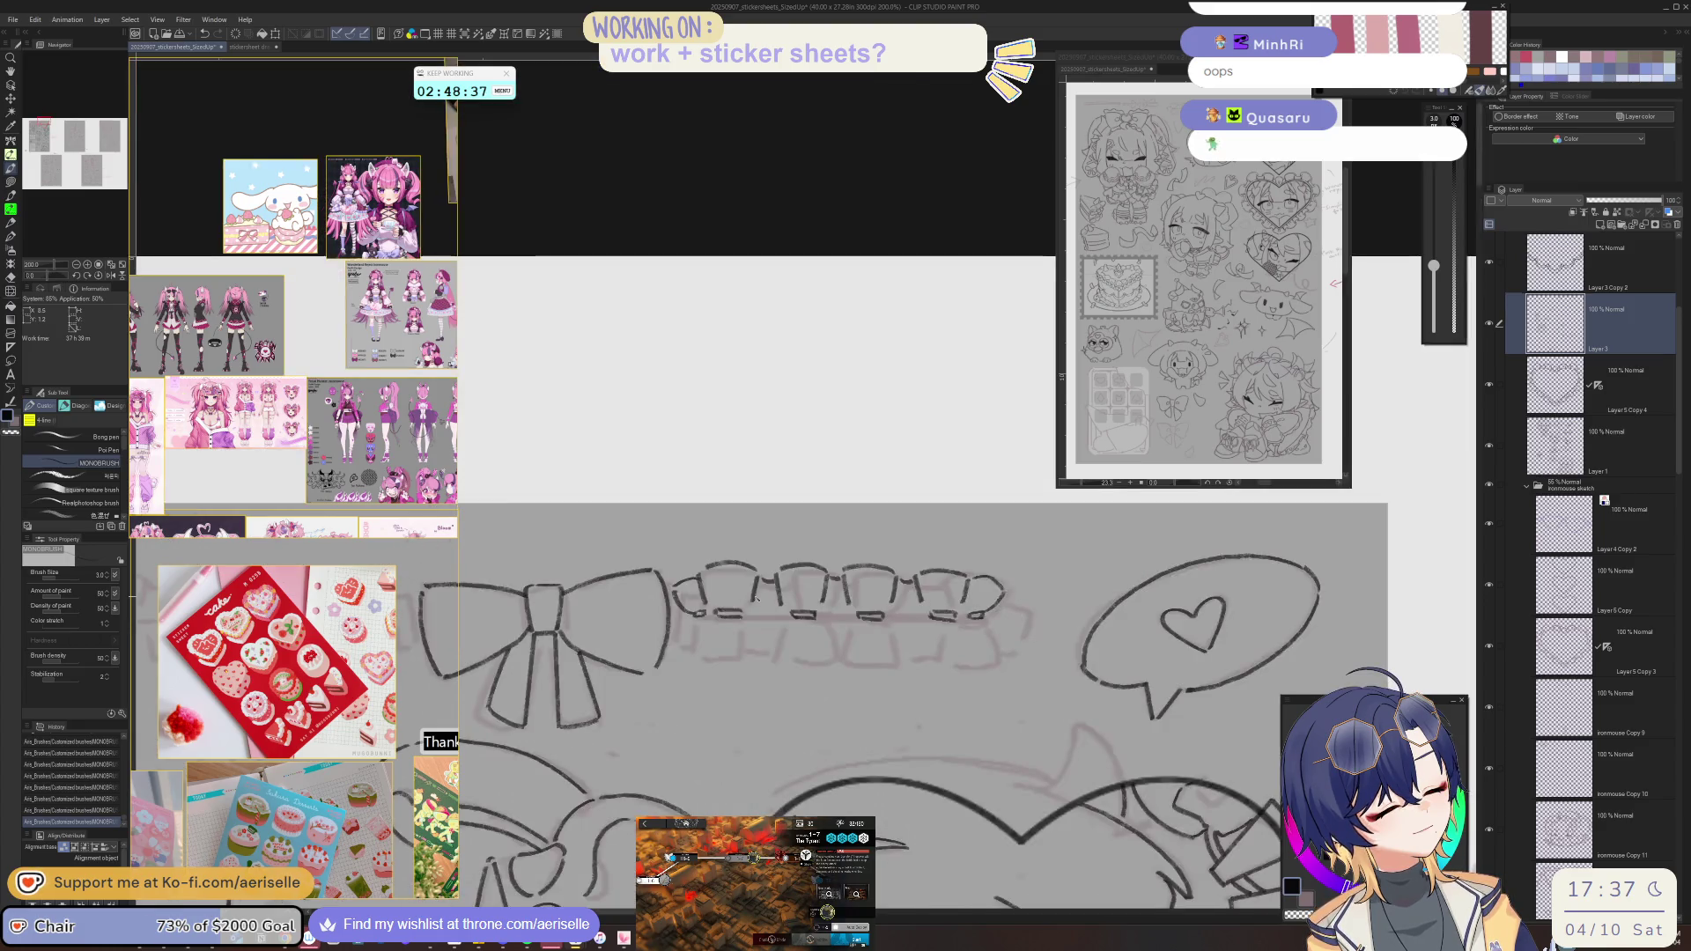
# - Lasso the whole inked band and copy-paste it onto a new Layer 3 Copy
pyautogui.press('m')
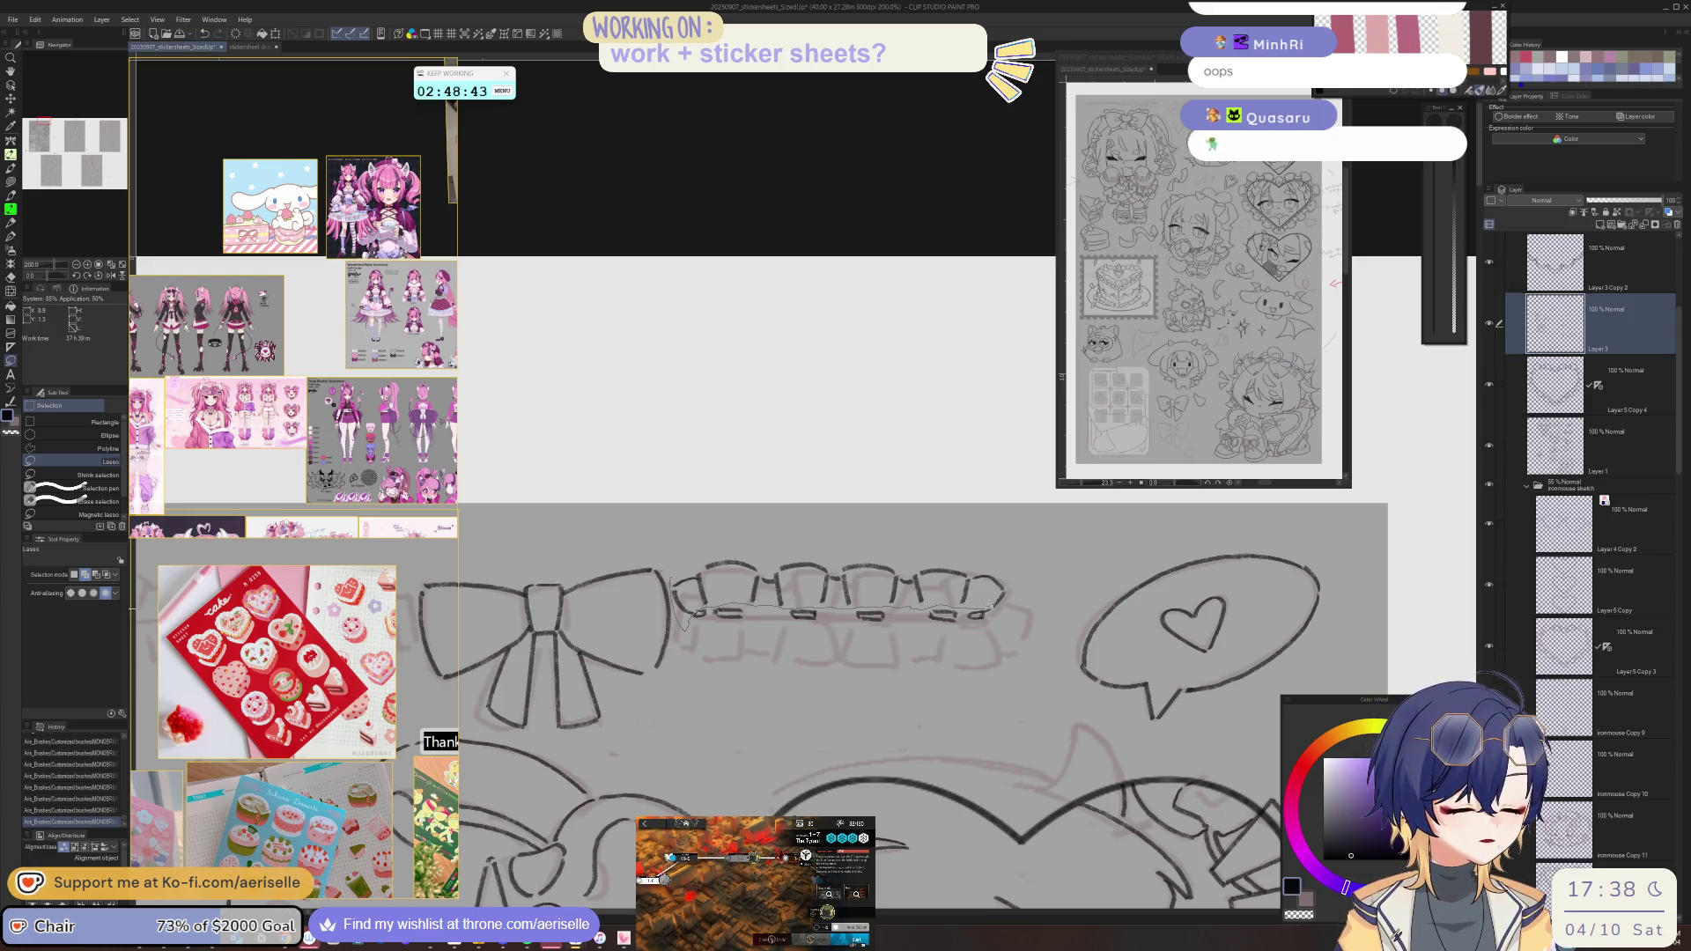
pyautogui.moveTo(855, 510); pyautogui.dragTo(713, 540)
pyautogui.hotkey('ctrl', 'c')
pyautogui.hotkey('ctrl', 'v')
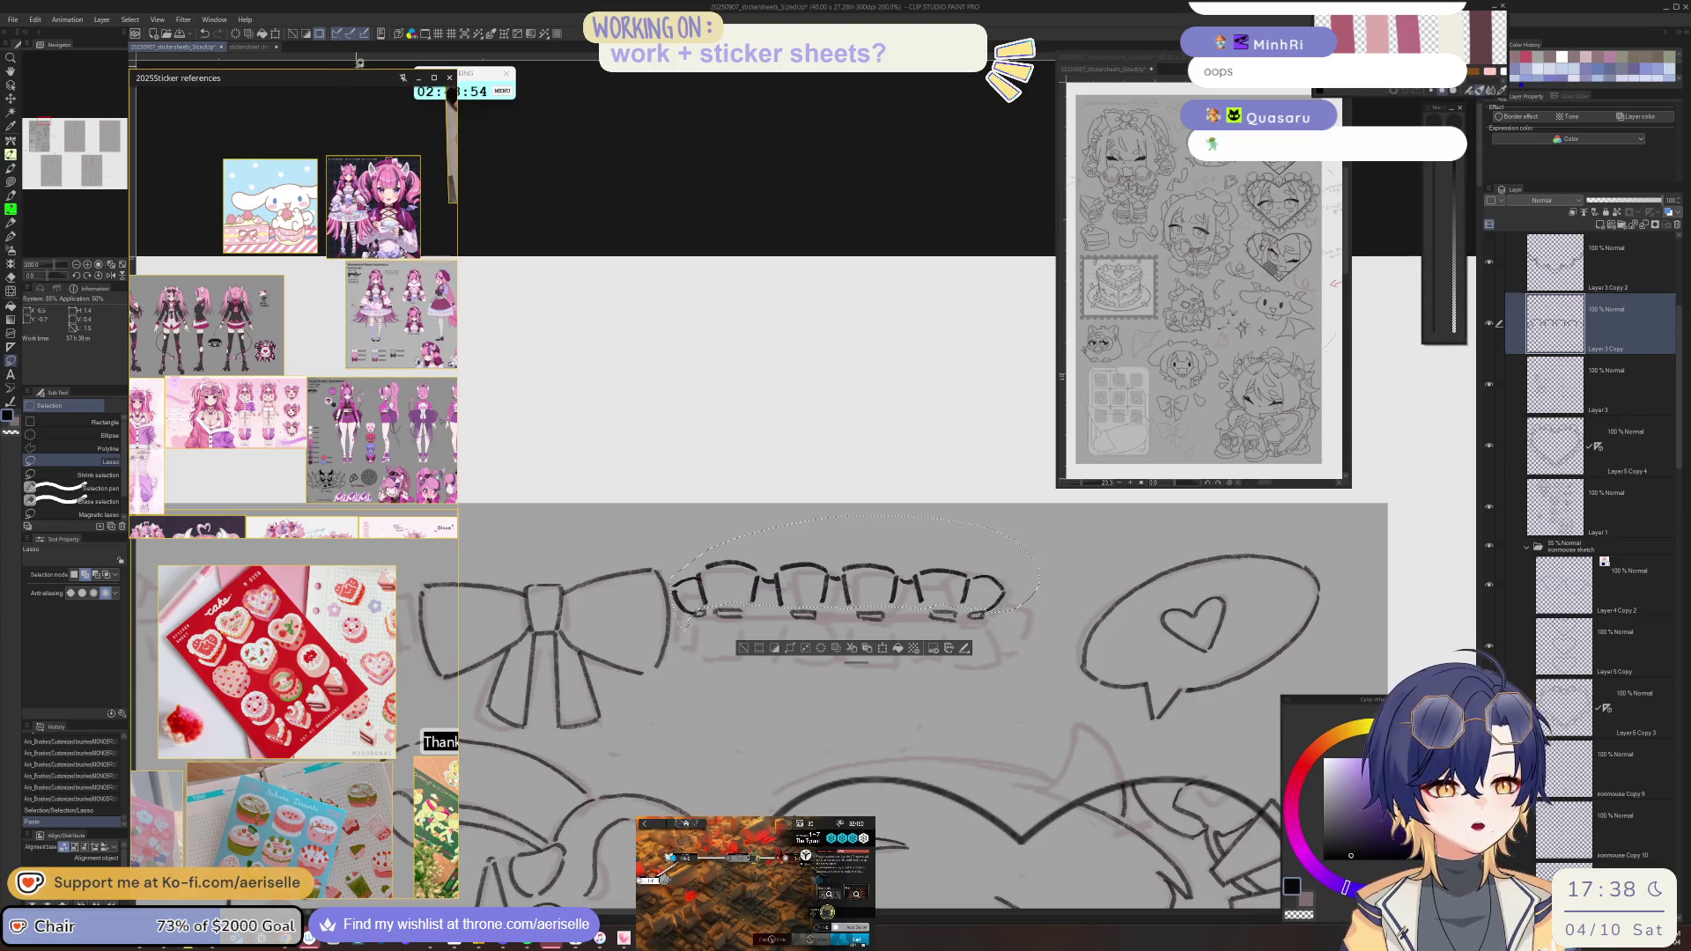
pyautogui.moveTo(359, 69); pyautogui.dragTo(360, 370)
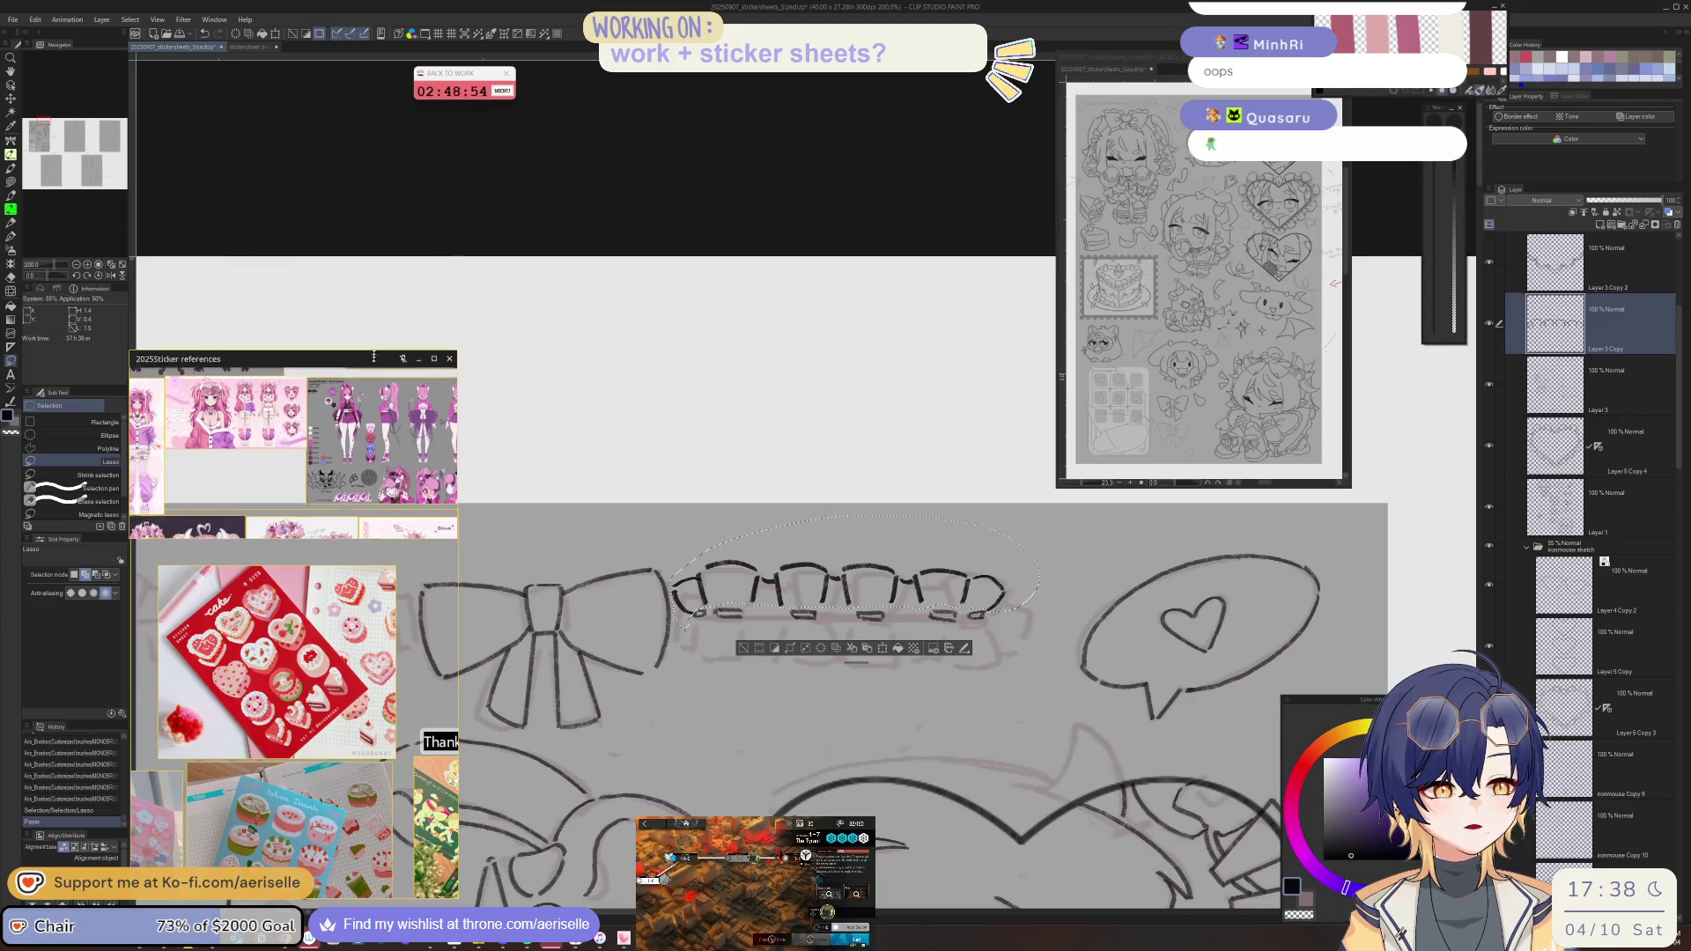
# - Mesh-transform the pasted lace band, confirm it and deselect
pyautogui.click(35, 19)
pyautogui.moveTo(177, 270)
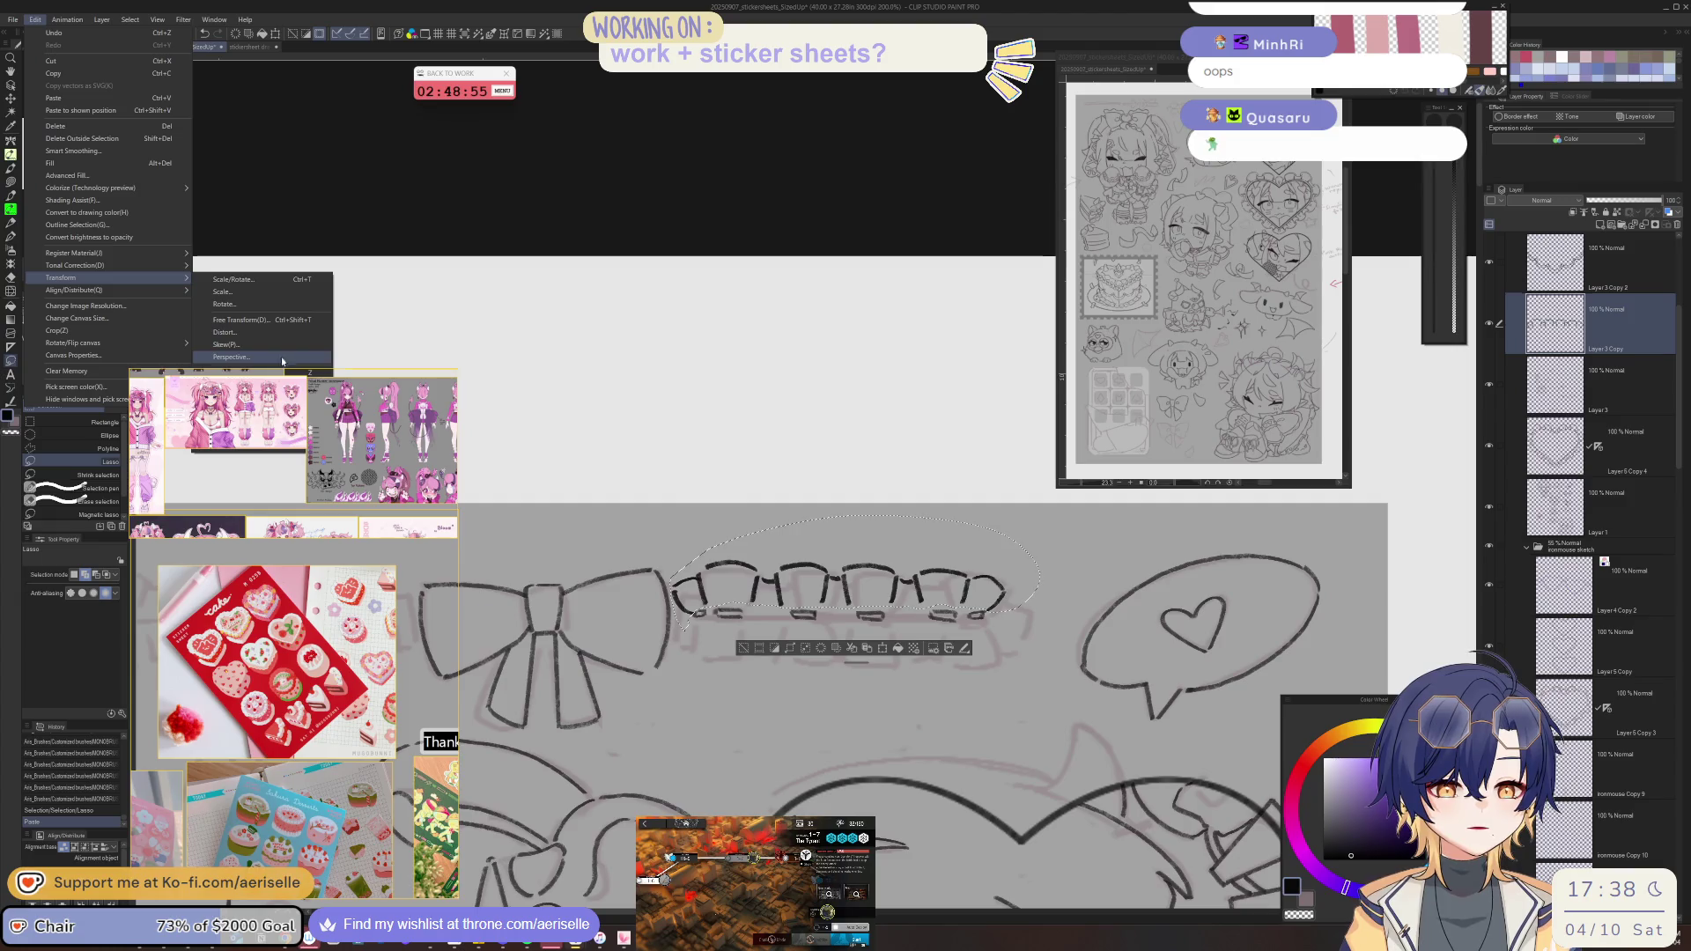
pyautogui.moveTo(278, 369)
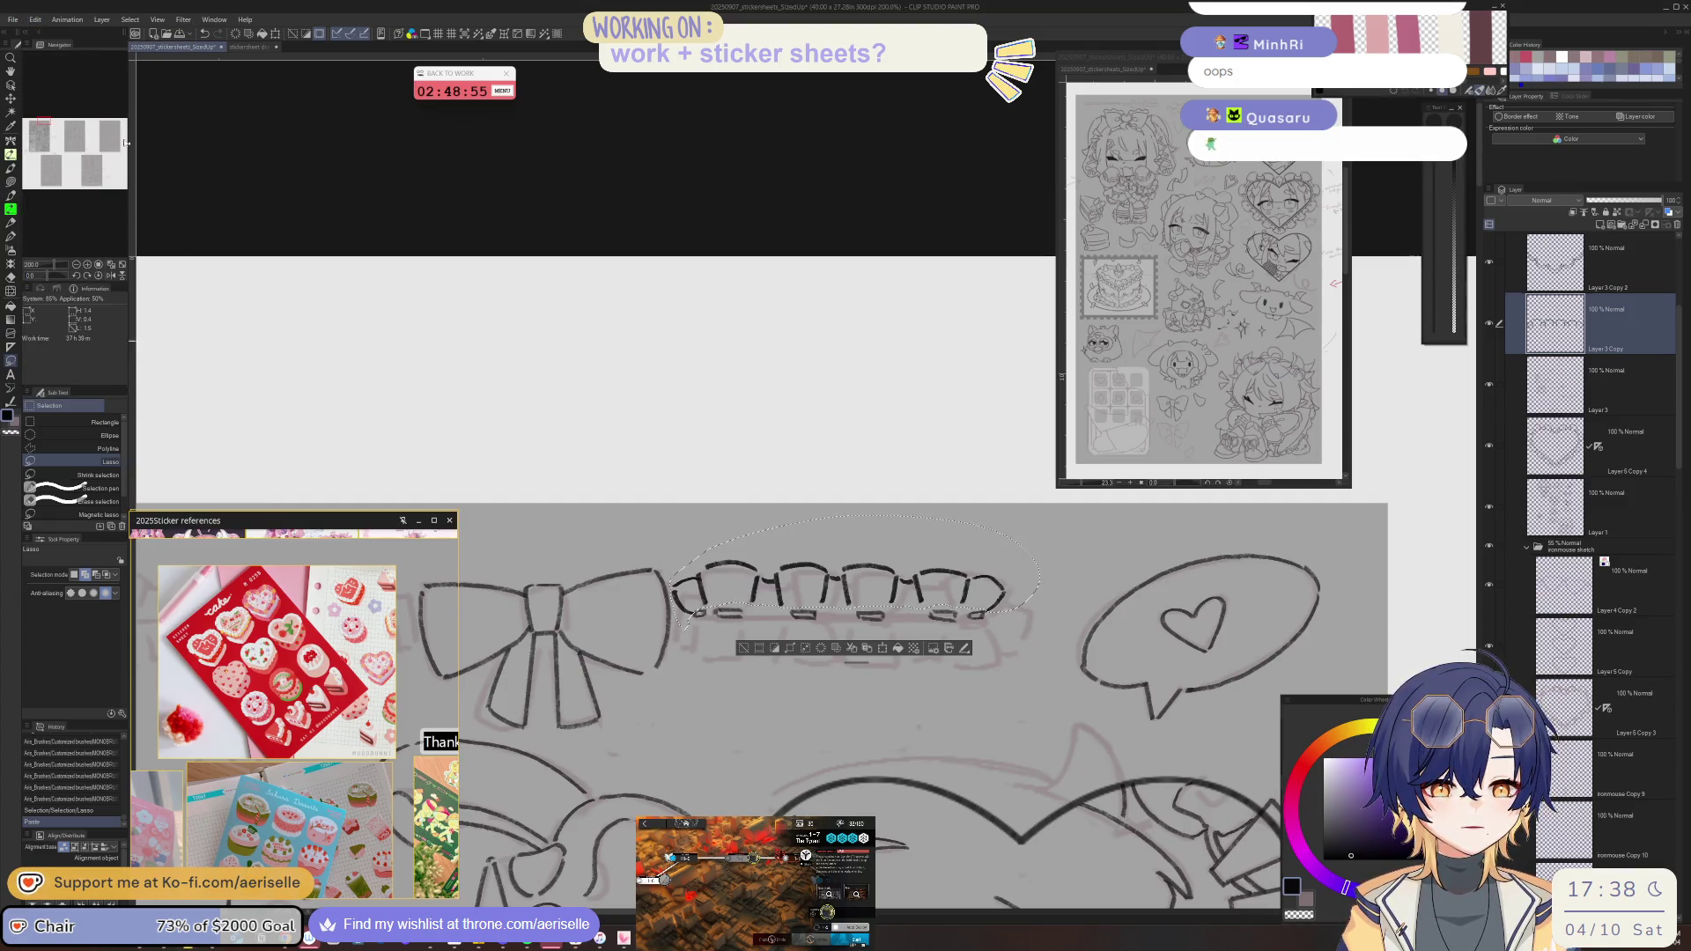
pyautogui.click(36, 19)
pyautogui.moveTo(157, 265)
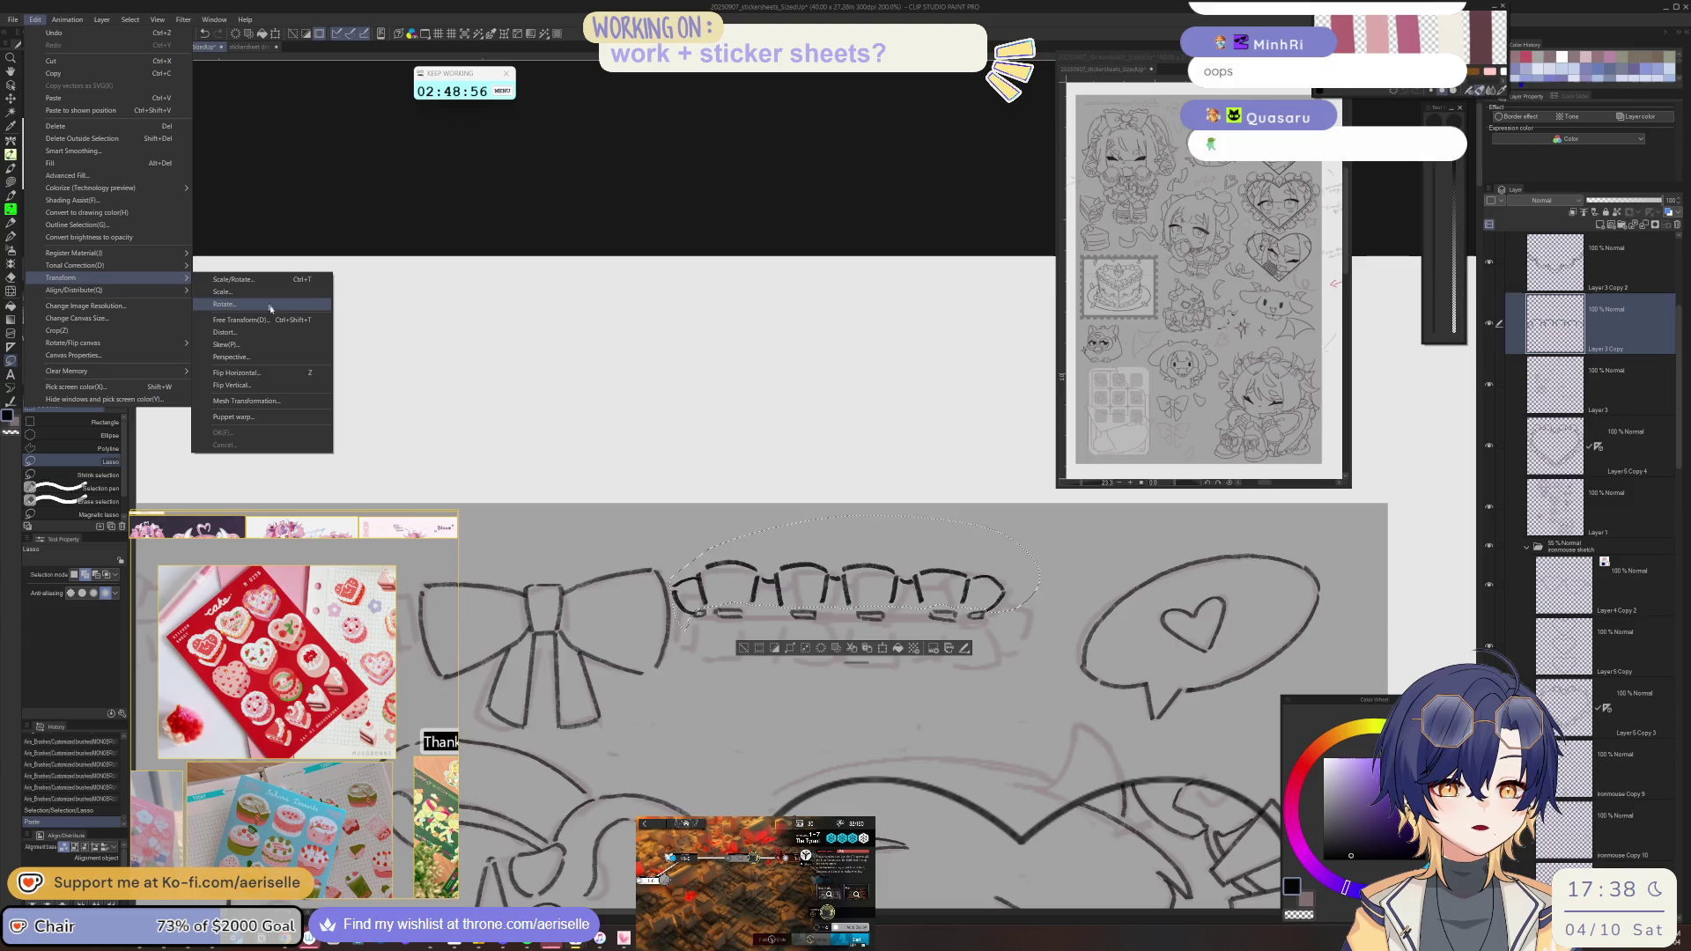
pyautogui.click(281, 401)
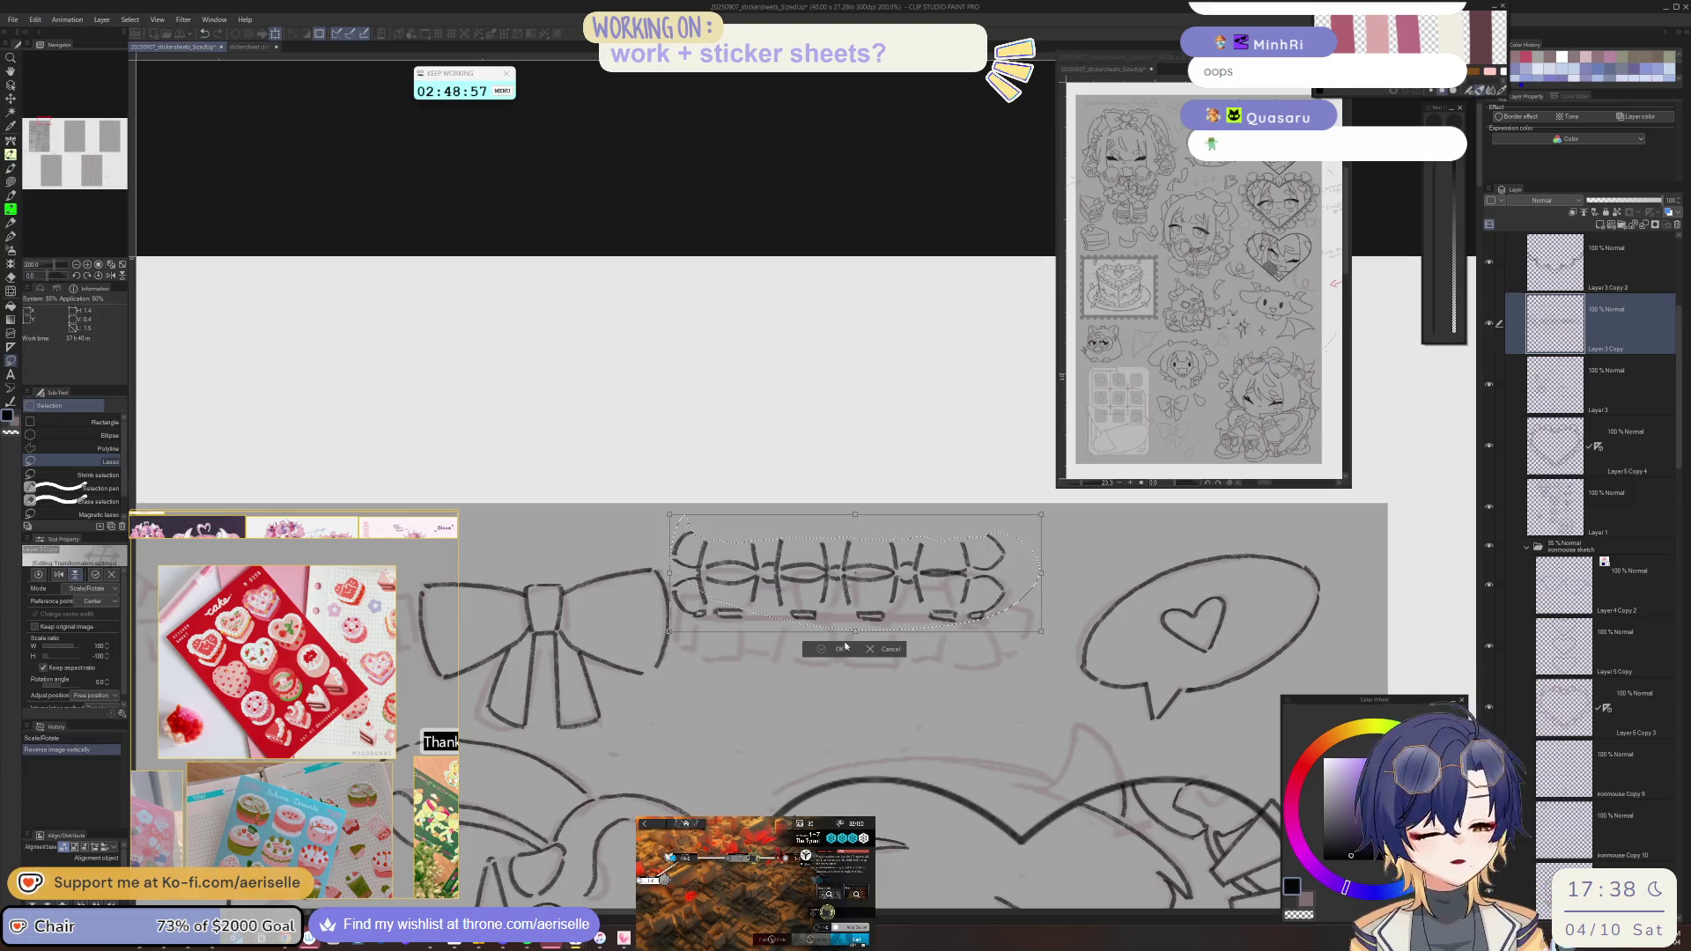
pyautogui.click(841, 648)
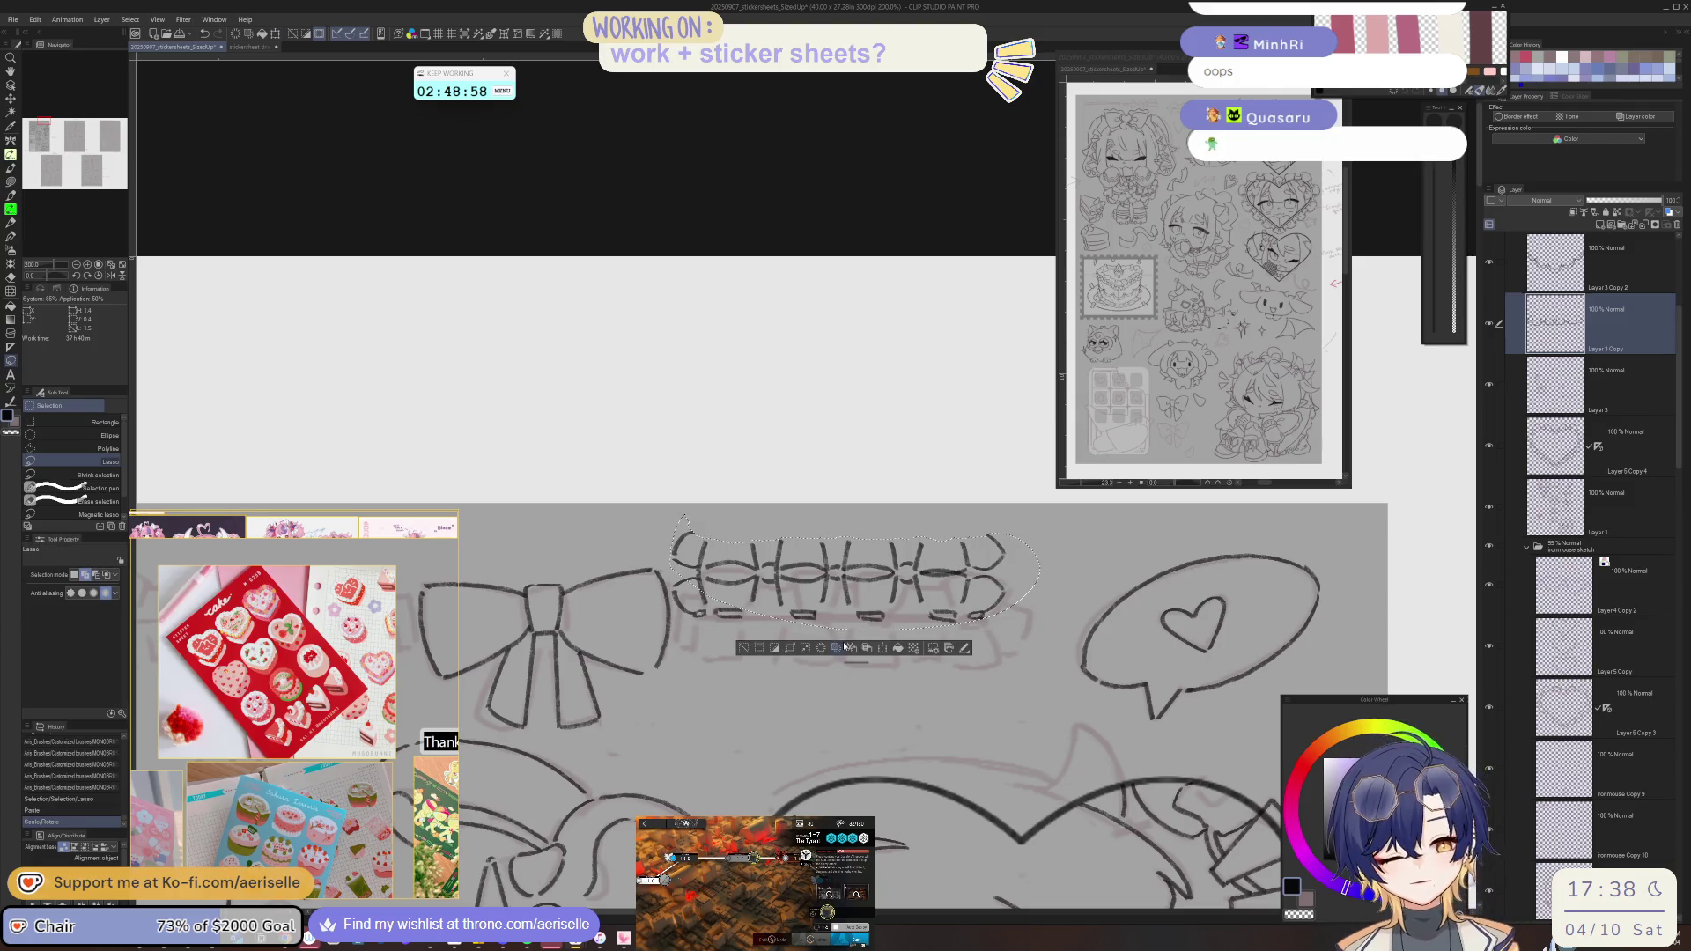
pyautogui.click(744, 649)
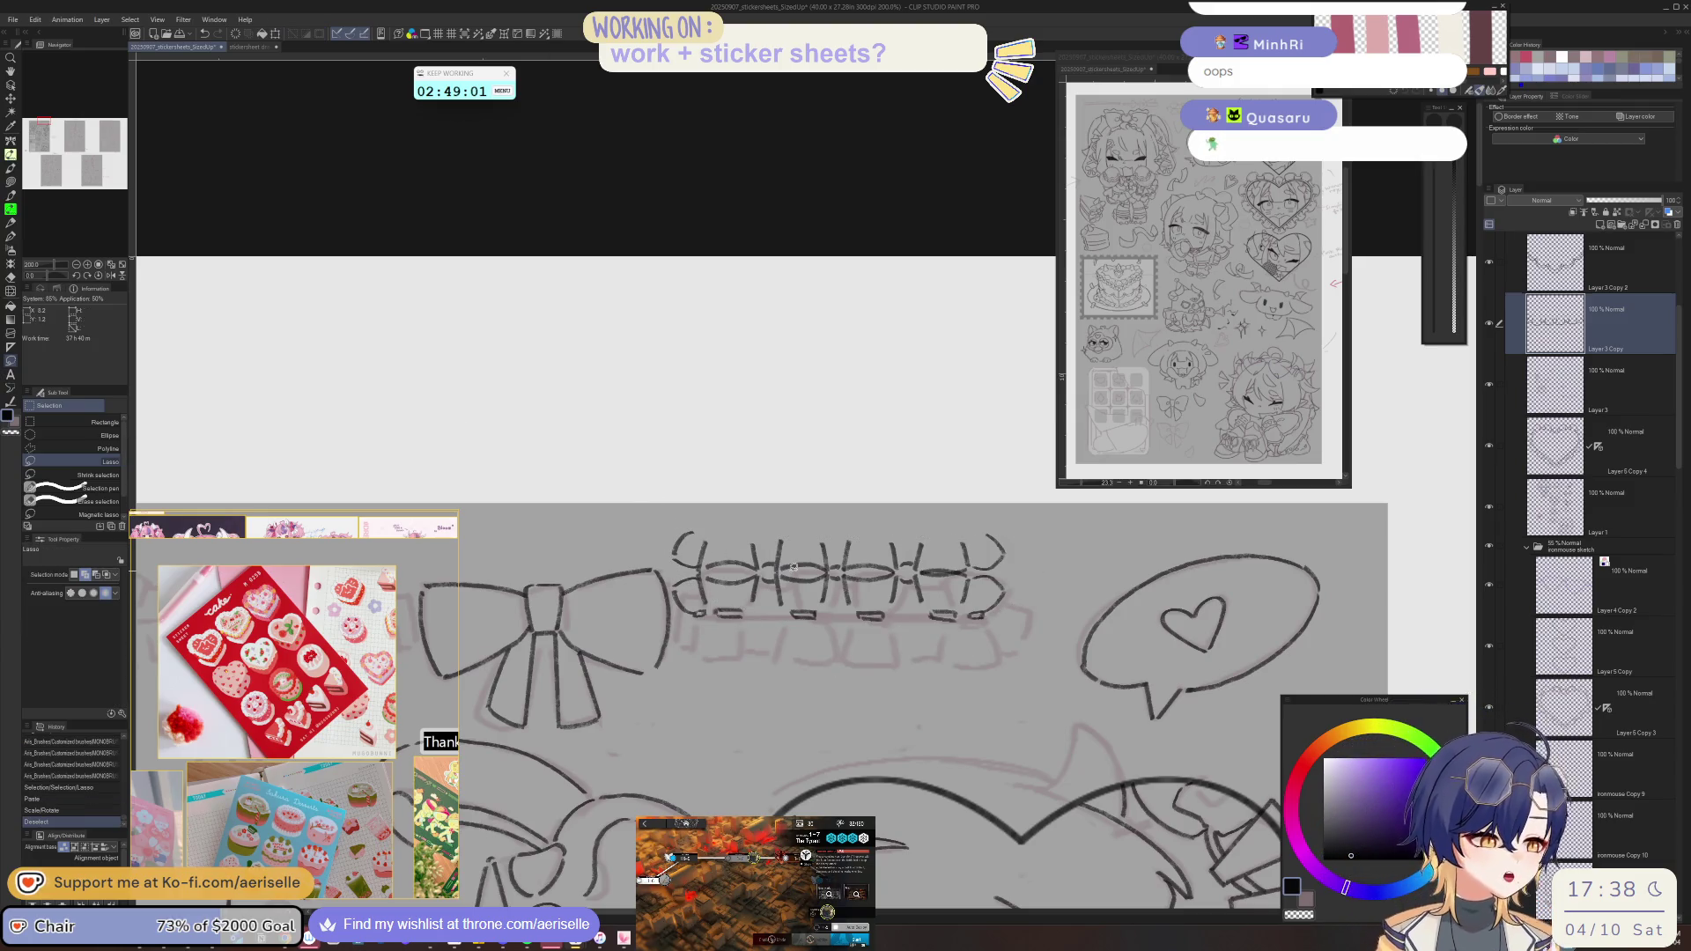
# - Move the lace trim layer down into line and fix its joins with pen and eraser
pyautogui.press('k')
pyautogui.moveTo(966, 613); pyautogui.dragTo(966, 653)
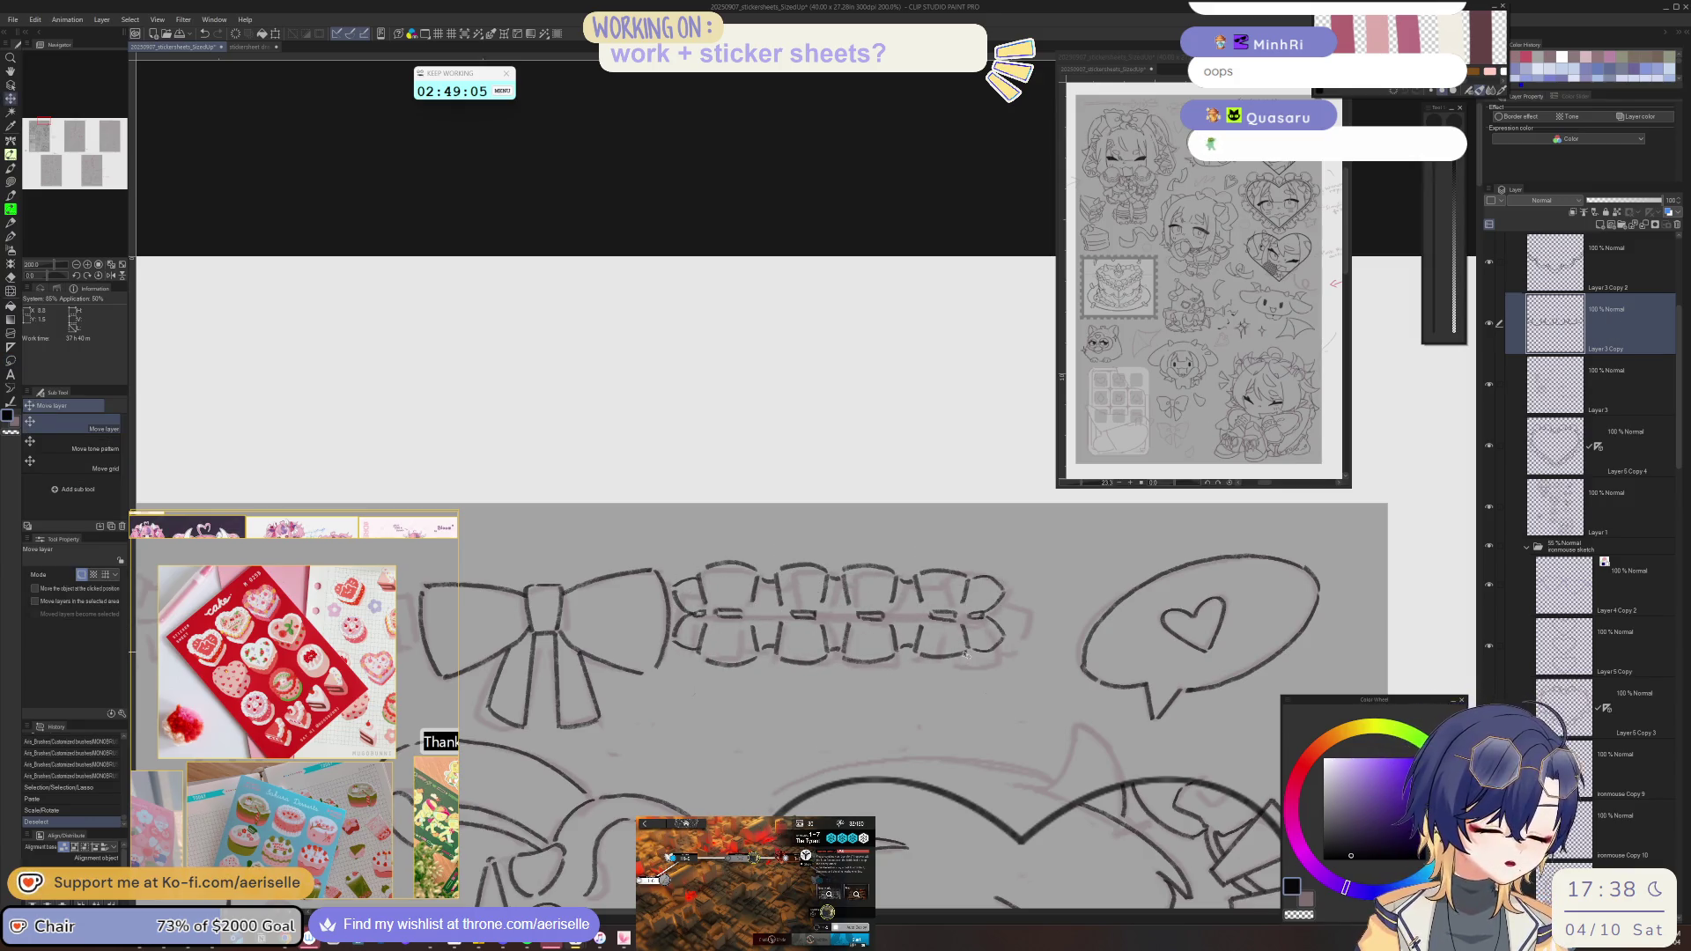
pyautogui.moveTo(966, 653); pyautogui.dragTo(966, 657)
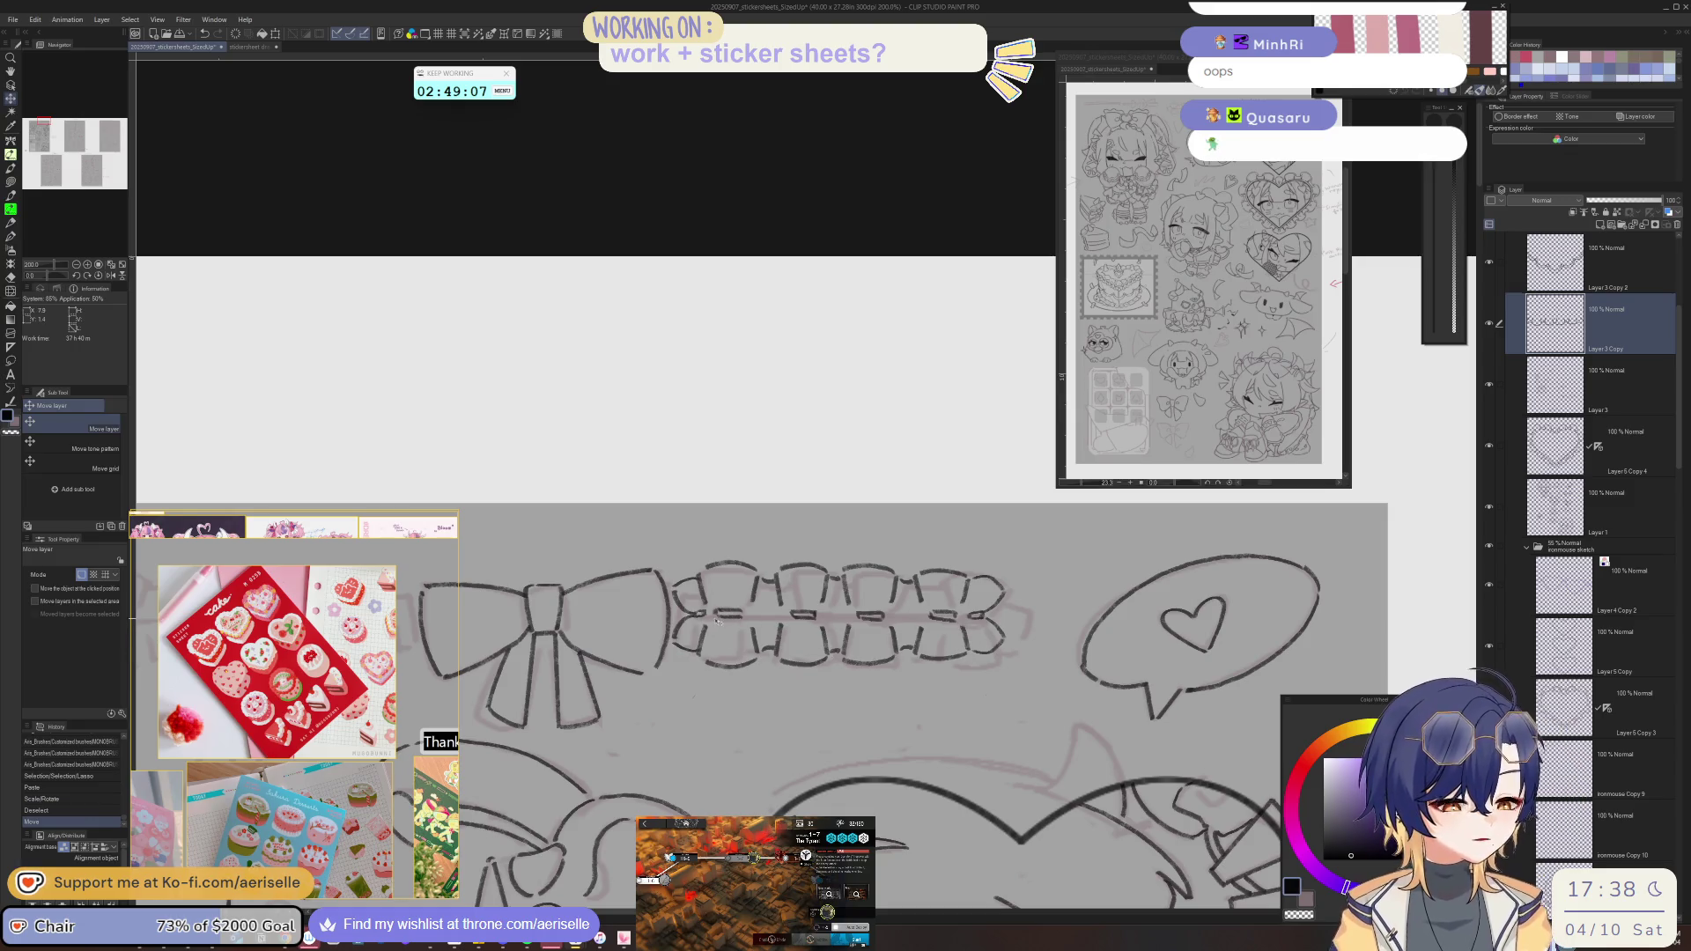
pyautogui.press('p')
pyautogui.moveTo(713, 622); pyautogui.dragTo(901, 621)
pyautogui.press('e')
pyautogui.press('p')
# - Touch up the lace braid with pen and eraser strokes, then reset rotation and zoom out
pyautogui.press('e')
pyautogui.press('p')
pyautogui.press('e')
pyautogui.press('p')
pyautogui.scroll(-3, 868, 537)
pyautogui.scroll(3, 963, 552)
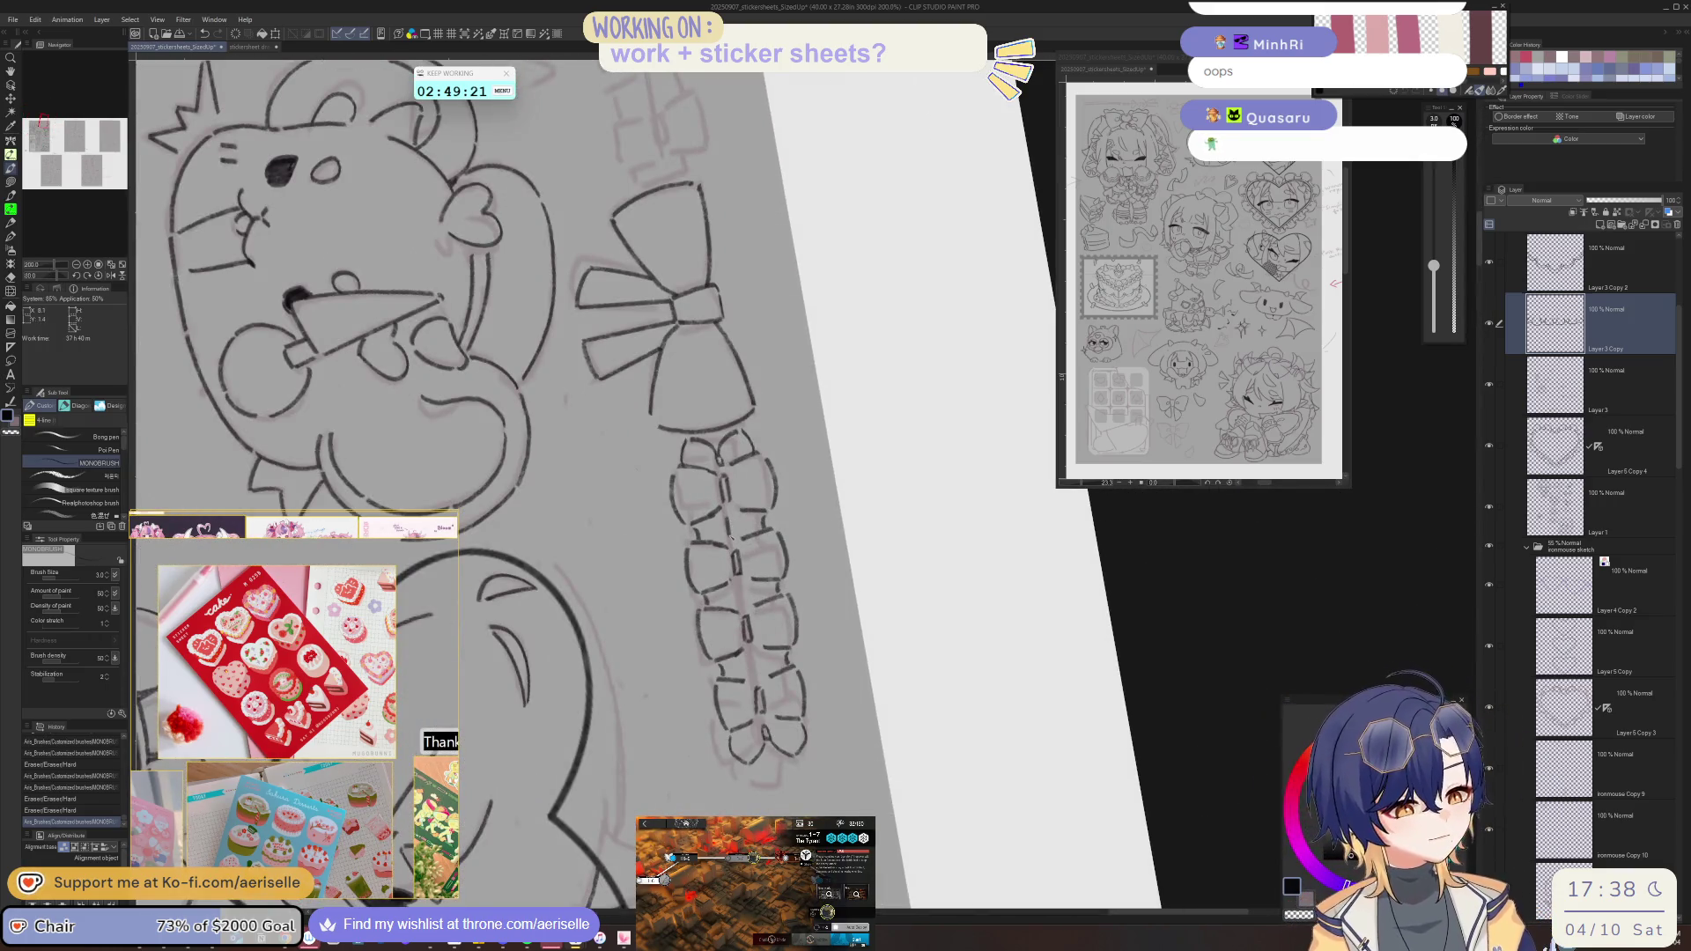
pyautogui.moveTo(729, 522); pyautogui.dragTo(747, 601)
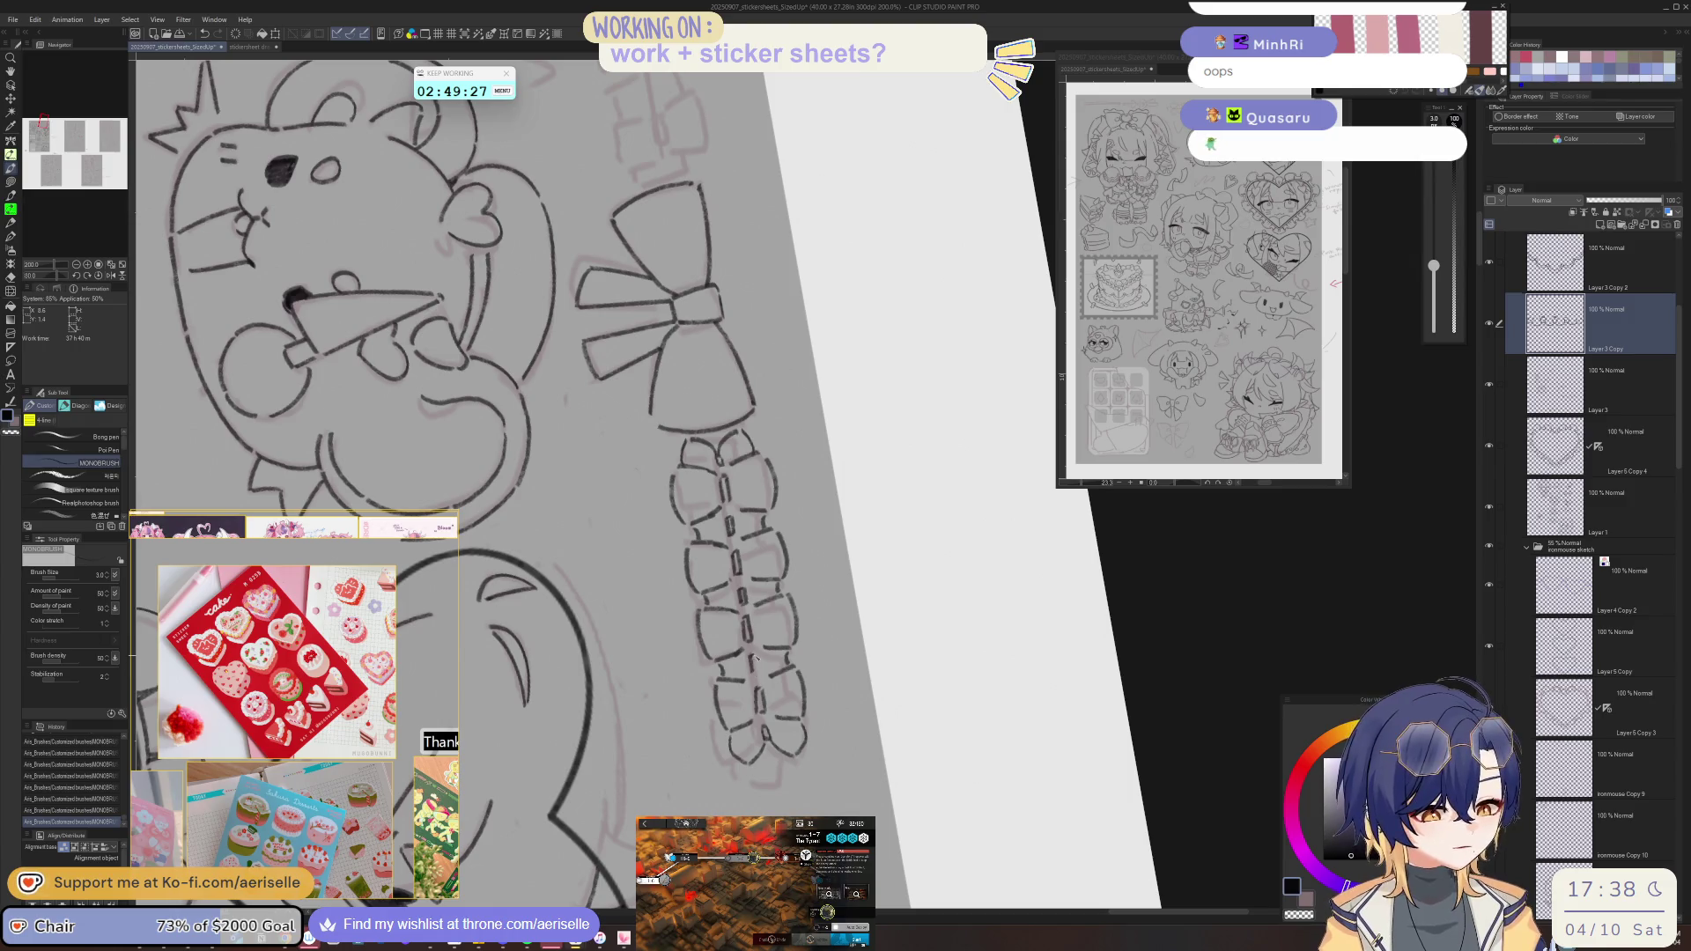
pyautogui.hotkey('ctrl', '@')
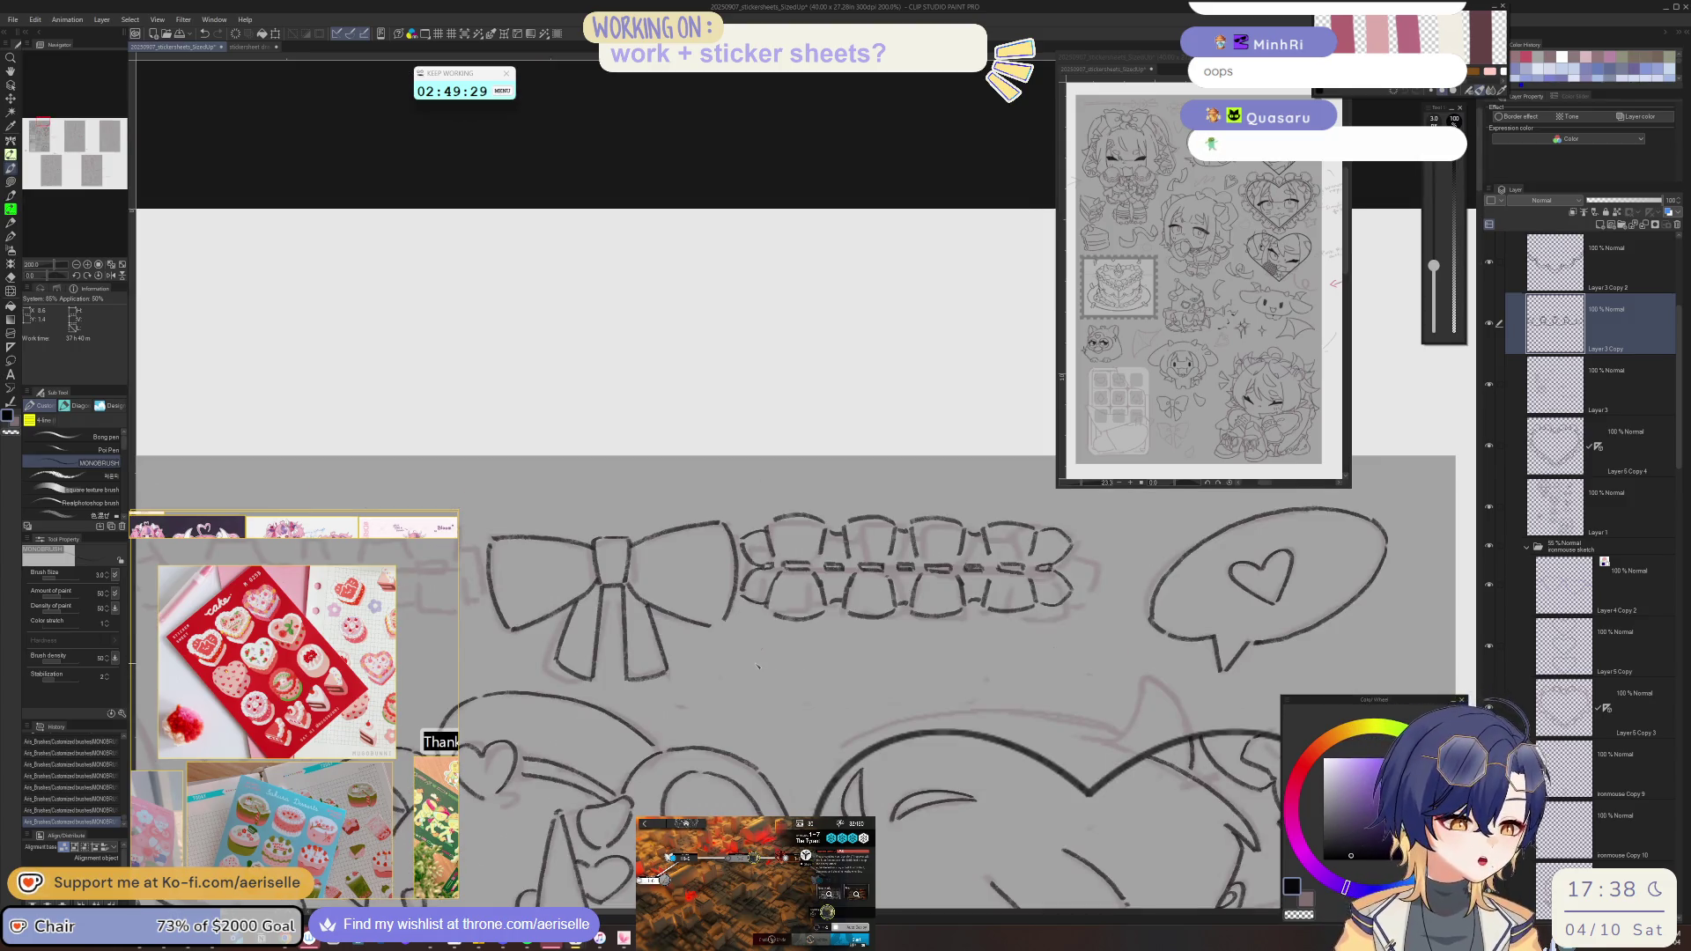
pyautogui.hotkey('ctrl', '-')
pyautogui.moveTo(1165, 714); pyautogui.dragTo(1231, 647)
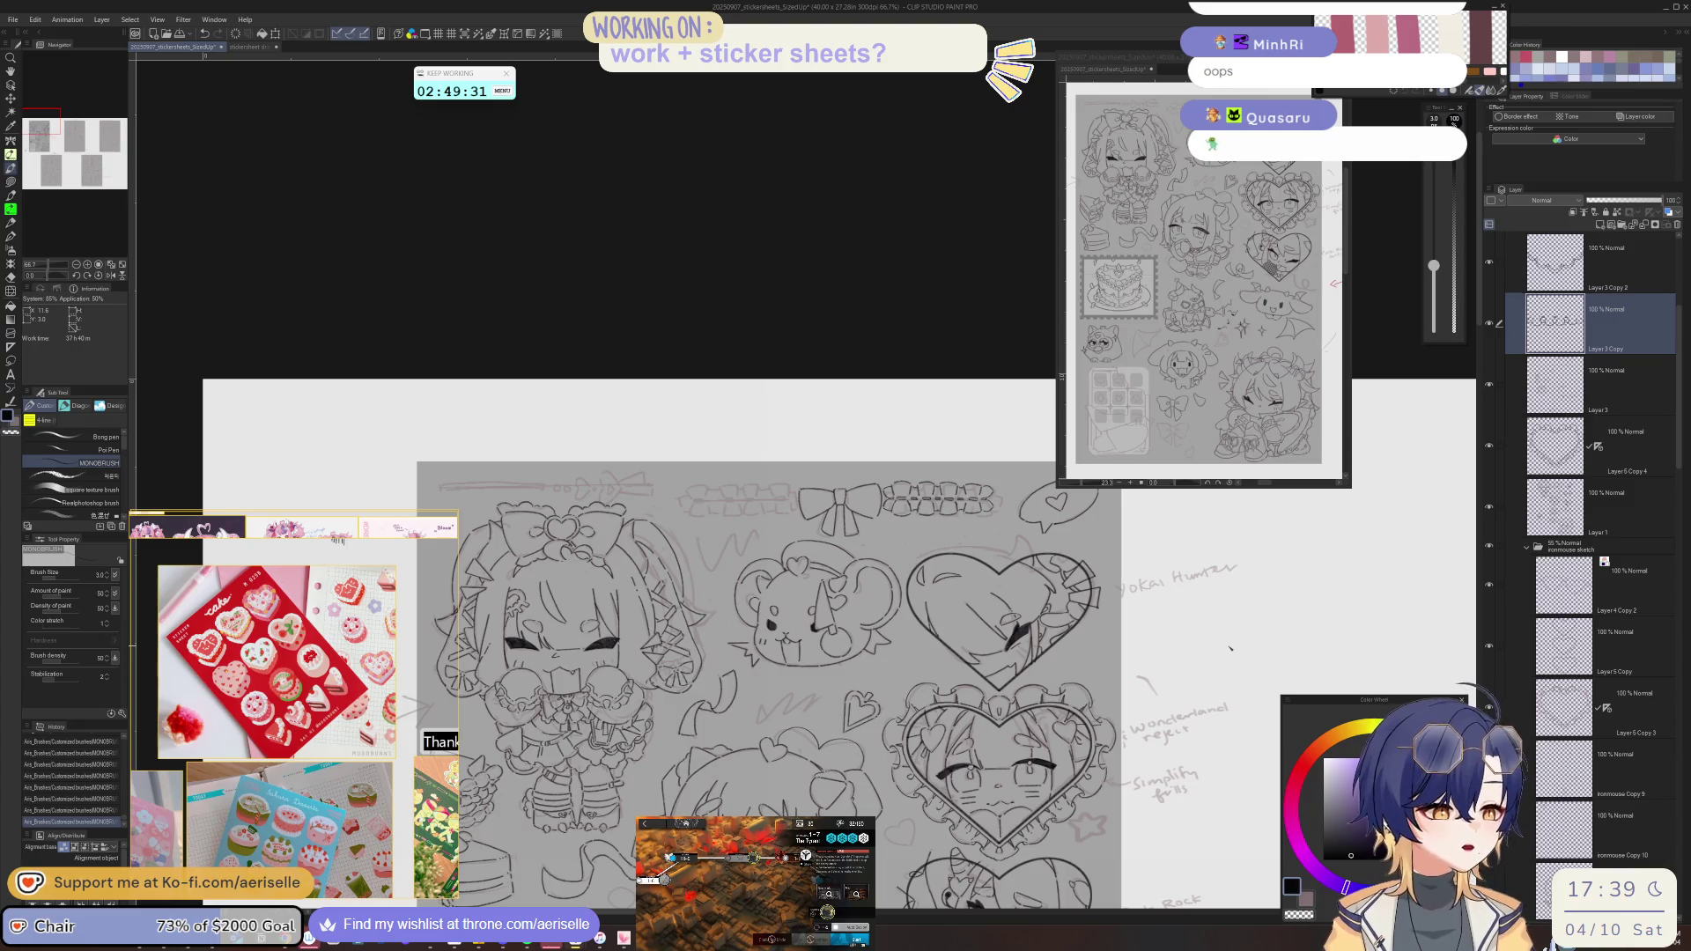
# - Merge the earlier copy down, then duplicate the lace trim and mirror it to the bow's left
pyautogui.click(1645, 226)
pyautogui.press('m')
pyautogui.scroll(4, 880, 493)
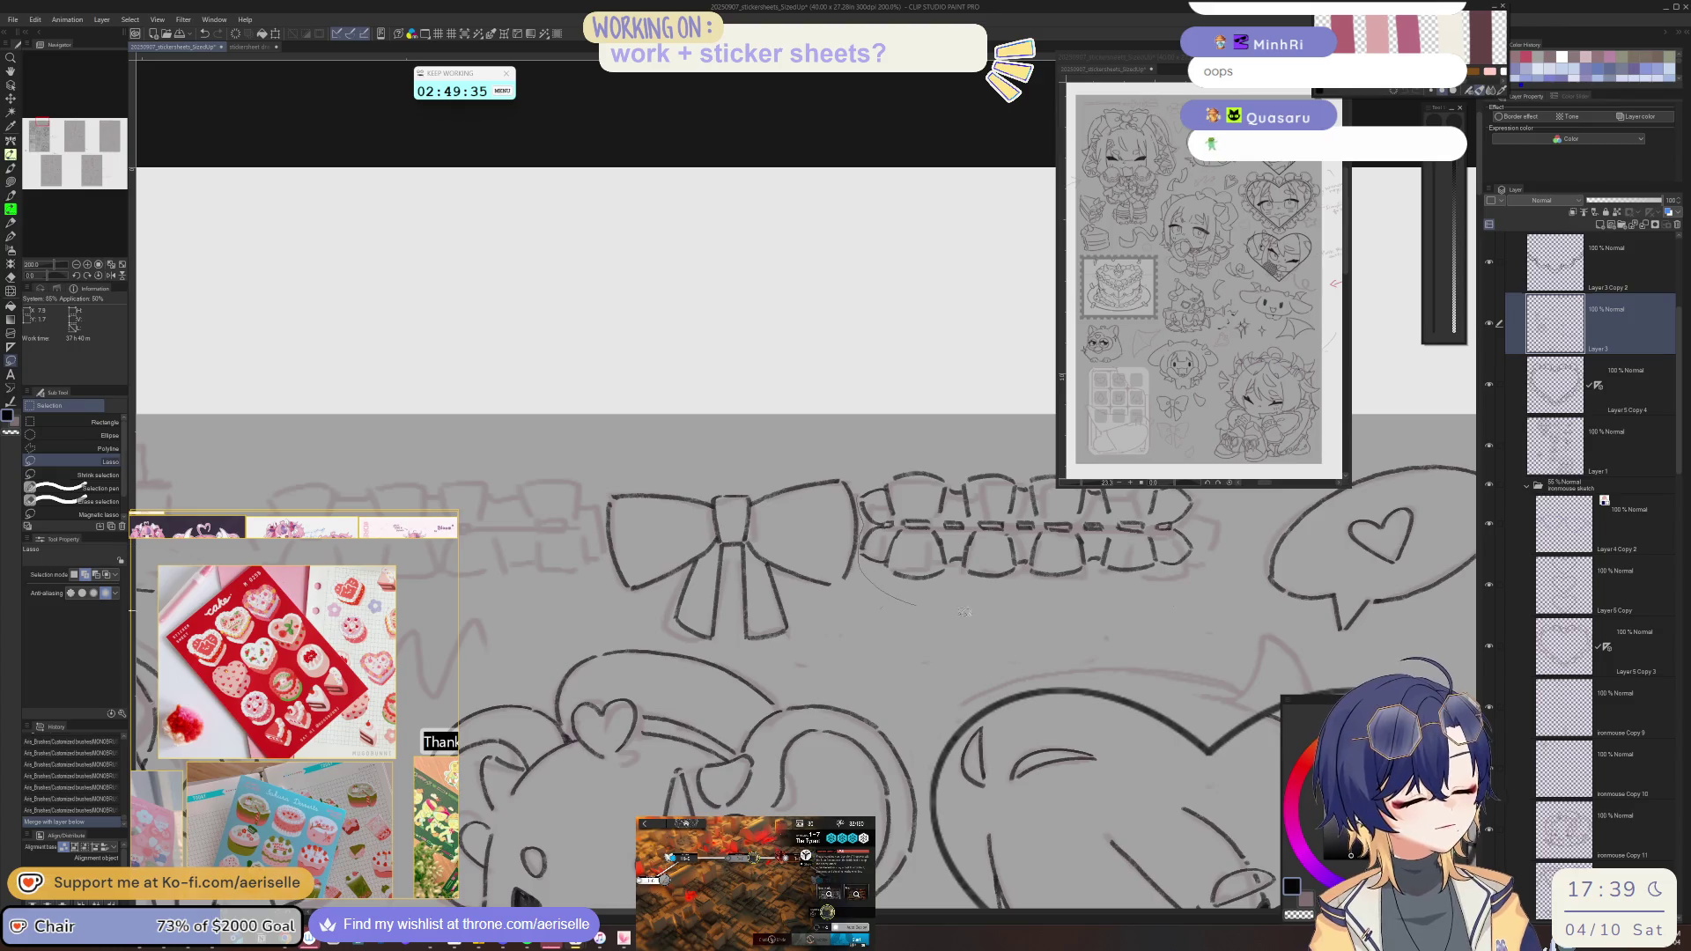
pyautogui.moveTo(948, 609); pyautogui.dragTo(889, 445)
pyautogui.scroll(-2, 1035, 507)
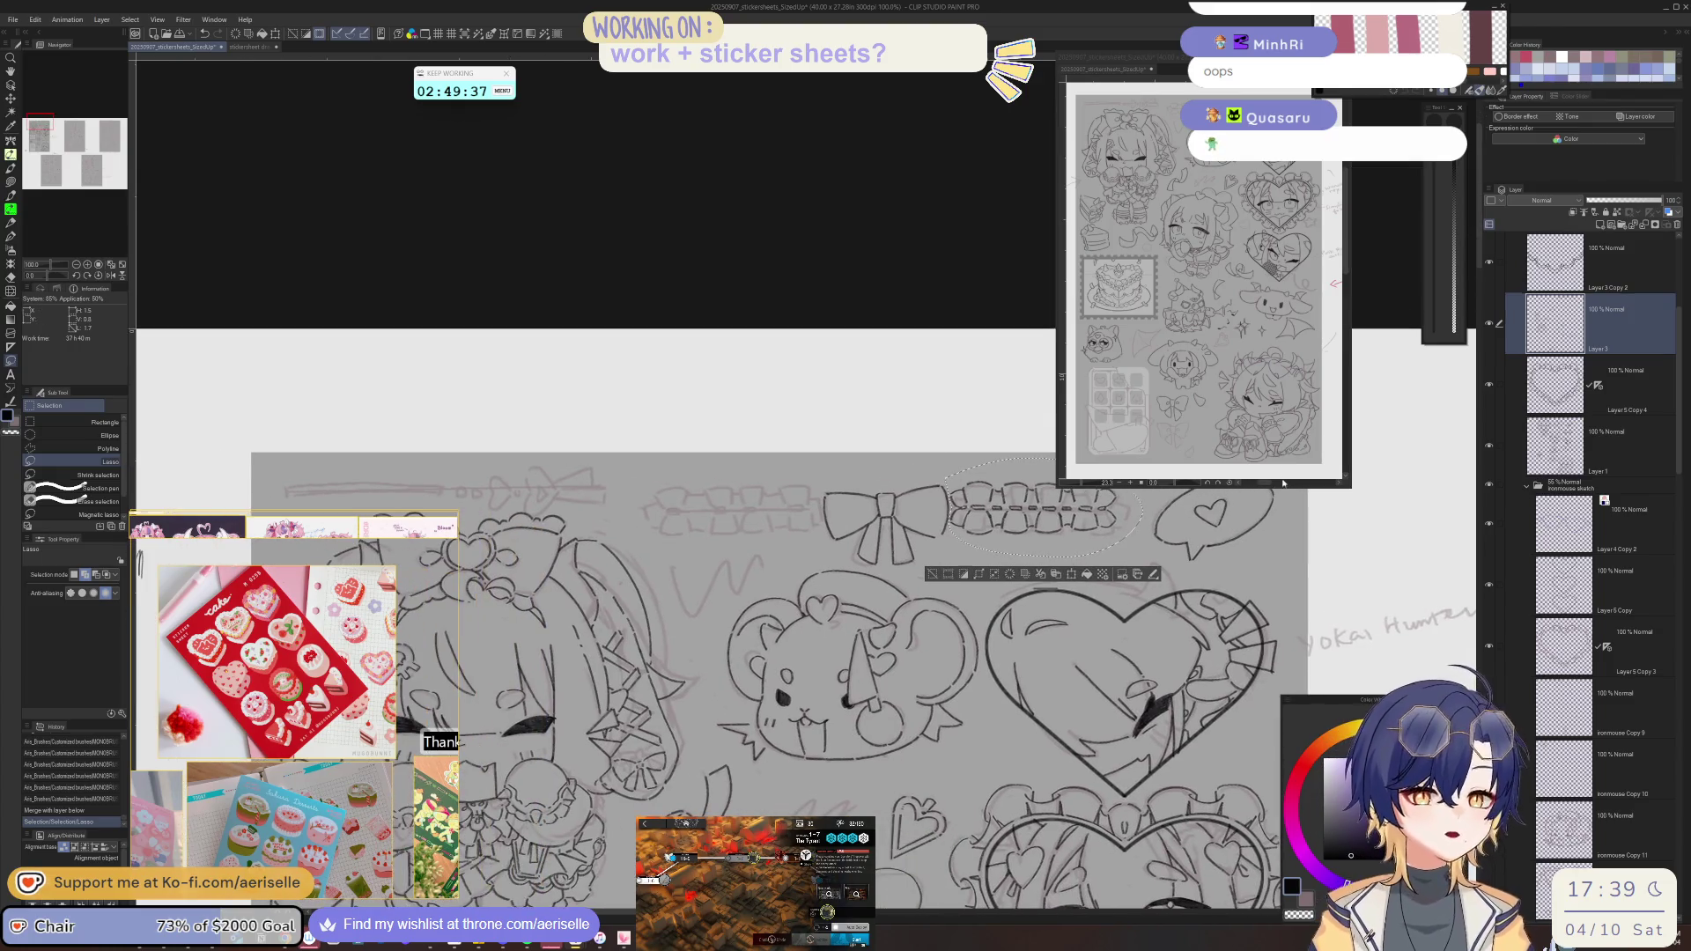
pyautogui.hotkey('ctrl', 'c')
pyautogui.hotkey('ctrl', 'v')
pyautogui.hotkey('ctrl', 't')
pyautogui.moveTo(1123, 539); pyautogui.dragTo(803, 553)
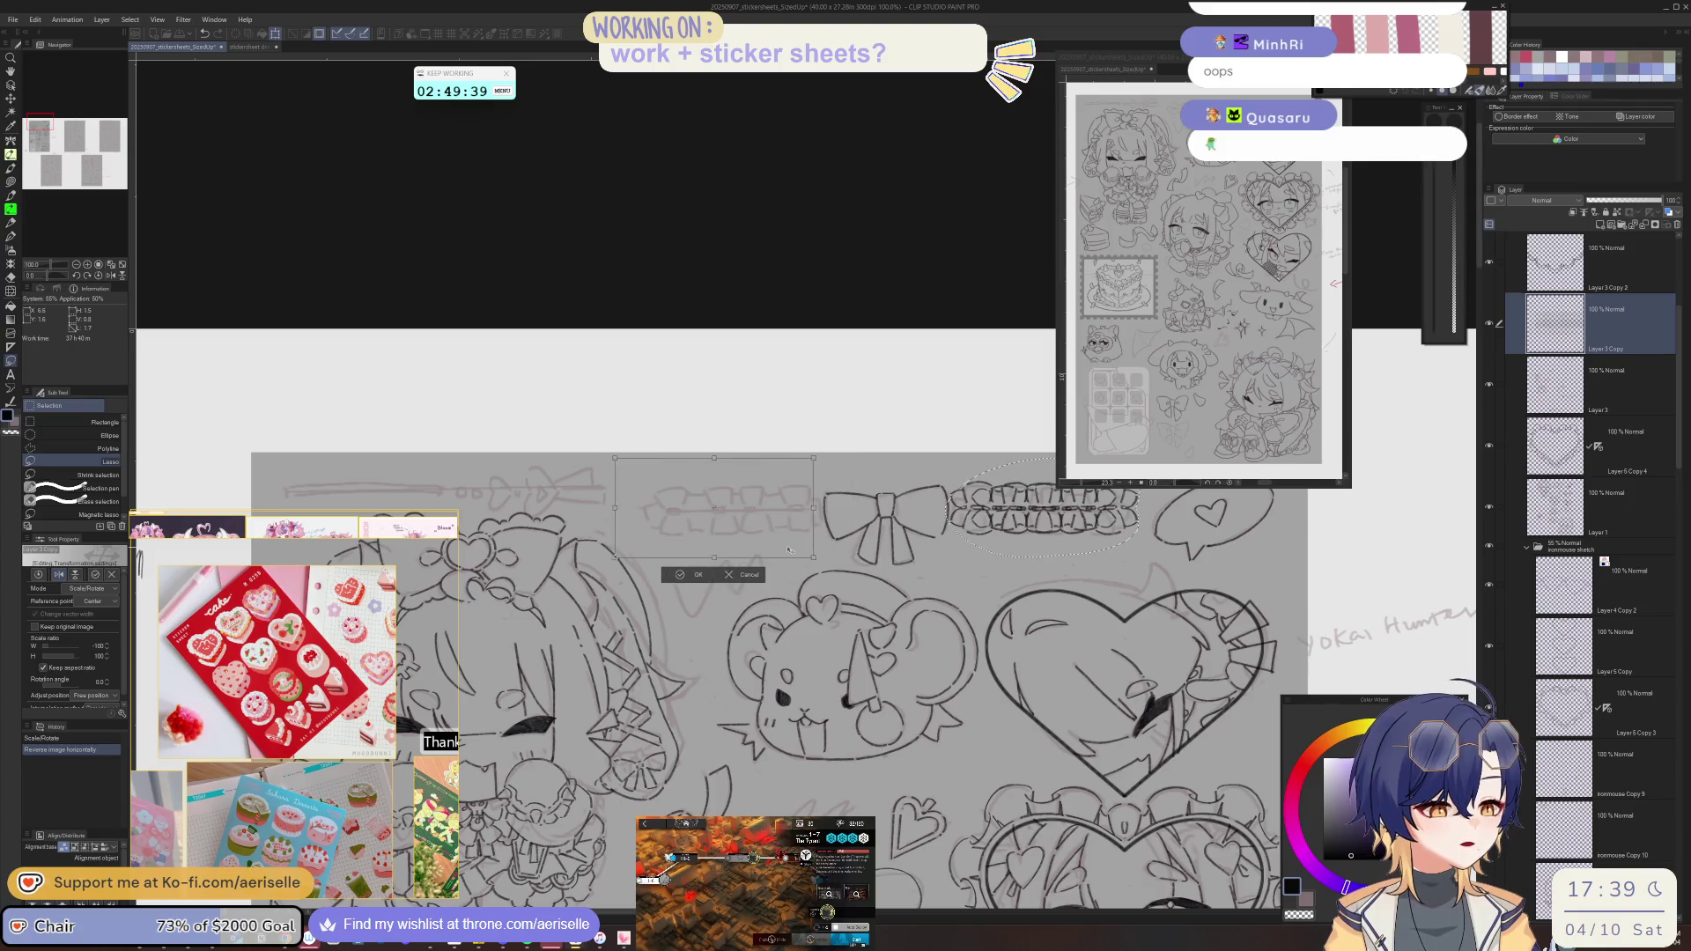
pyautogui.press('Return')
pyautogui.hotkey('ctrl', 'd')
# - Check the mirrored lace band and merge it into the lineart layer below
pyautogui.scroll(-3, 981, 456)
pyautogui.scroll(-2, 981, 456)
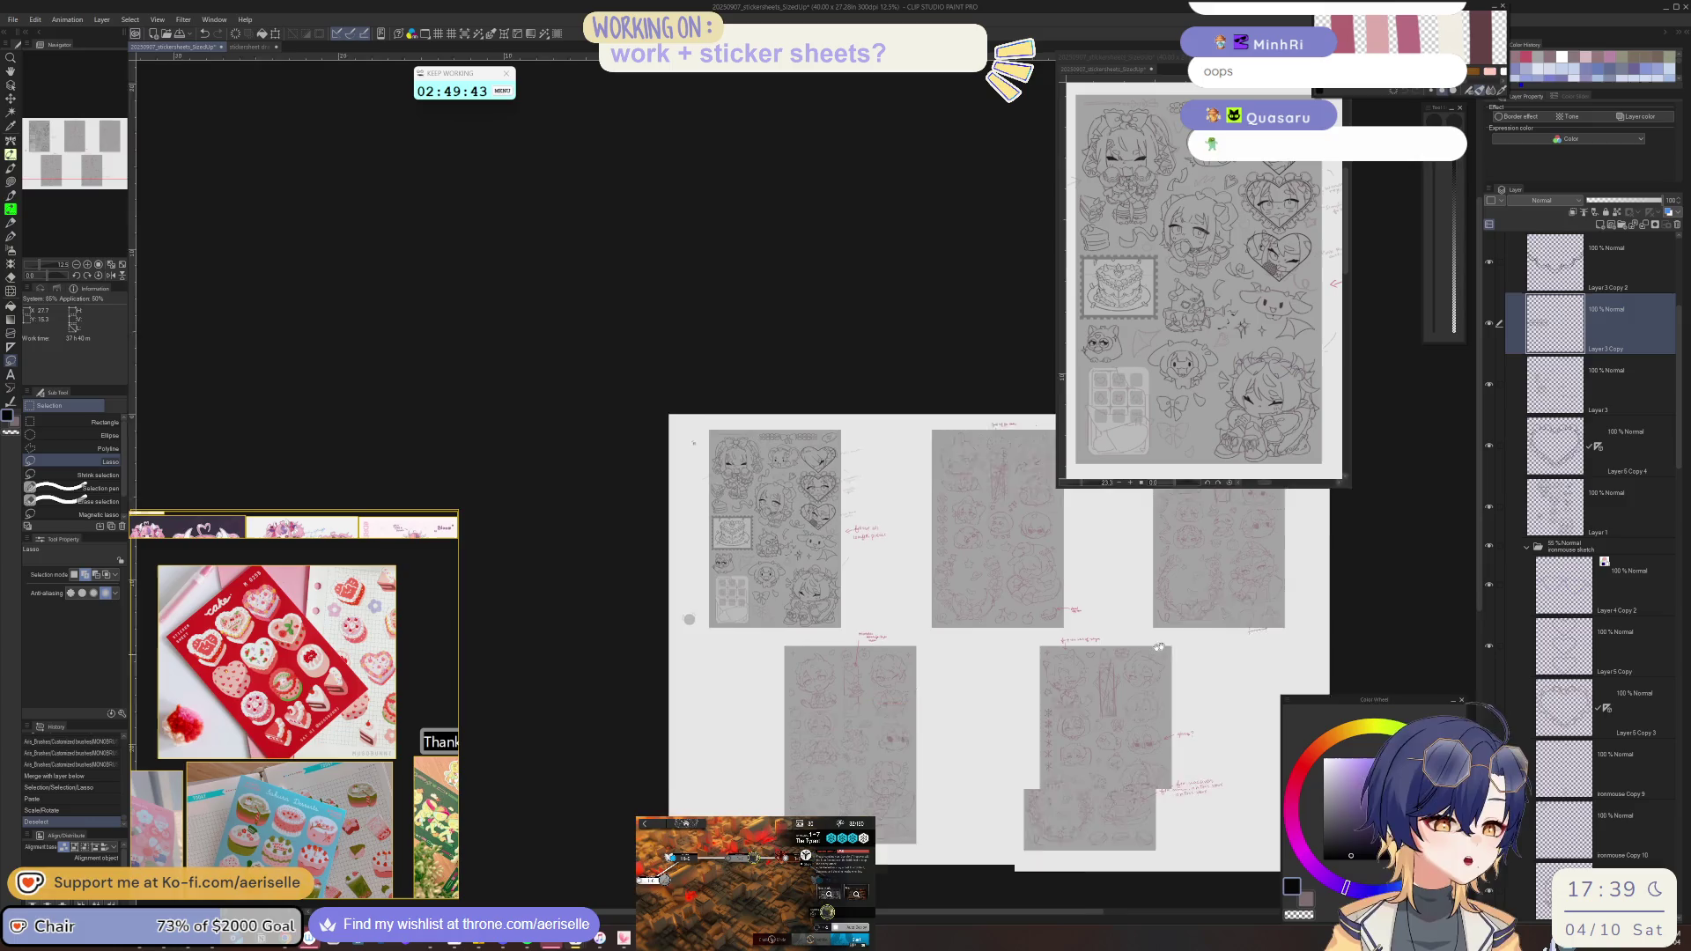
pyautogui.scroll(4, 604, 604)
pyautogui.scroll(2, 913, 632)
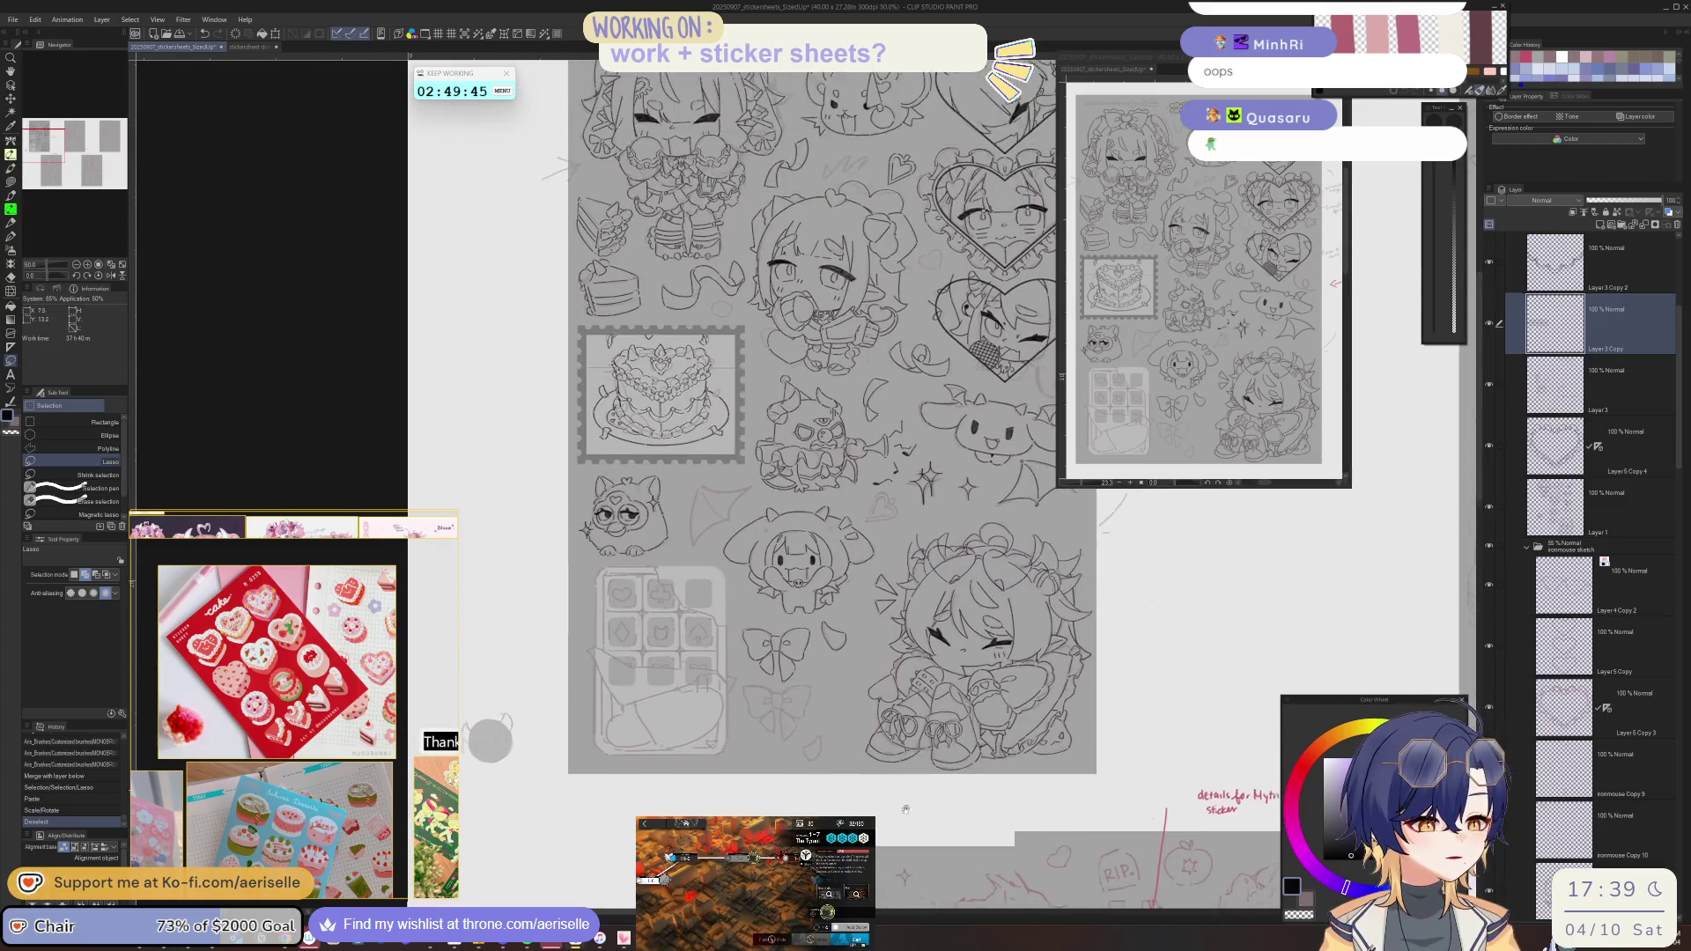
pyautogui.scroll(3, 496, 209)
pyautogui.scroll(2, 903, 829)
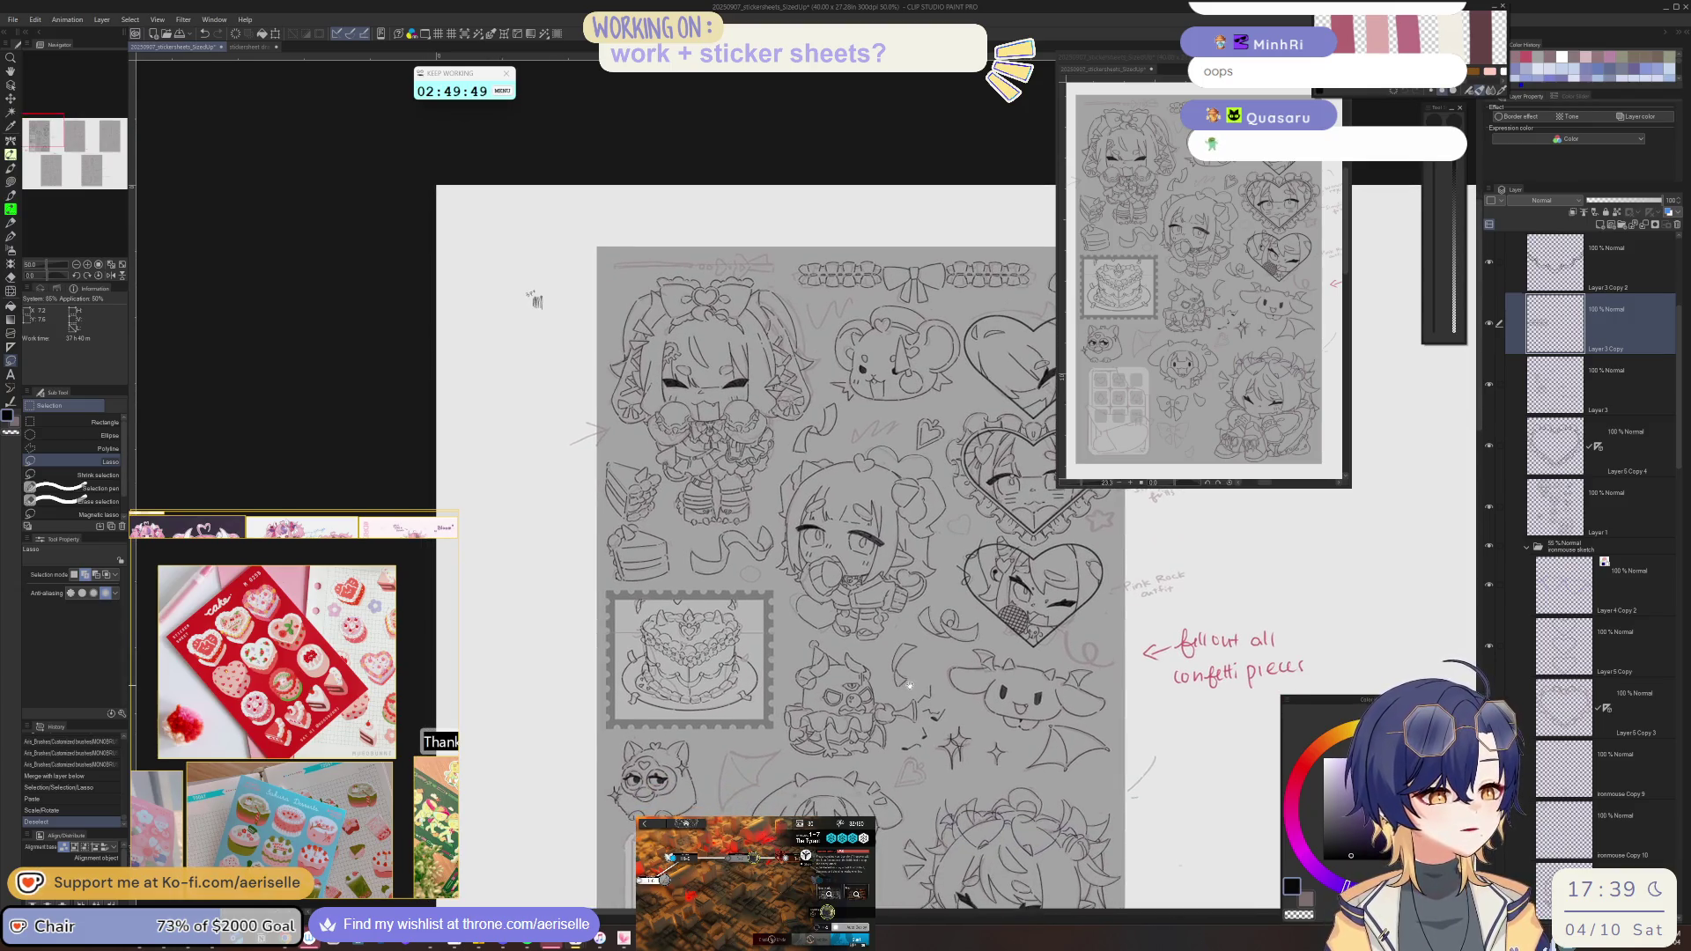
pyautogui.scroll(-1, 912, 680)
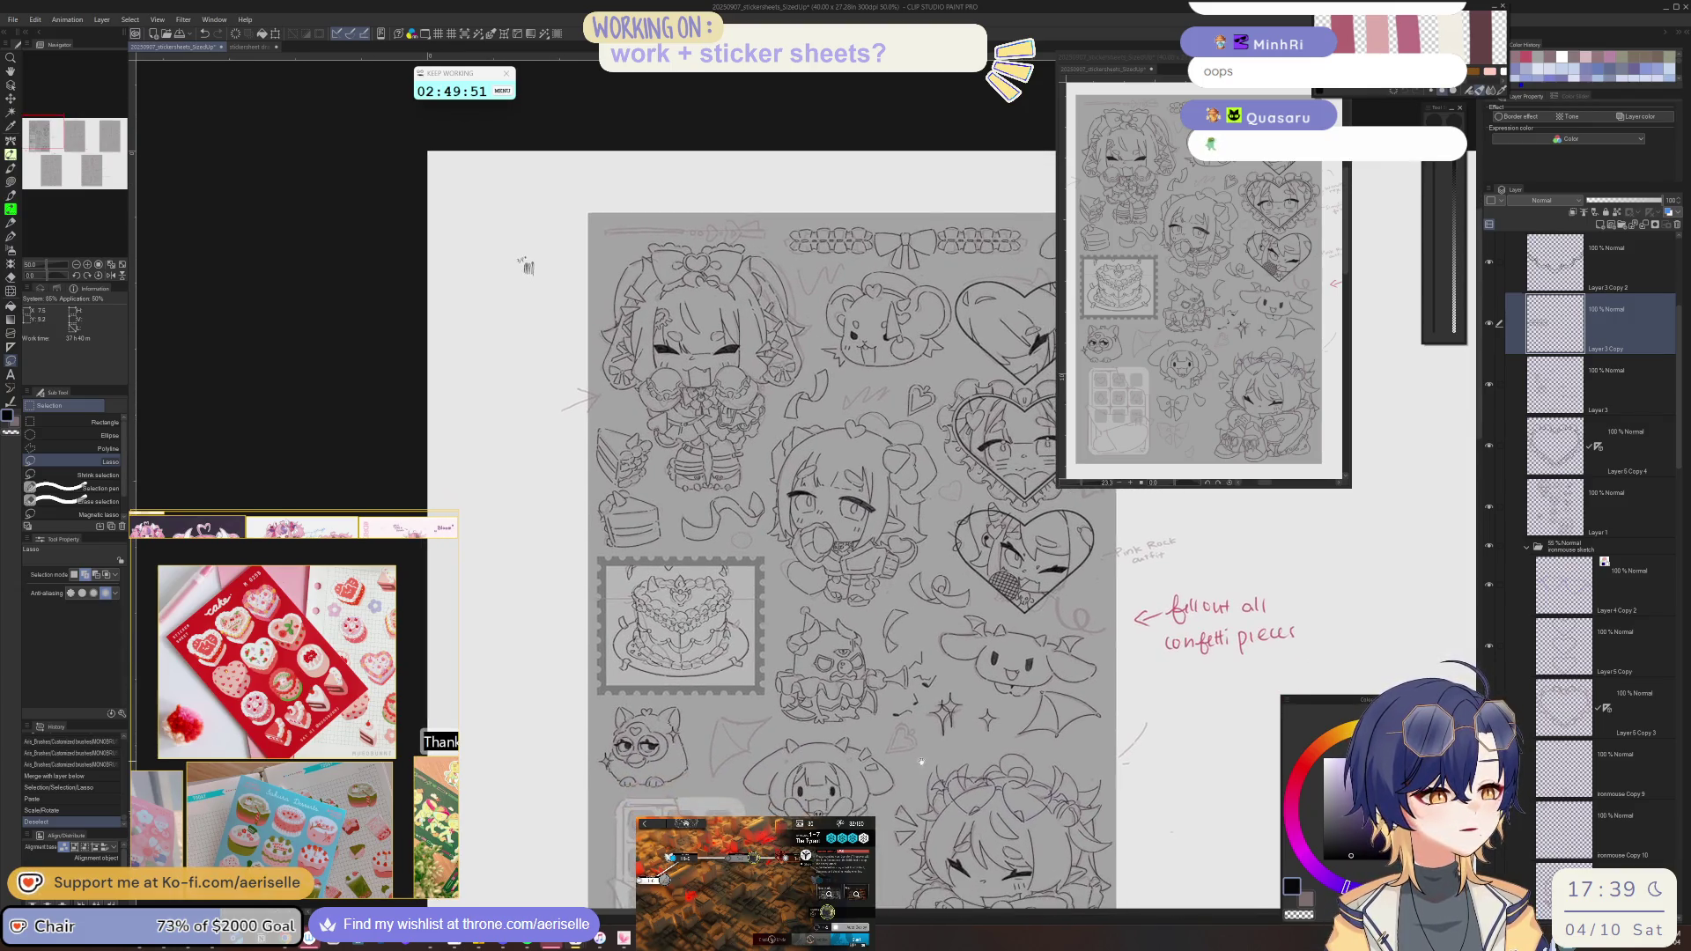
pyautogui.scroll(-1, 889, 652)
pyautogui.scroll(1, 875, 629)
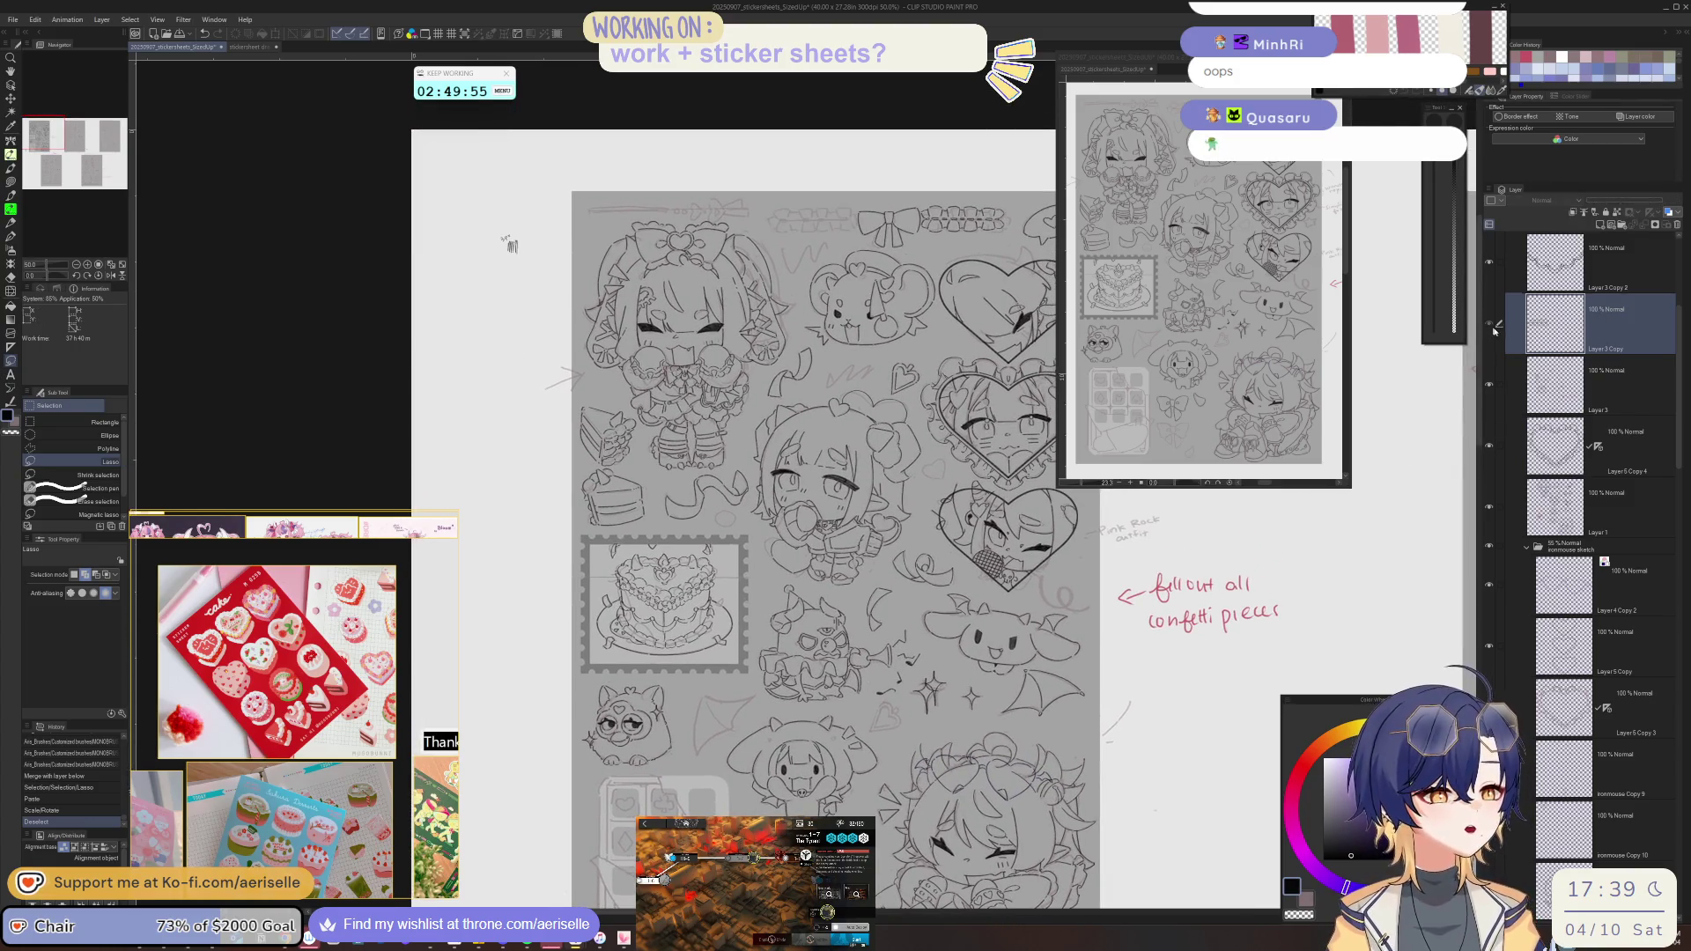
pyautogui.hotkey('ctrl', 'e')
pyautogui.scroll(1, 1005, 584)
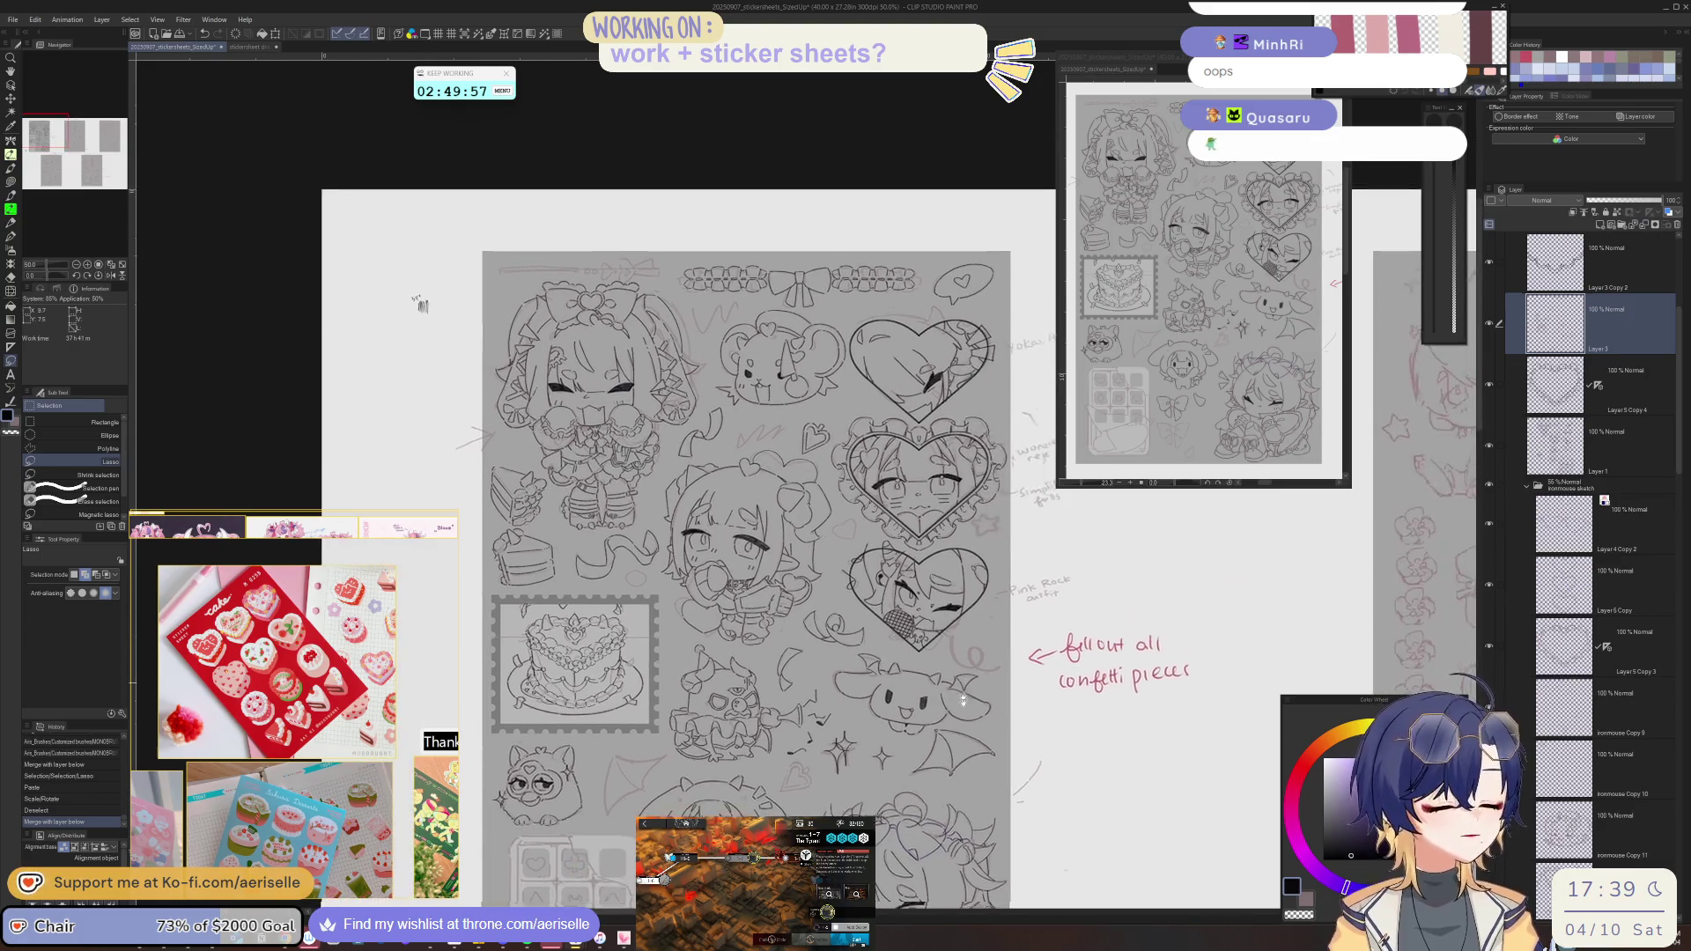
pyautogui.scroll(1, 969, 577)
pyautogui.scroll(3, 874, 556)
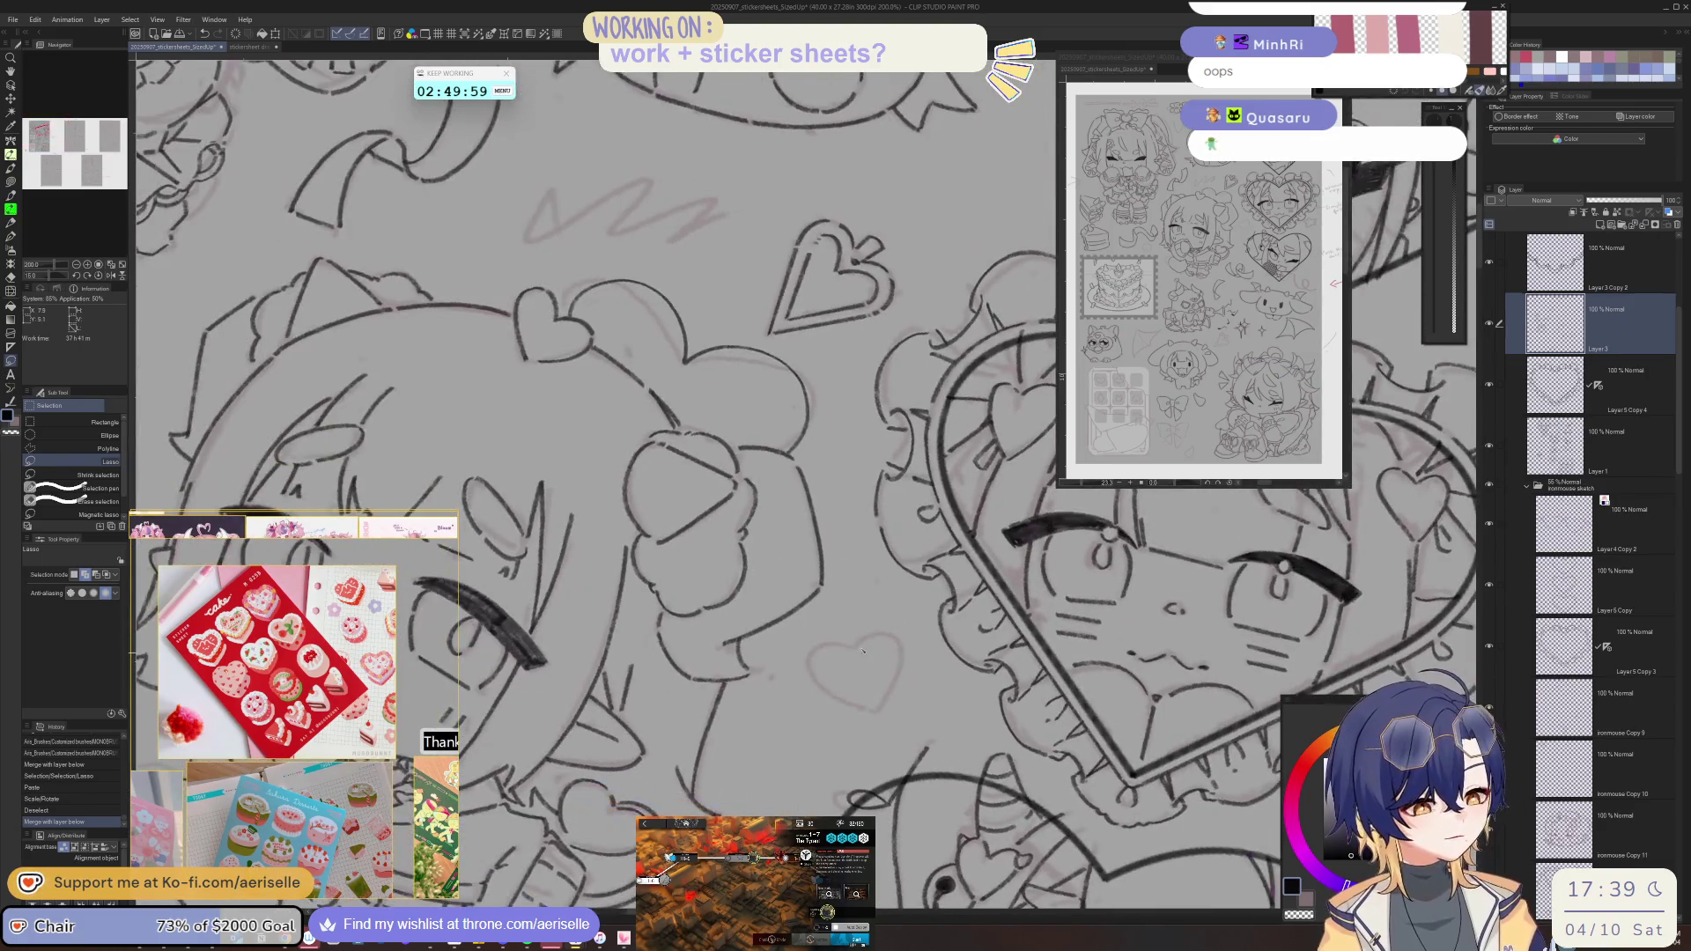
# - Ink the top-left curve of the small heart beside the girl's hair
pyautogui.press('b')
pyautogui.scroll(2, 856, 655)
pyautogui.moveTo(868, 635)
pyautogui.mouseDown()
pyautogui.moveTo(909, 624)
pyautogui.moveTo(919, 719)
pyautogui.mouseUp()
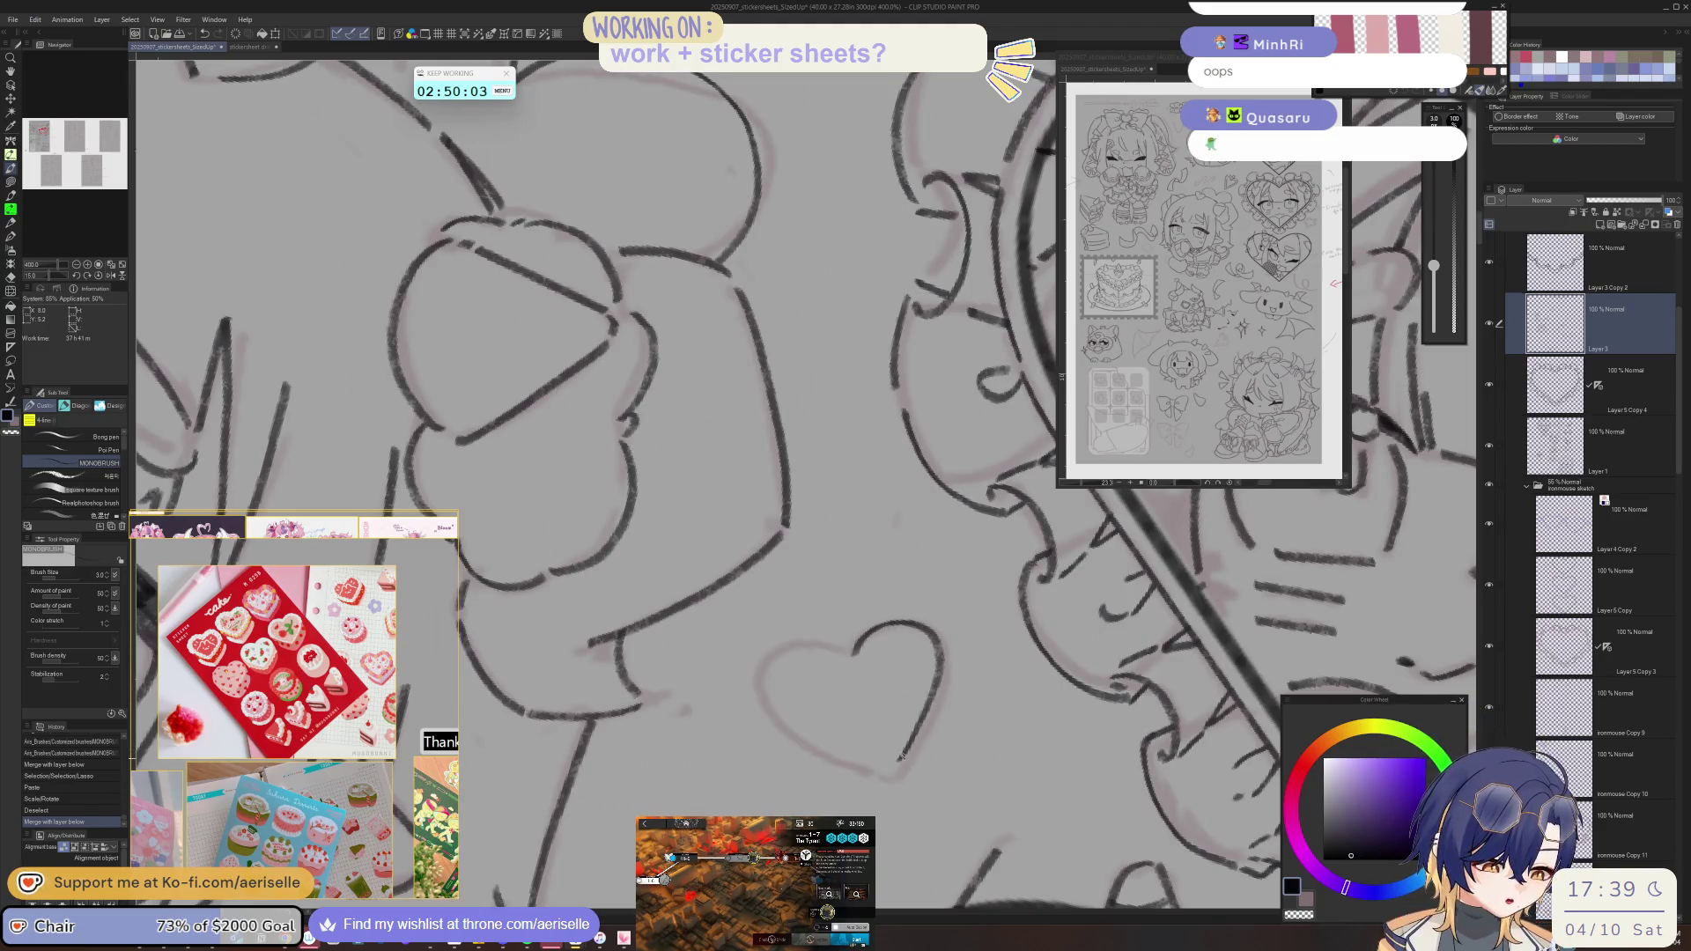
pyautogui.press('h')
pyautogui.press('-')
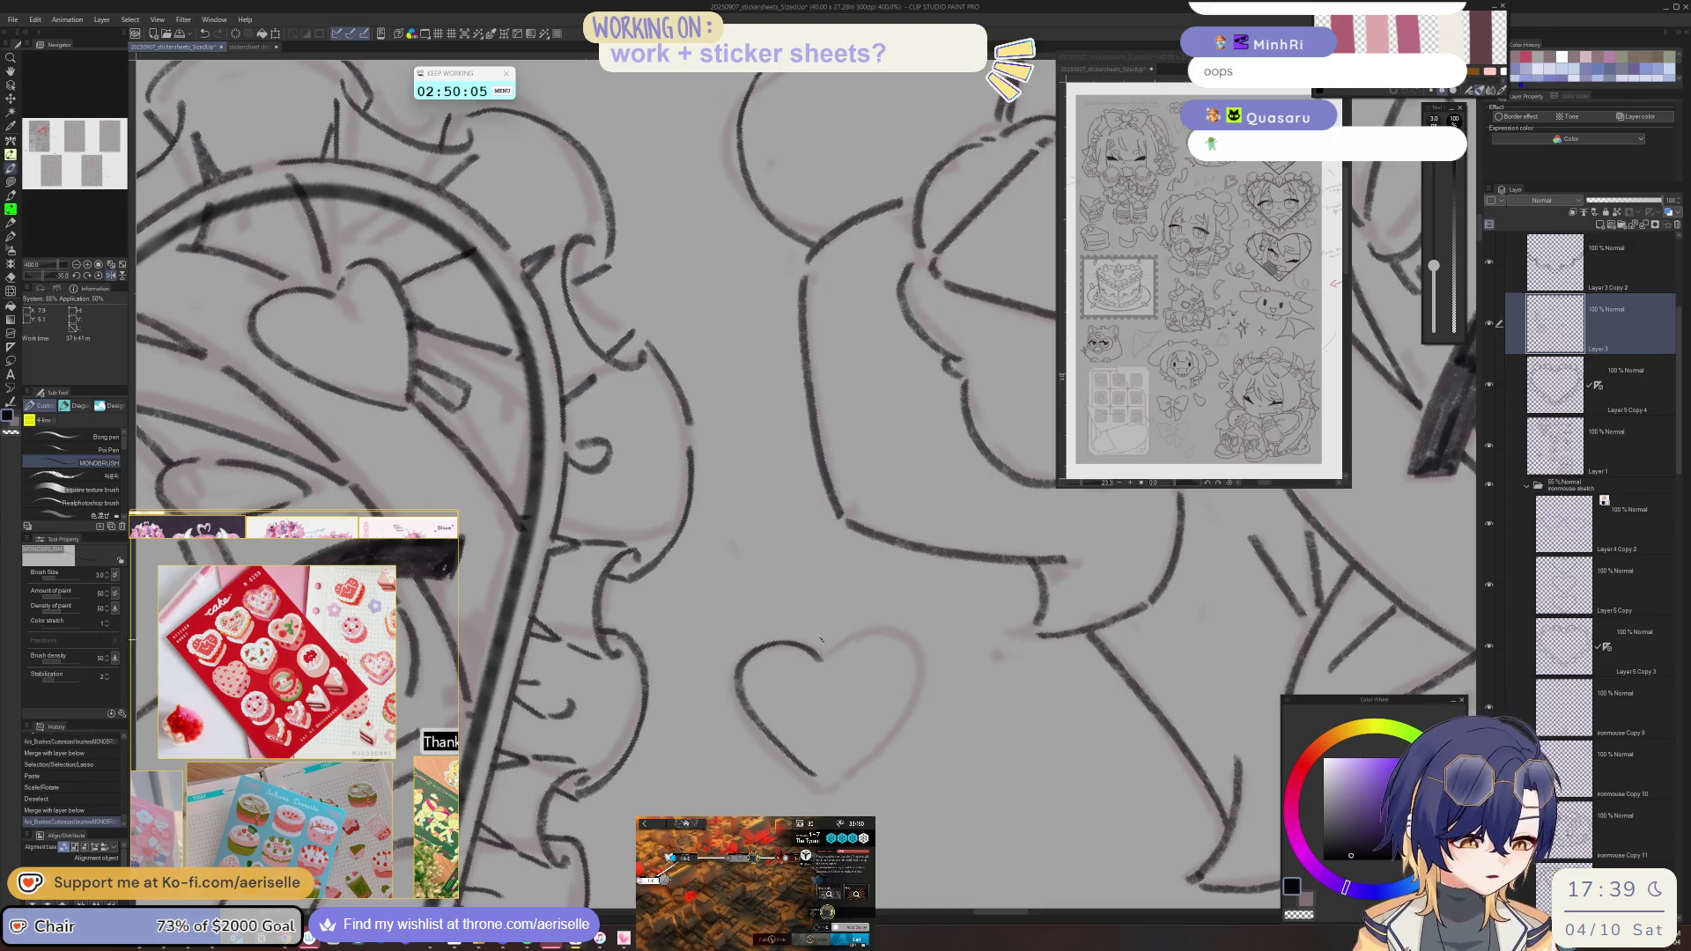
# - Copy the heart half, flip and rotate it into place, and merge it down
pyautogui.press('m')
pyautogui.moveTo(822, 627); pyautogui.dragTo(894, 660)
pyautogui.hotkey('ctrl', 'c')
pyautogui.hotkey('ctrl', 'v')
pyautogui.press('k')
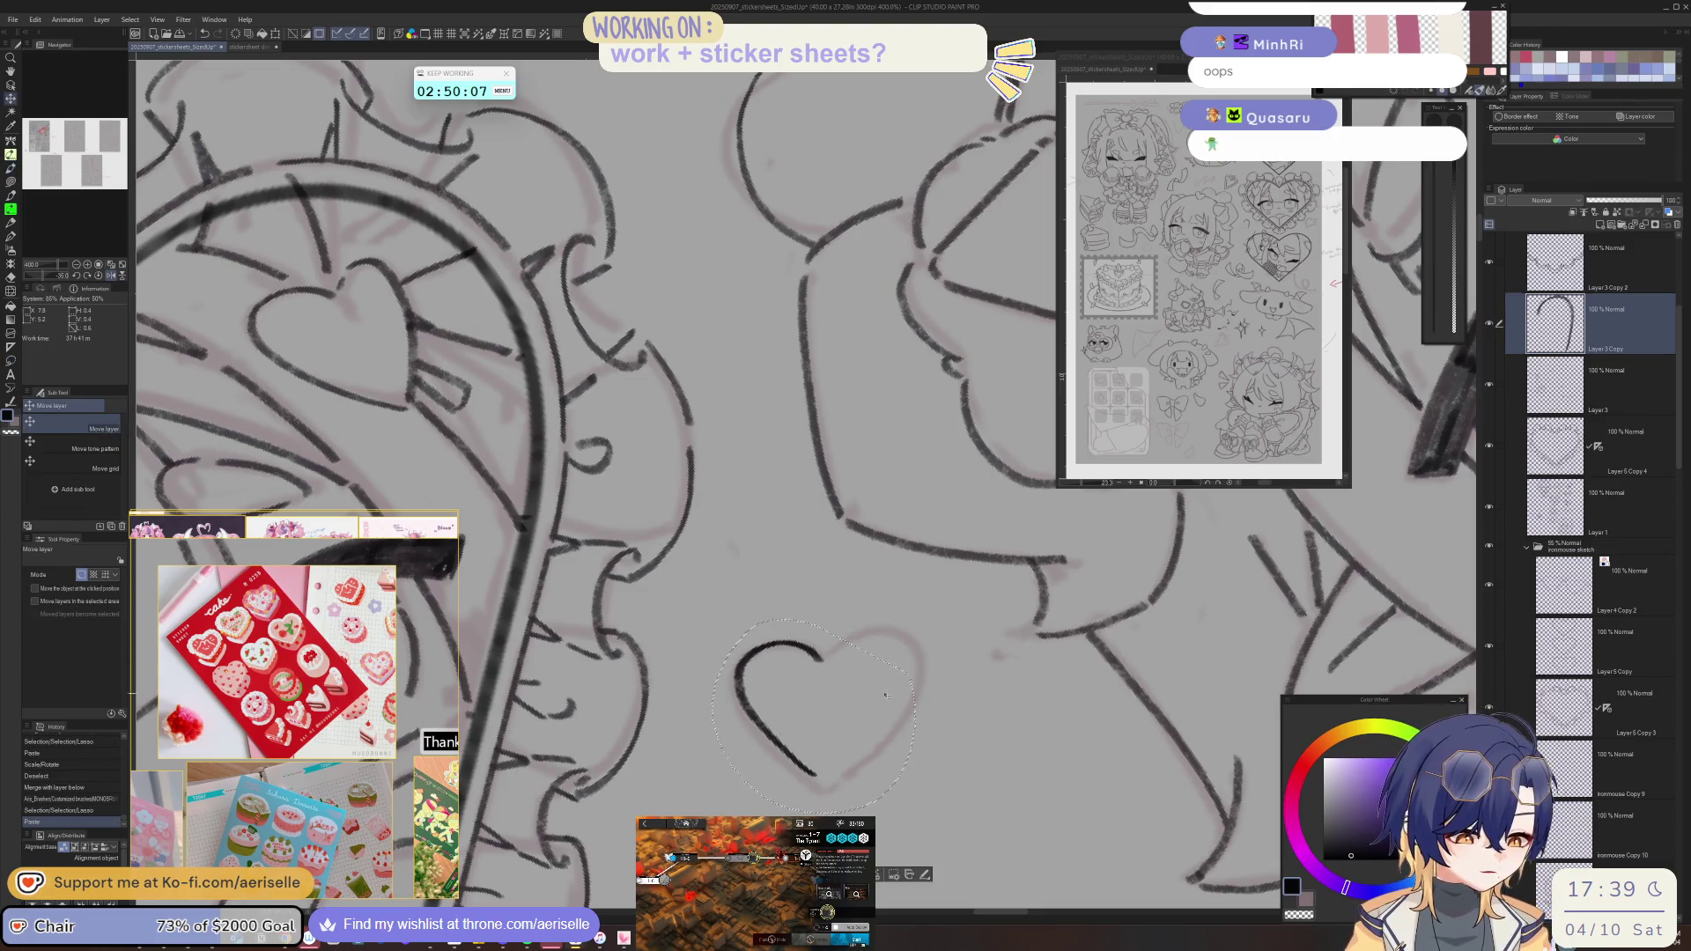
pyautogui.hotkey('ctrl', 't')
pyautogui.press('h')
pyautogui.moveTo(1006, 709)
pyautogui.mouseDown()
pyautogui.moveTo(874, 763)
pyautogui.moveTo(927, 781)
pyautogui.moveTo(872, 731)
pyautogui.mouseUp()
pyautogui.press('Return')
pyautogui.hotkey('ctrl', 'd')
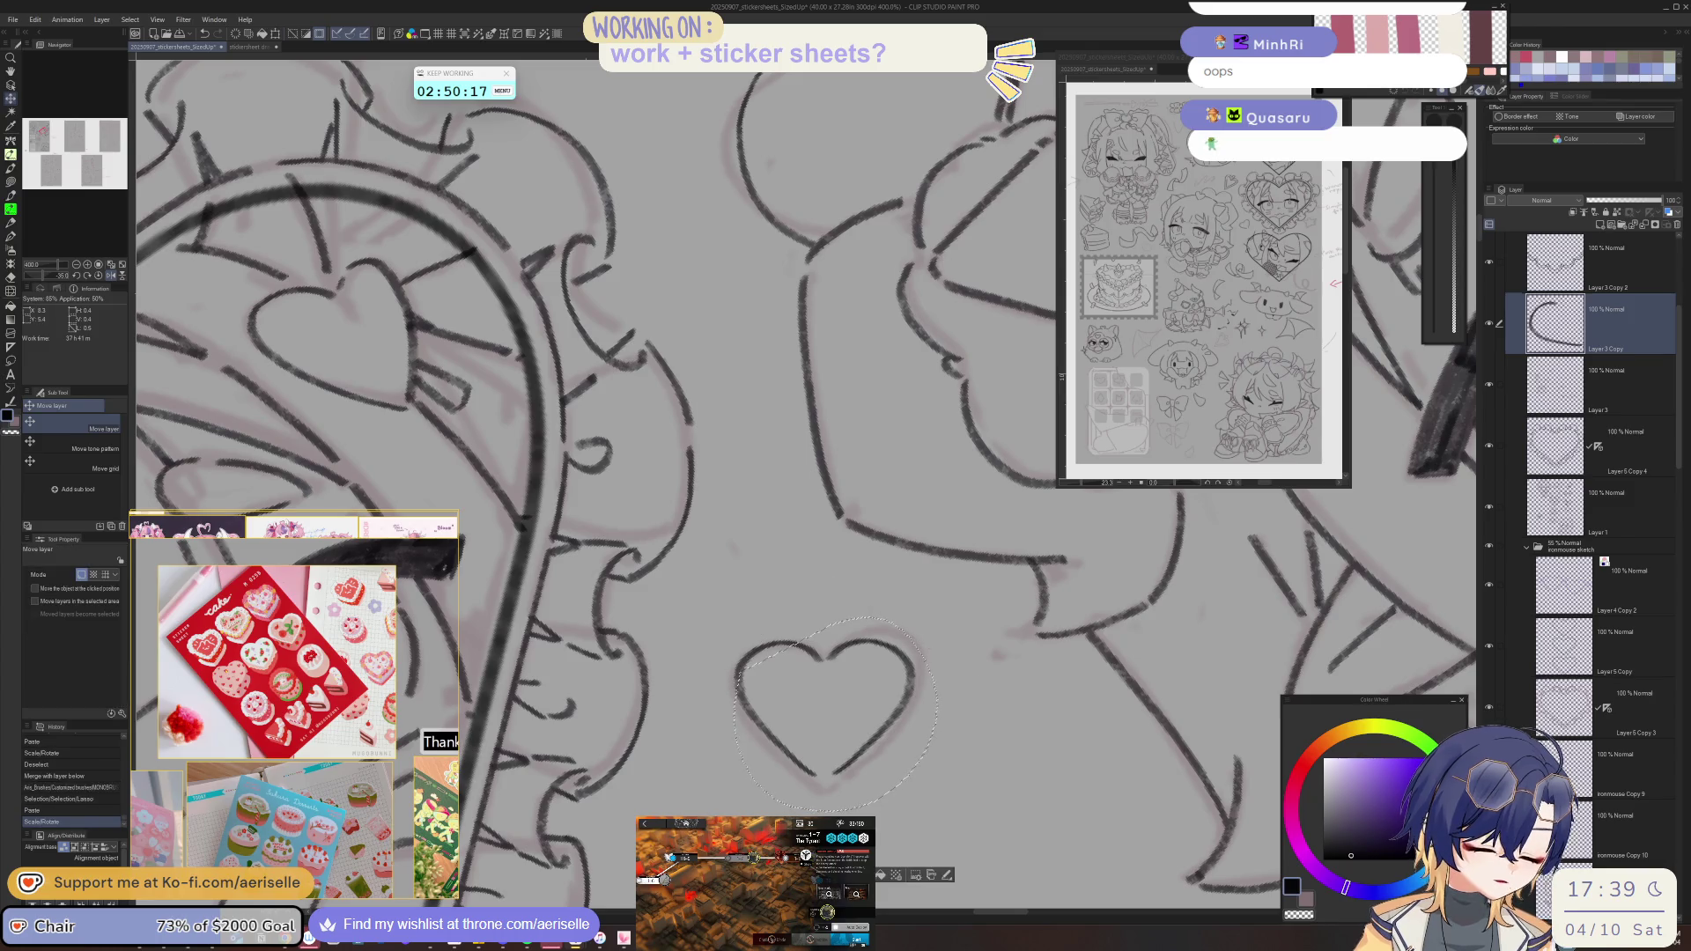
pyautogui.click(1638, 227)
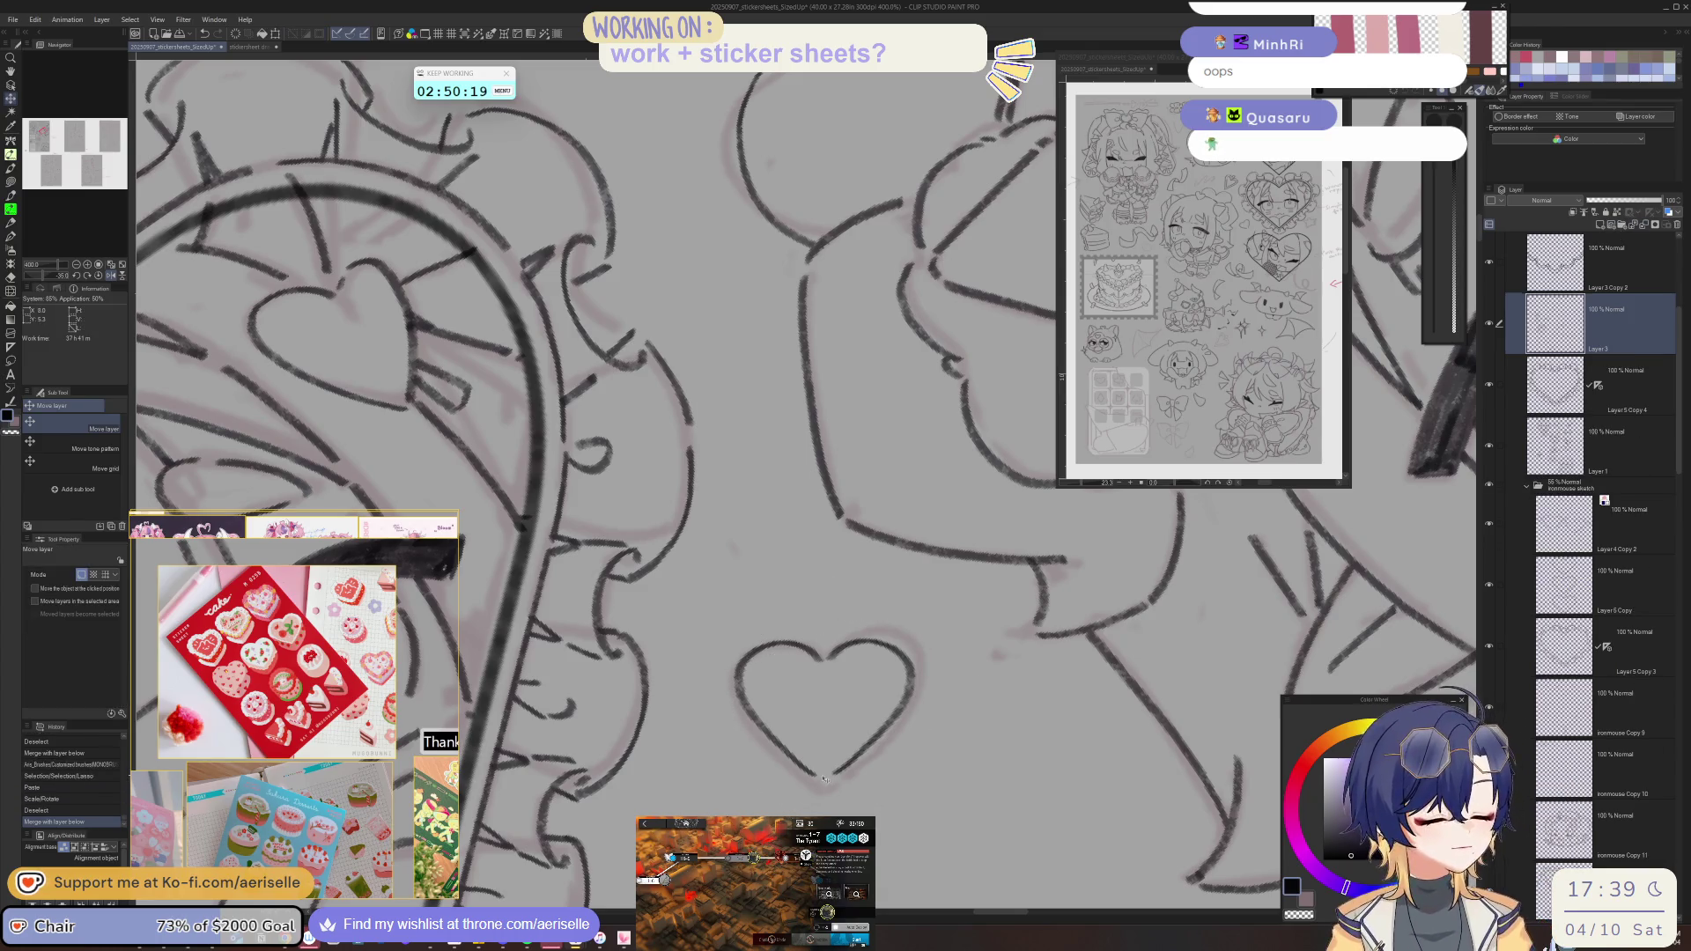
# - Return to the inking pen and bring the whole sticker sheet into view
pyautogui.press('p')
pyautogui.scroll(-2, 836, 769)
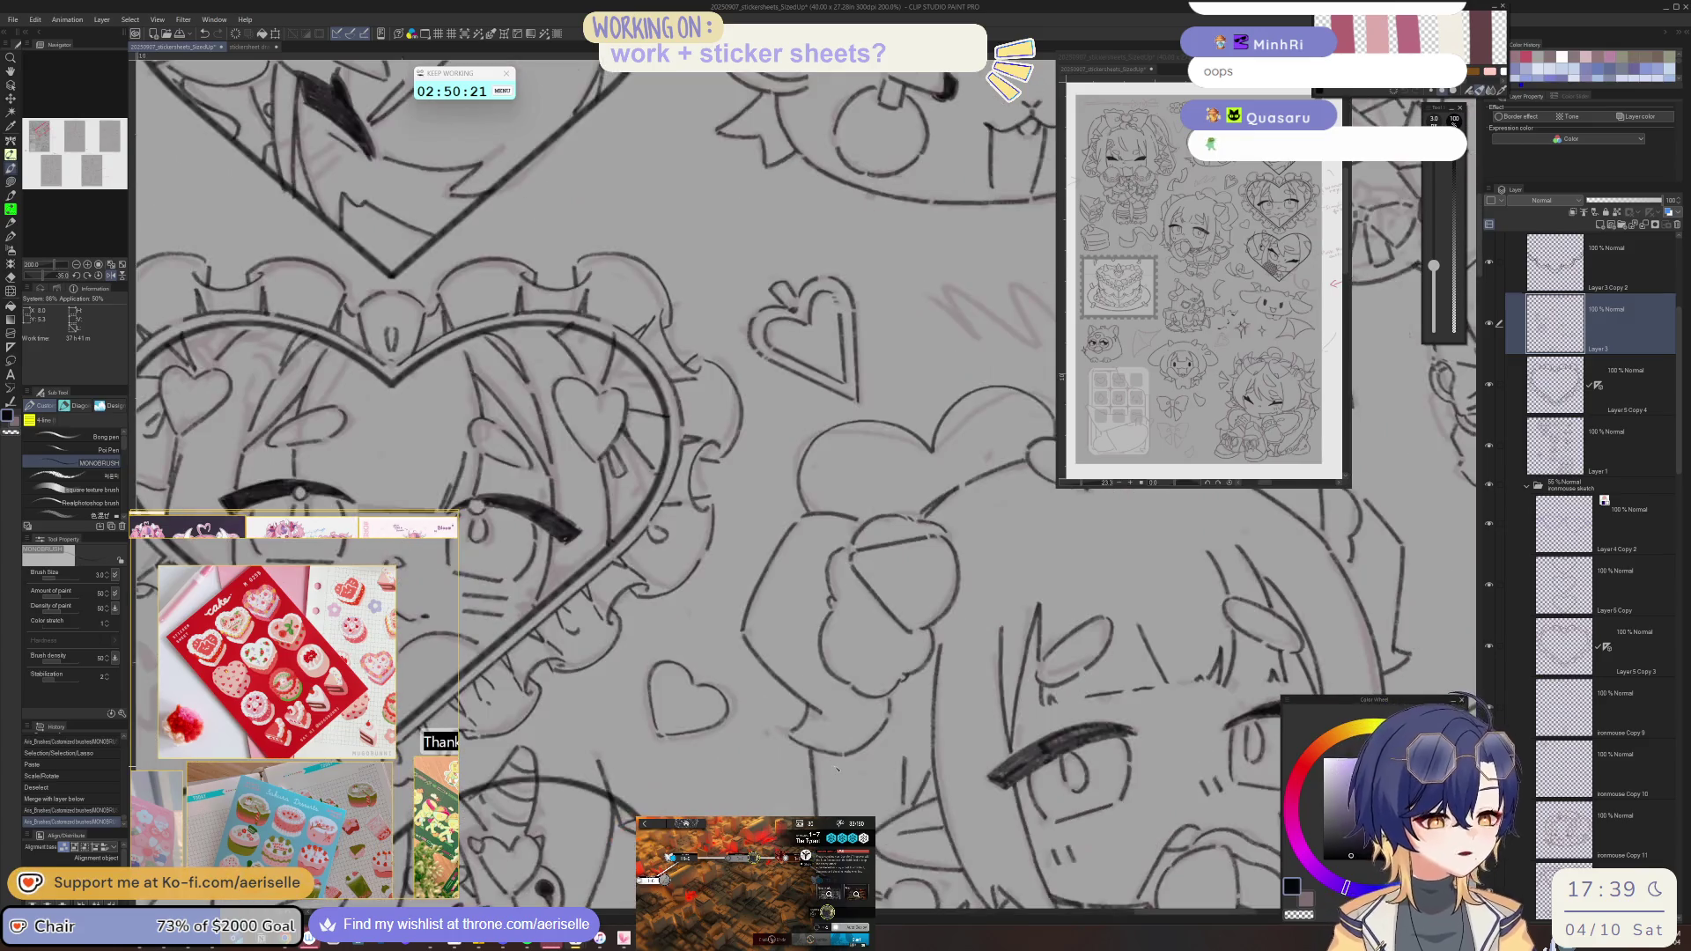
pyautogui.scroll(-2, 846, 776)
pyautogui.moveTo(845, 775)
pyautogui.mouseDown()
pyautogui.moveTo(902, 839)
pyautogui.moveTo(1010, 733)
pyautogui.mouseUp()
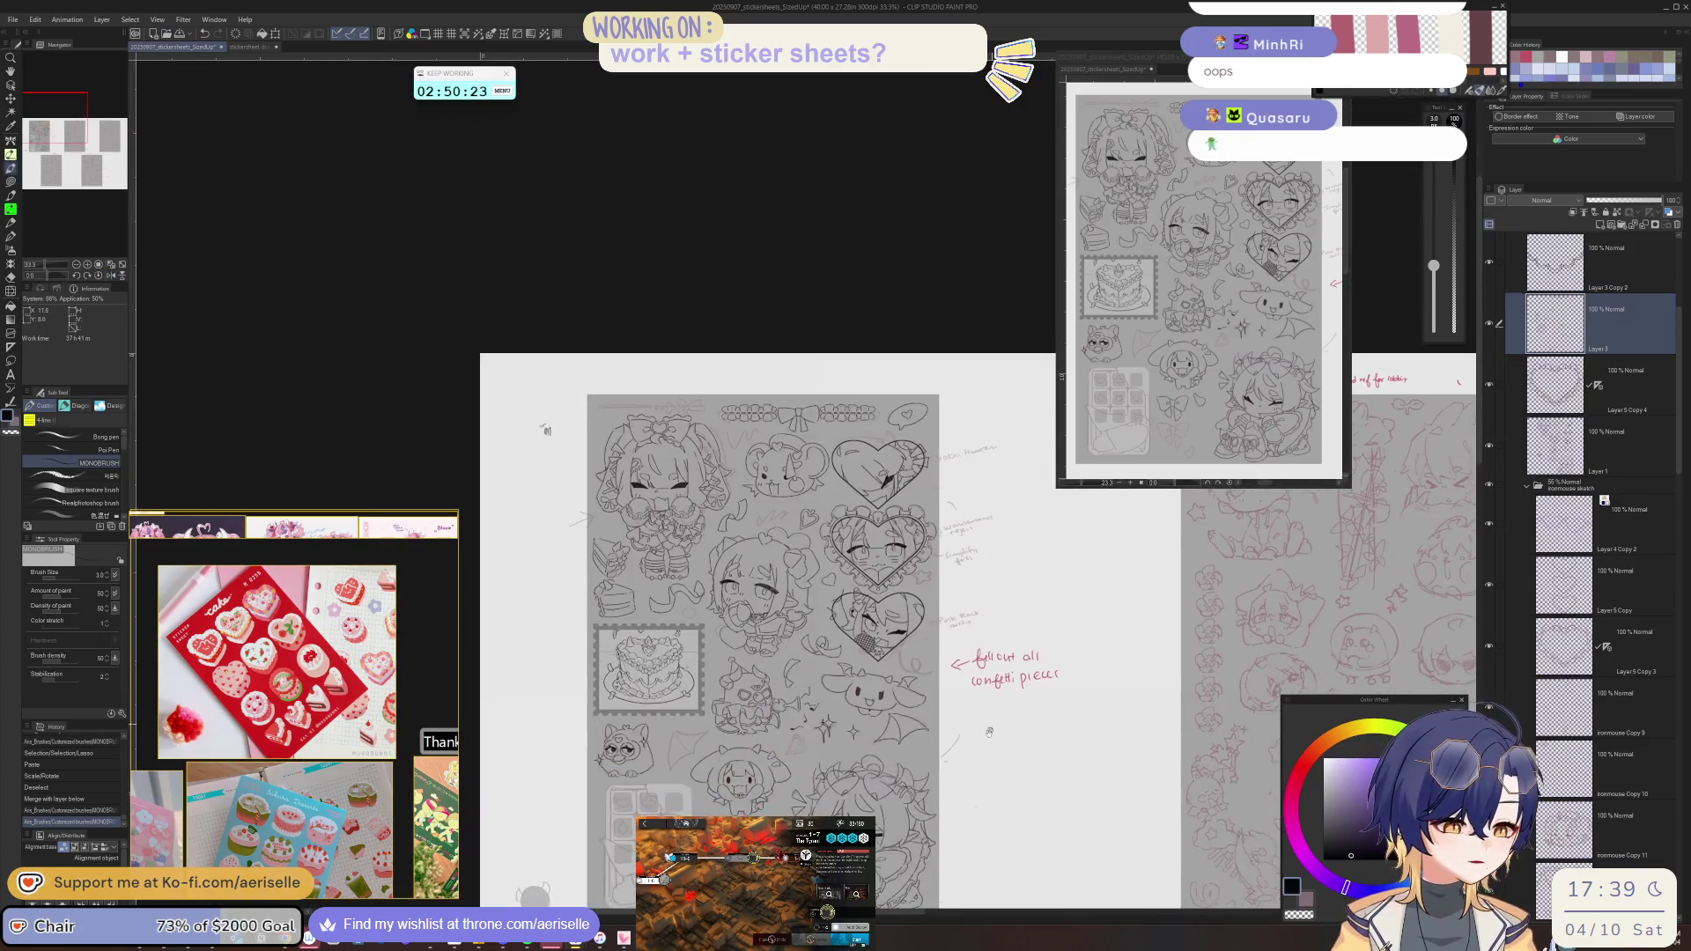
pyautogui.scroll(-3, 1009, 734)
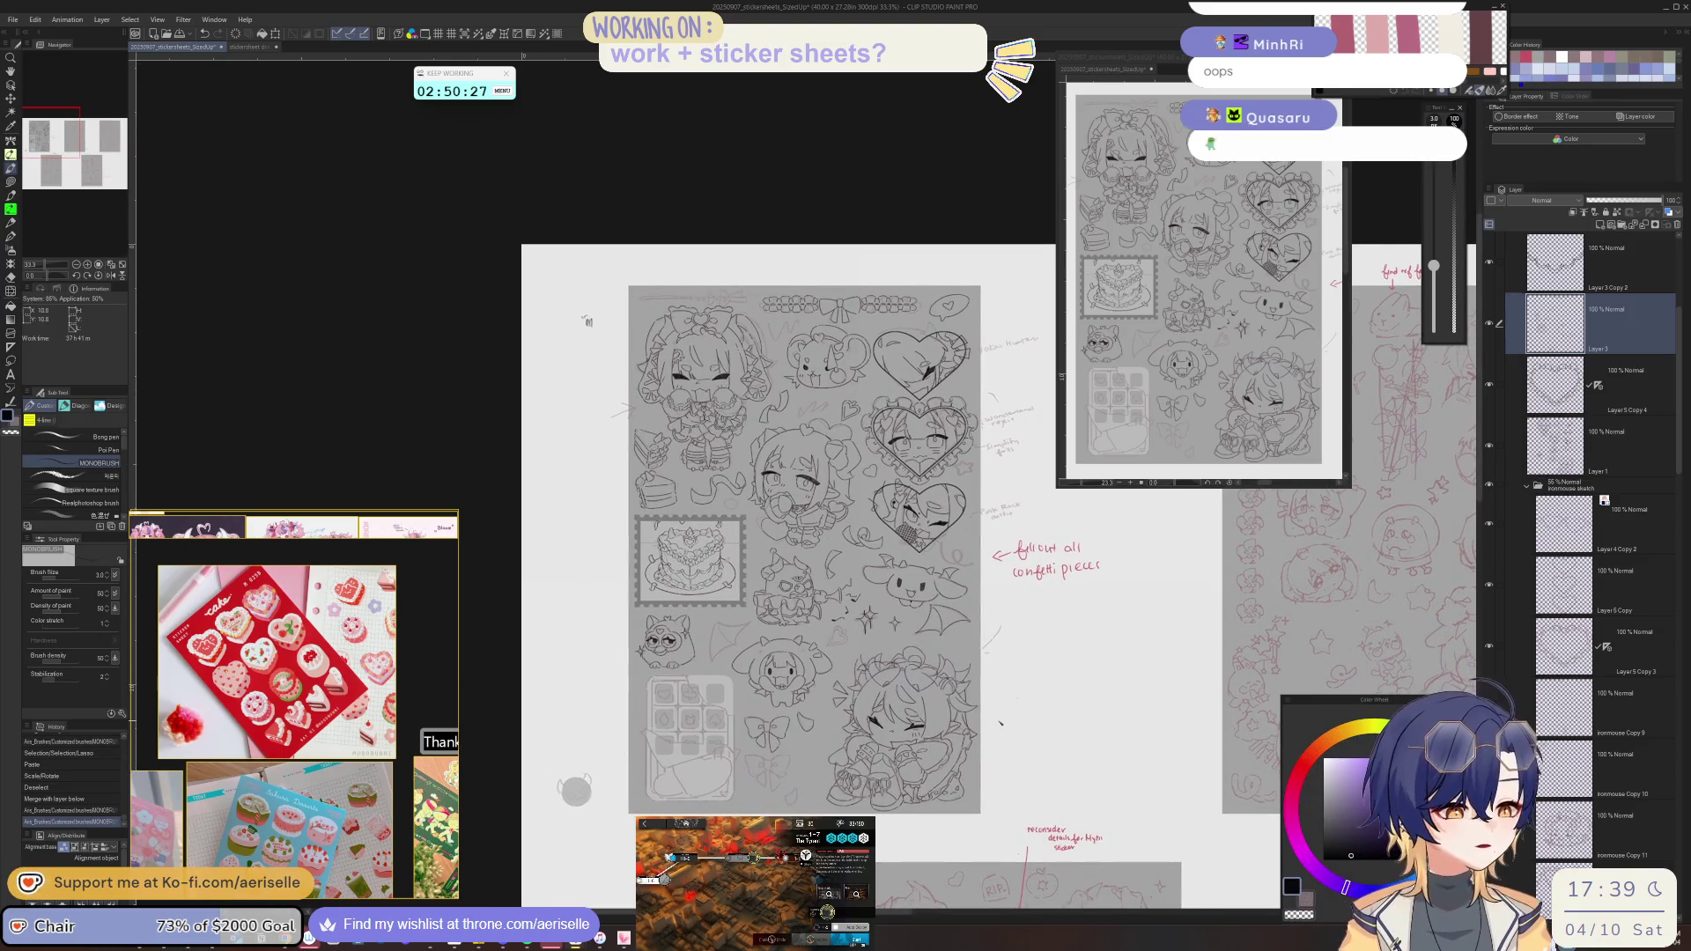
pyautogui.scroll(5, 960, 529)
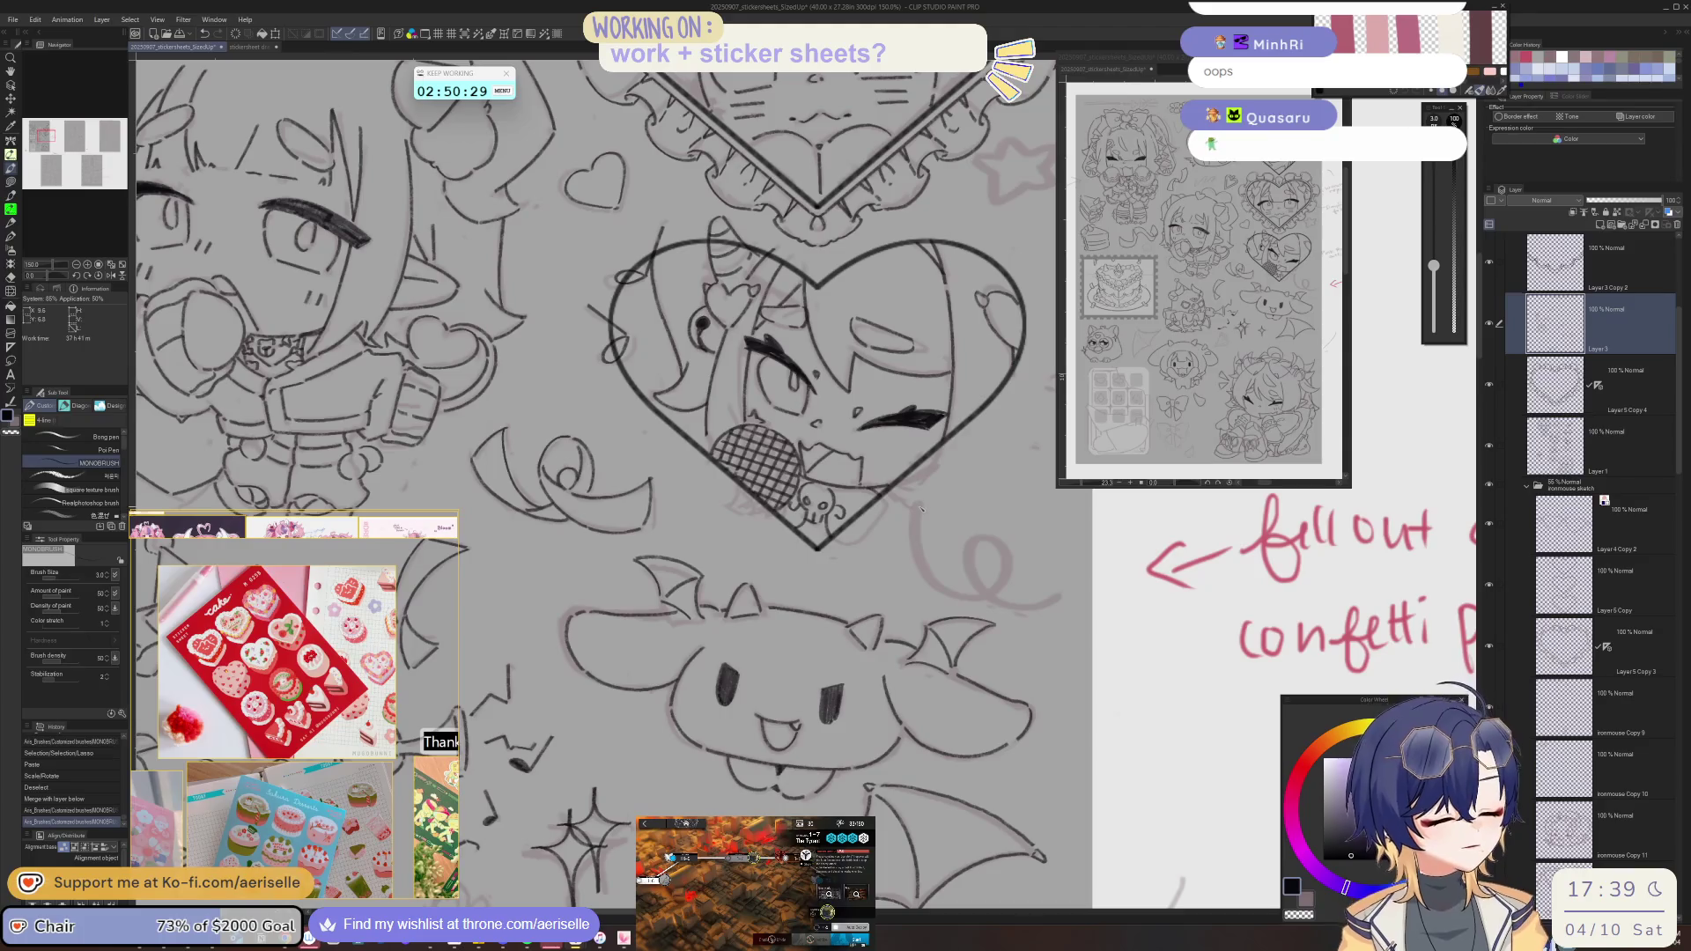
# - Ink several strokes of the bat creature's outline
pyautogui.press('^')
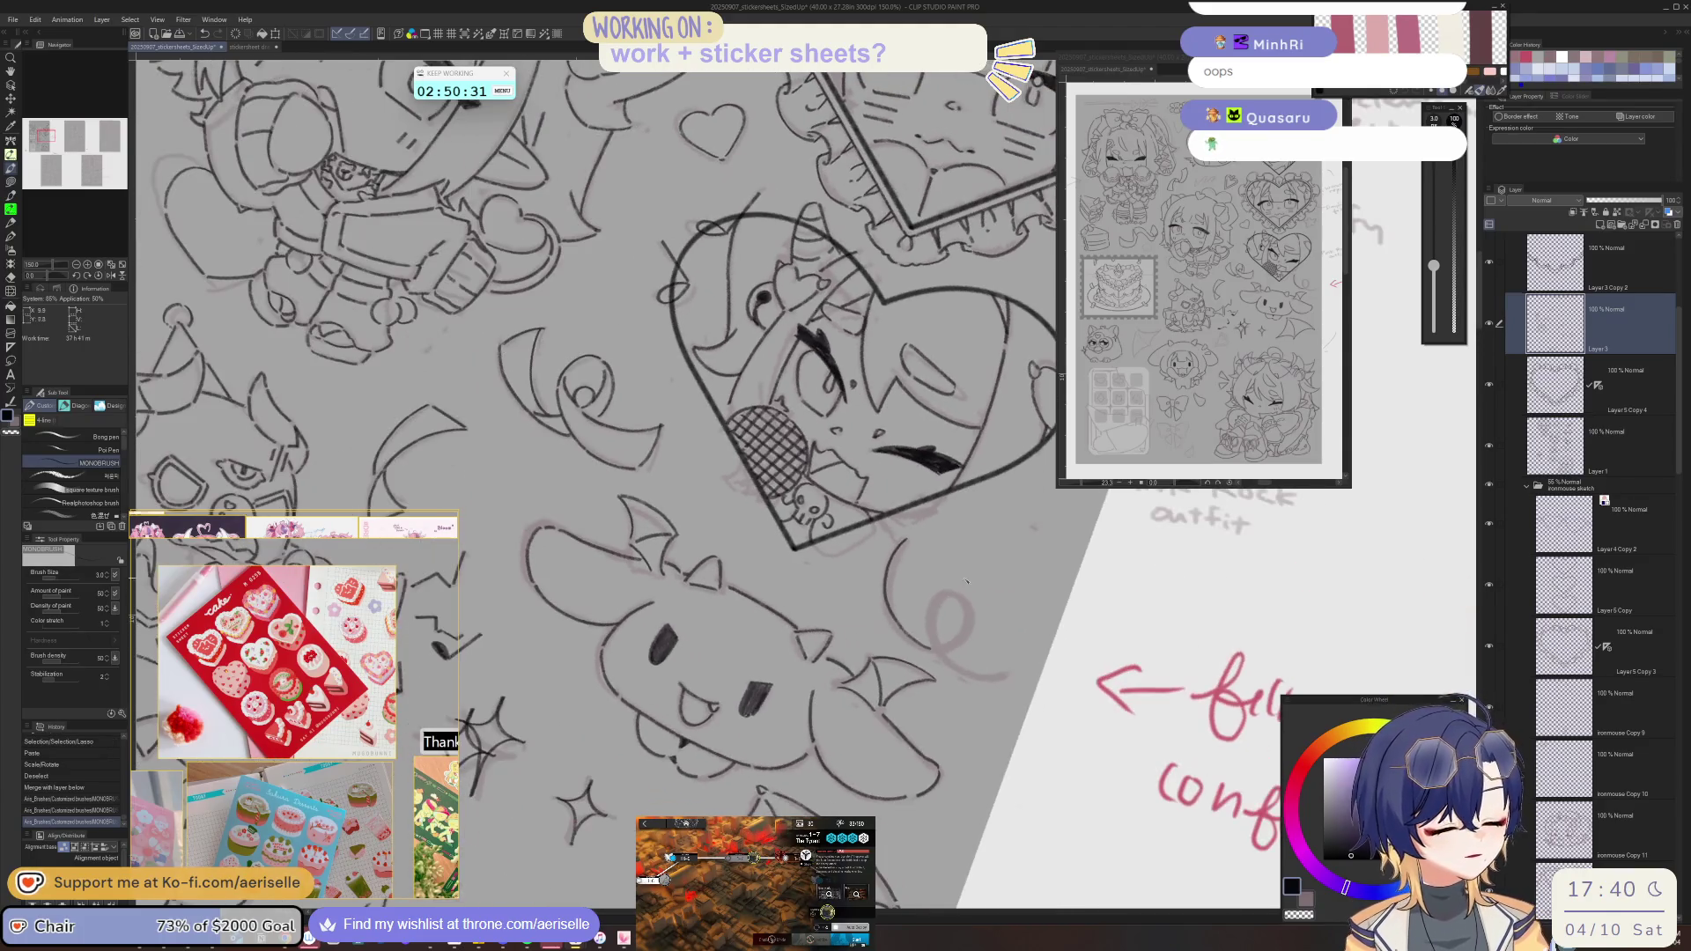
pyautogui.scroll(1, 905, 527)
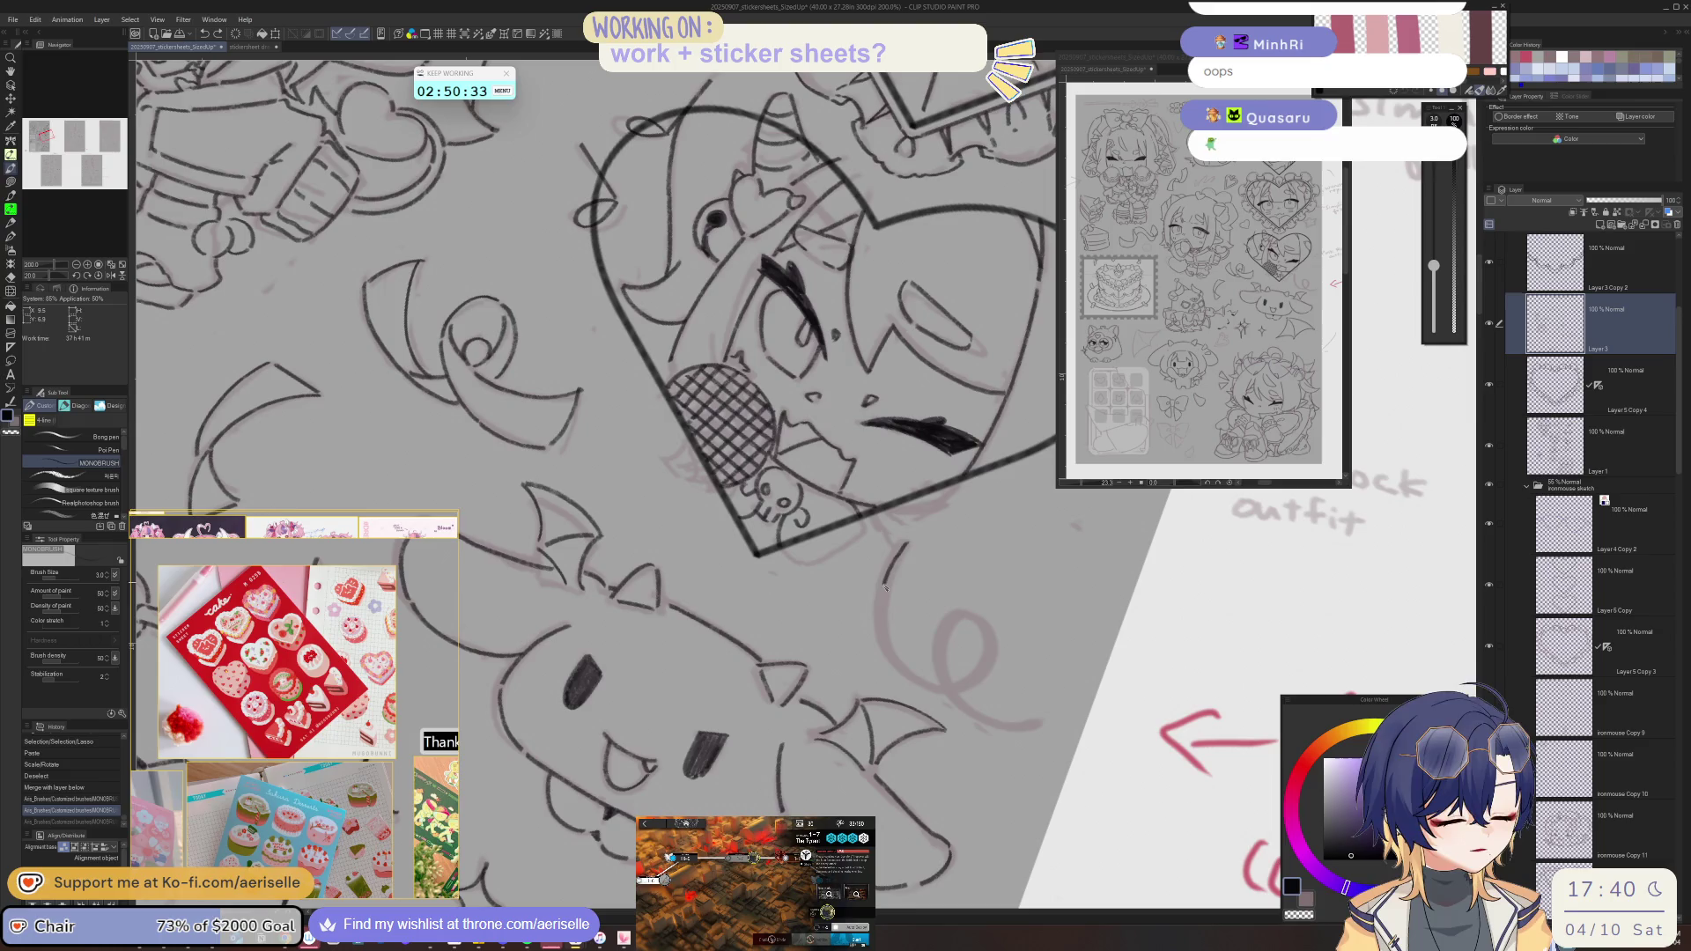
pyautogui.moveTo(890, 650); pyautogui.dragTo(923, 683)
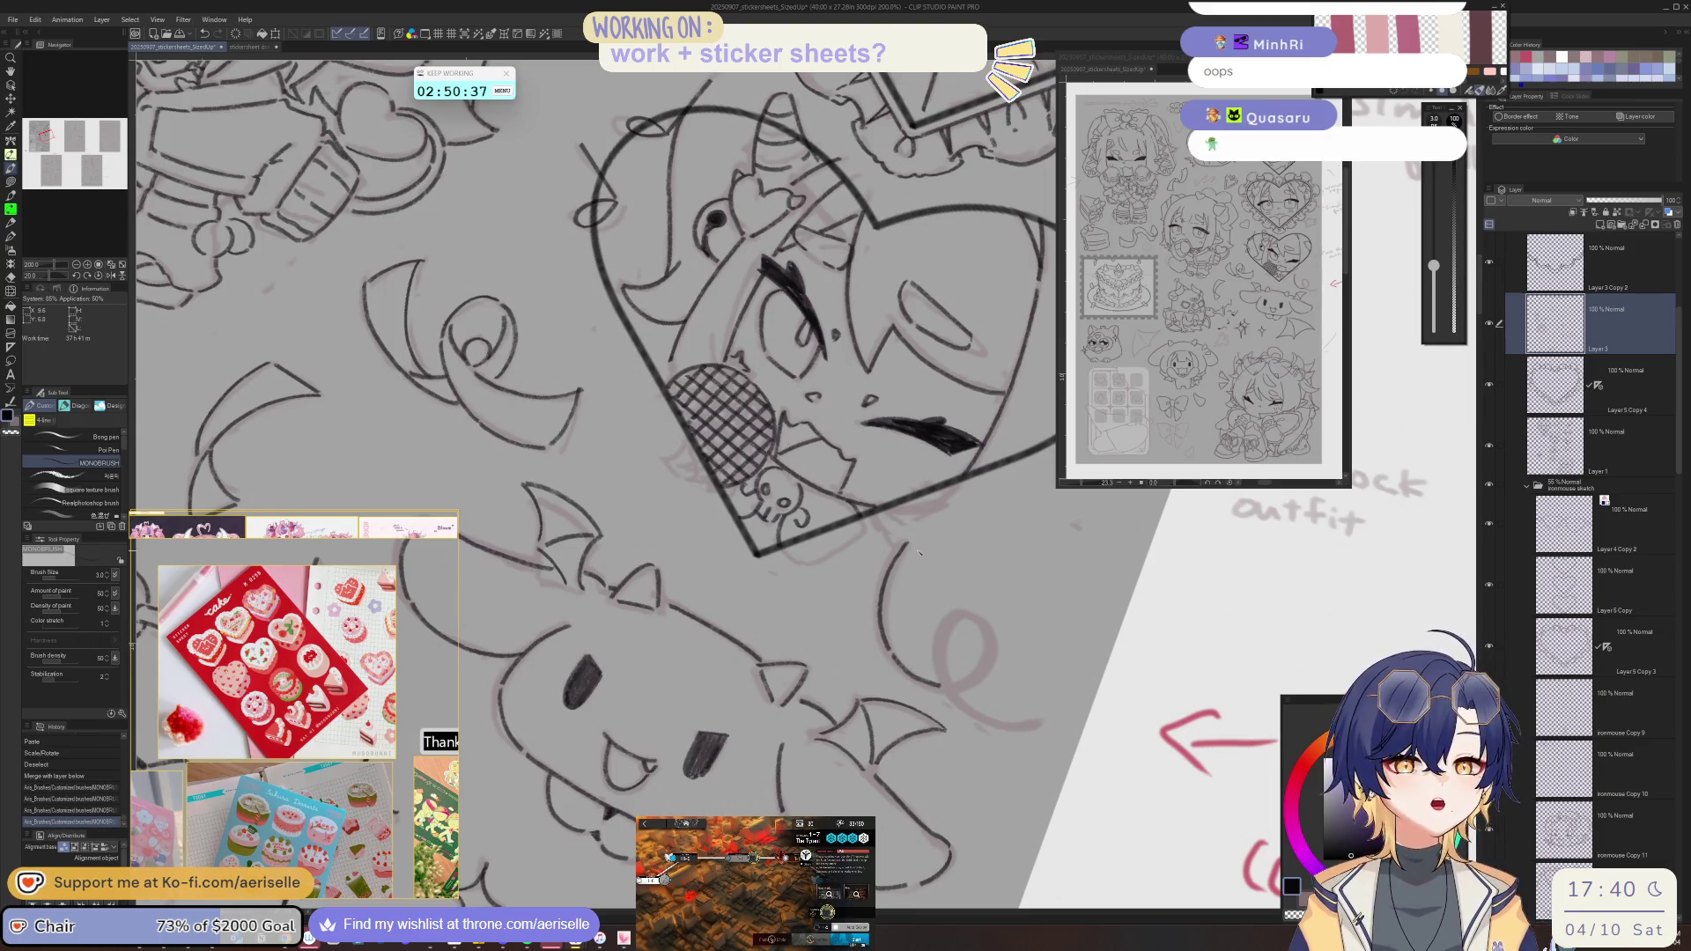
pyautogui.moveTo(907, 544); pyautogui.dragTo(927, 574)
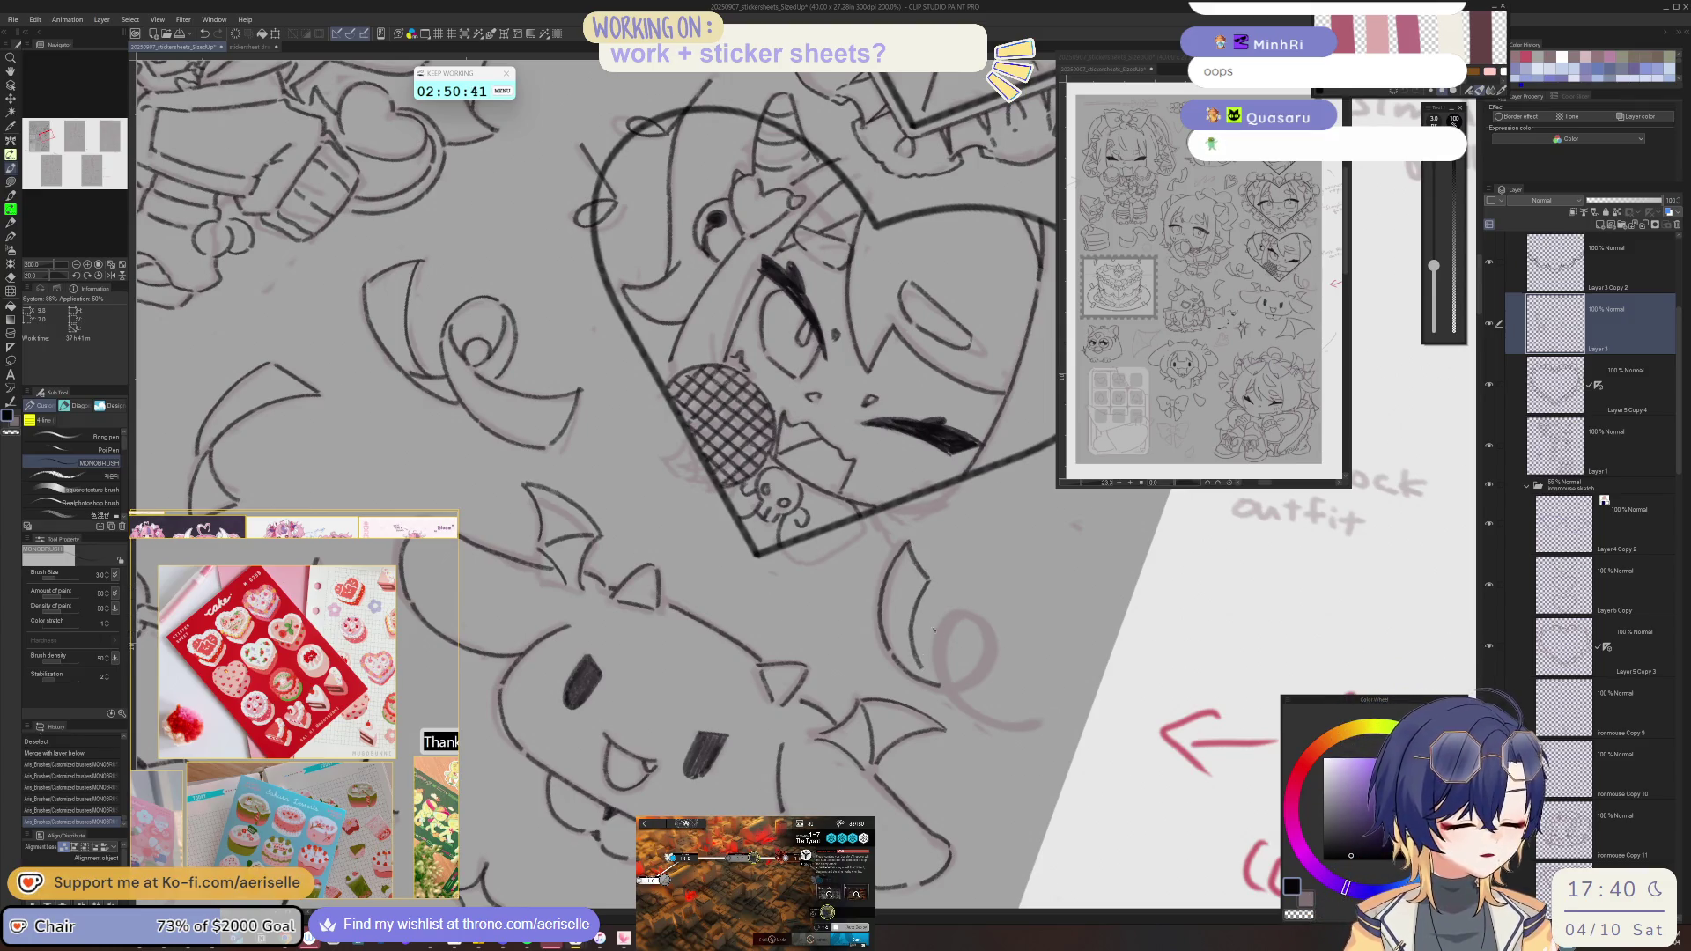
pyautogui.moveTo(920, 638)
pyautogui.mouseDown()
pyautogui.moveTo(926, 614)
pyautogui.moveTo(994, 594)
pyautogui.mouseUp()
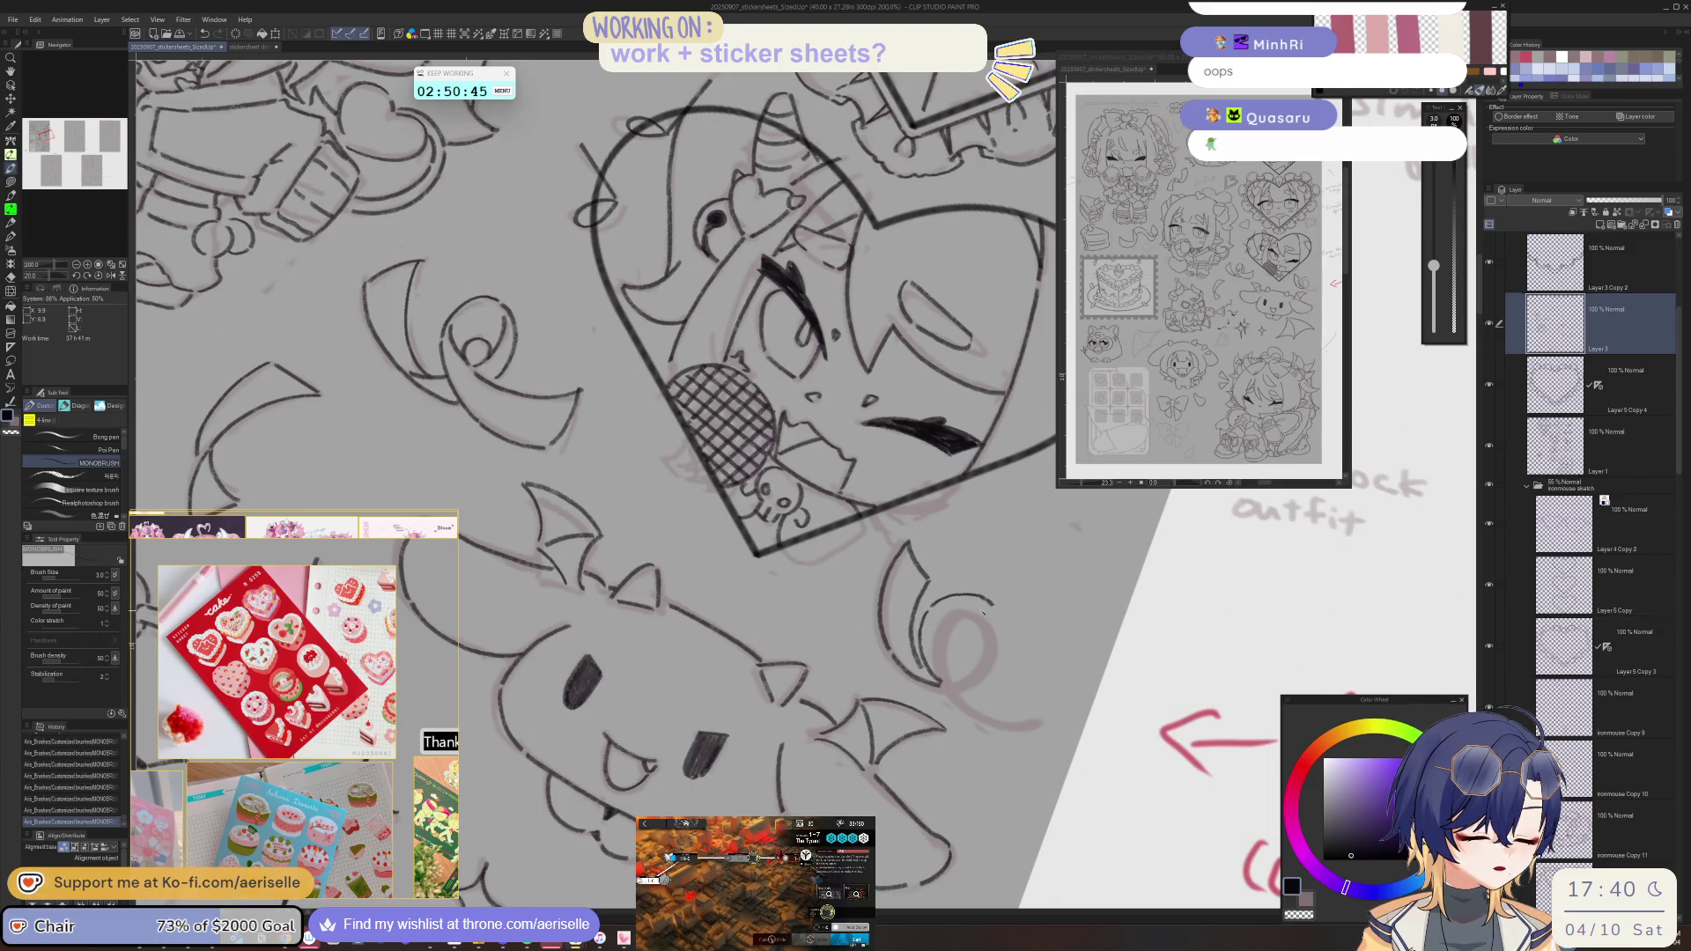
# - Mirror and tilt the view, then ink an arc on the bat's curled ear
pyautogui.press('h')
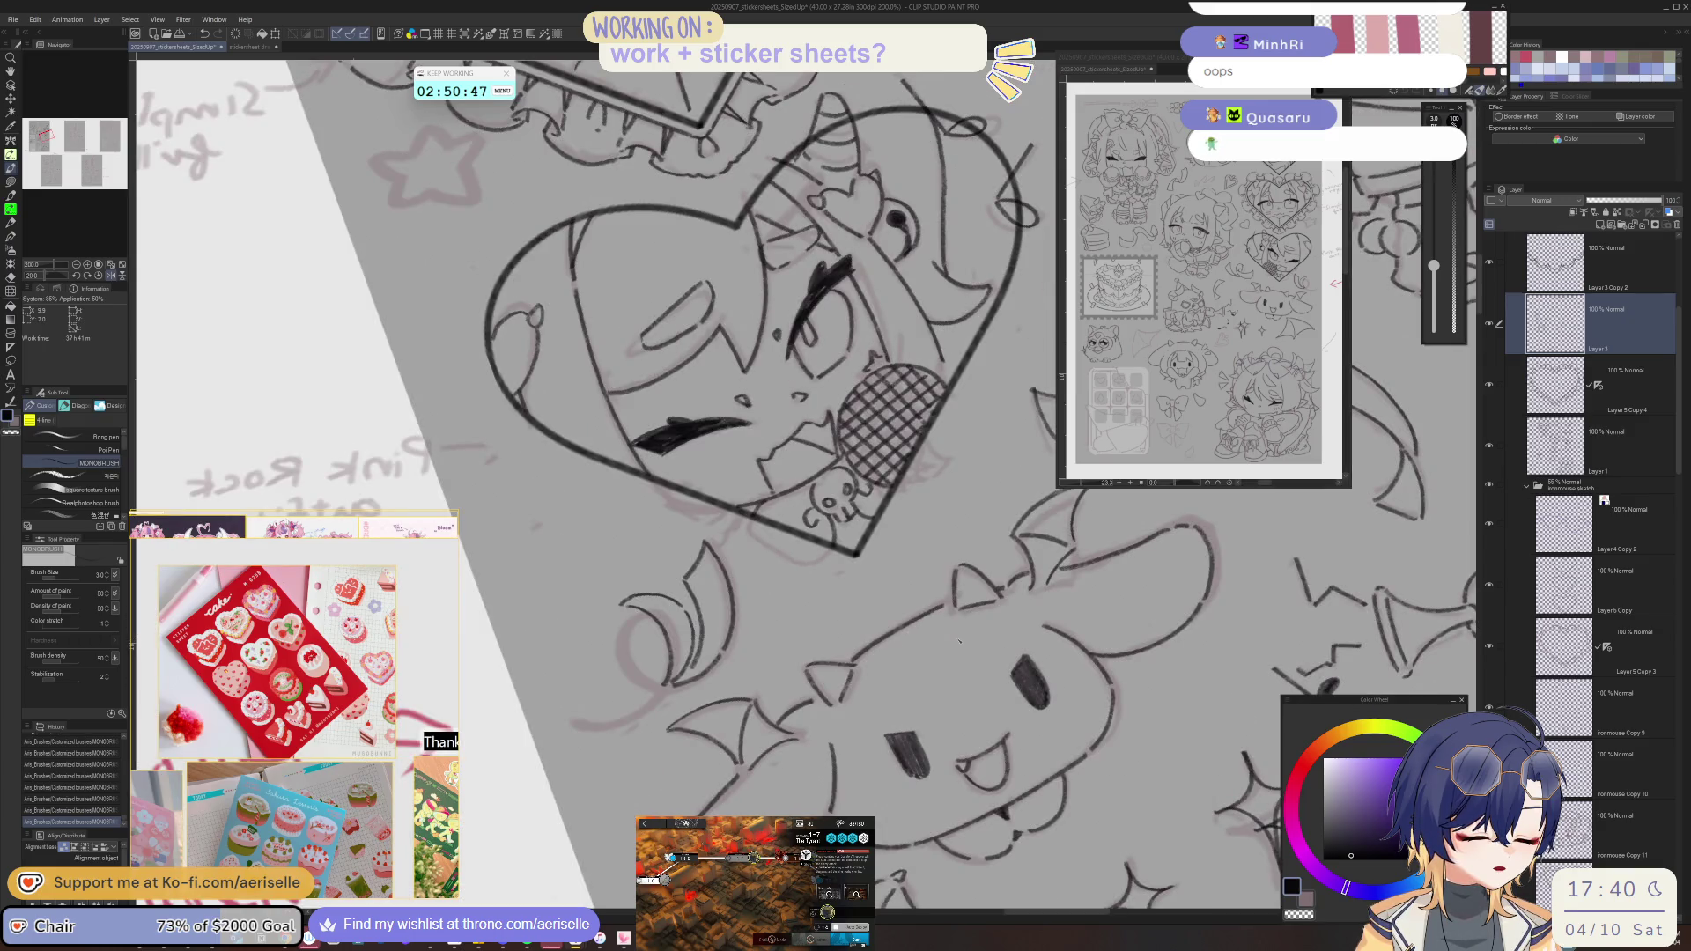
pyautogui.moveTo(958, 639)
pyautogui.mouseDown()
pyautogui.moveTo(729, 681)
pyautogui.moveTo(905, 696)
pyautogui.mouseUp()
pyautogui.moveTo(779, 597); pyautogui.dragTo(764, 668)
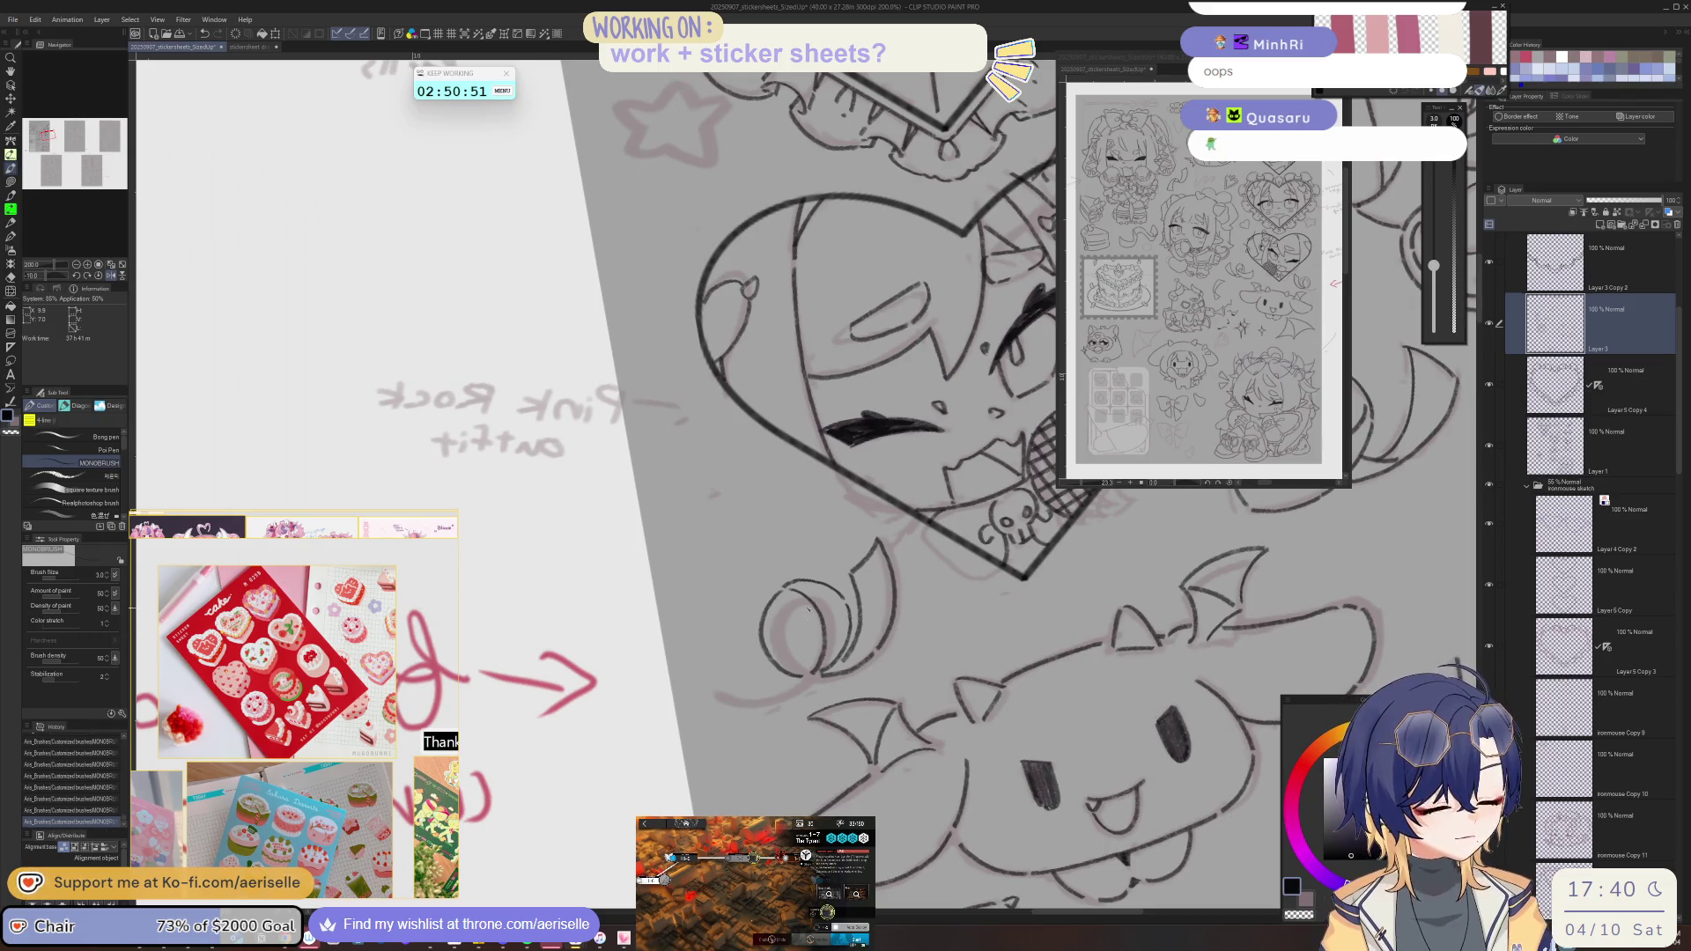
pyautogui.moveTo(808, 664)
pyautogui.mouseDown()
pyautogui.moveTo(961, 632)
pyautogui.moveTo(1019, 553)
pyautogui.mouseUp()
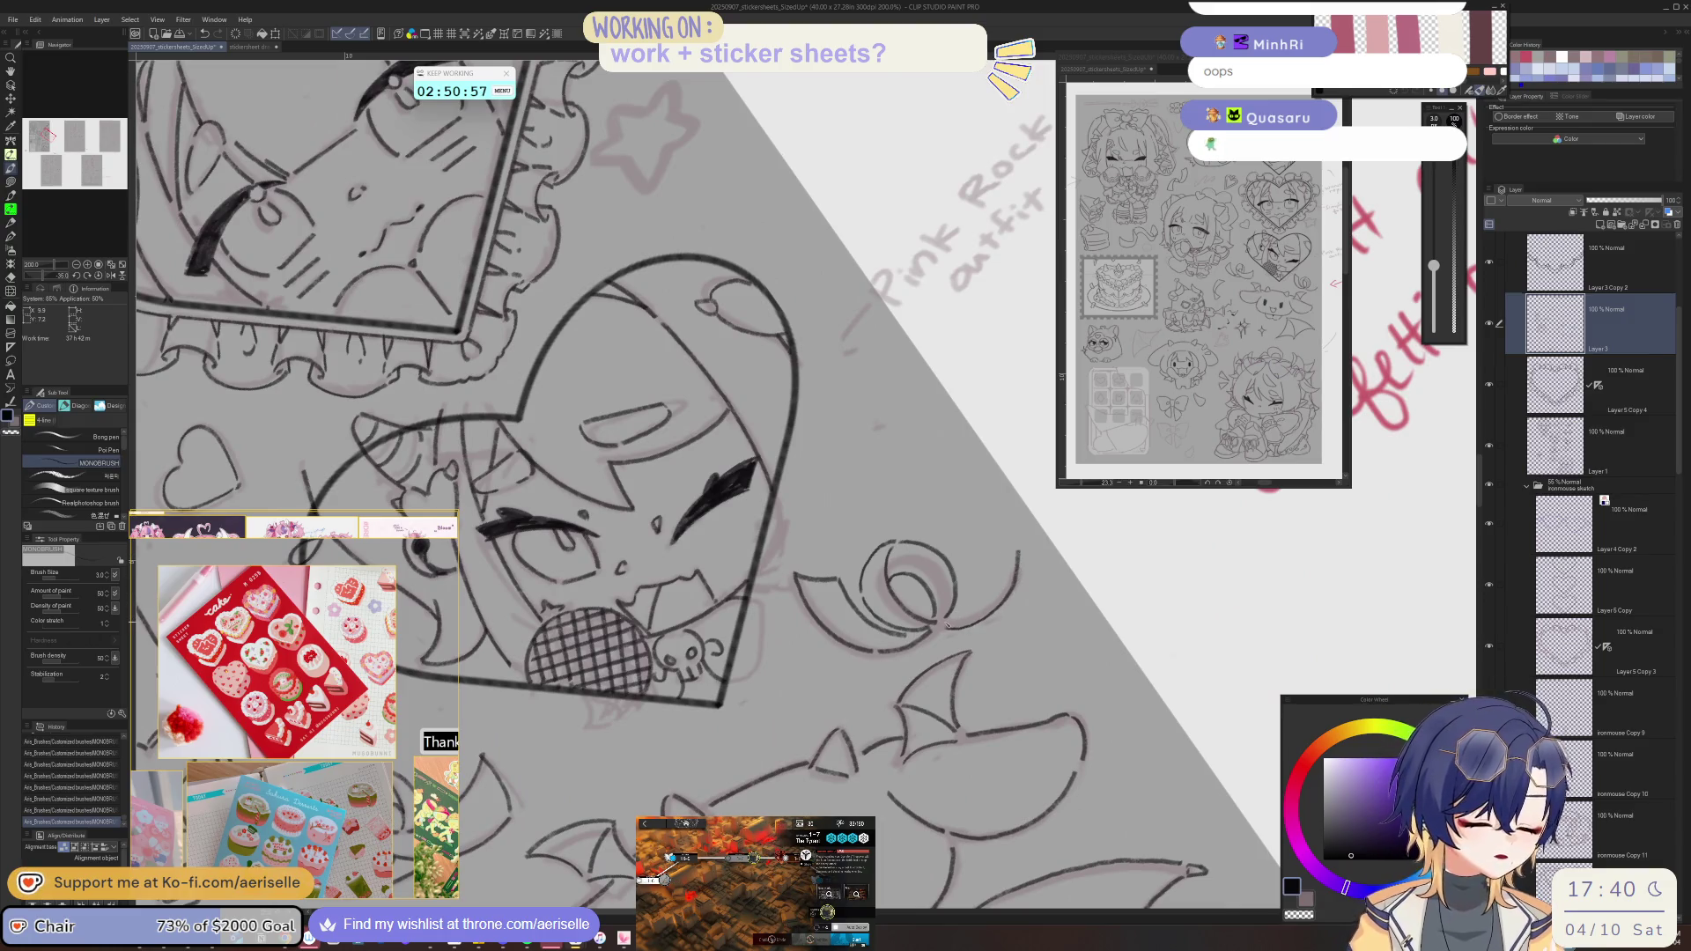
pyautogui.moveTo(947, 623)
pyautogui.mouseDown()
pyautogui.moveTo(738, 667)
pyautogui.moveTo(758, 683)
pyautogui.moveTo(682, 561)
pyautogui.moveTo(659, 617)
pyautogui.mouseUp()
# - Ink an outer curve on the bat, erasing and undoing to refine its outline
pyautogui.press('e')
pyautogui.press('p')
pyautogui.moveTo(716, 566)
pyautogui.mouseDown()
pyautogui.moveTo(702, 649)
pyautogui.moveTo(712, 621)
pyautogui.mouseUp()
pyautogui.press('e')
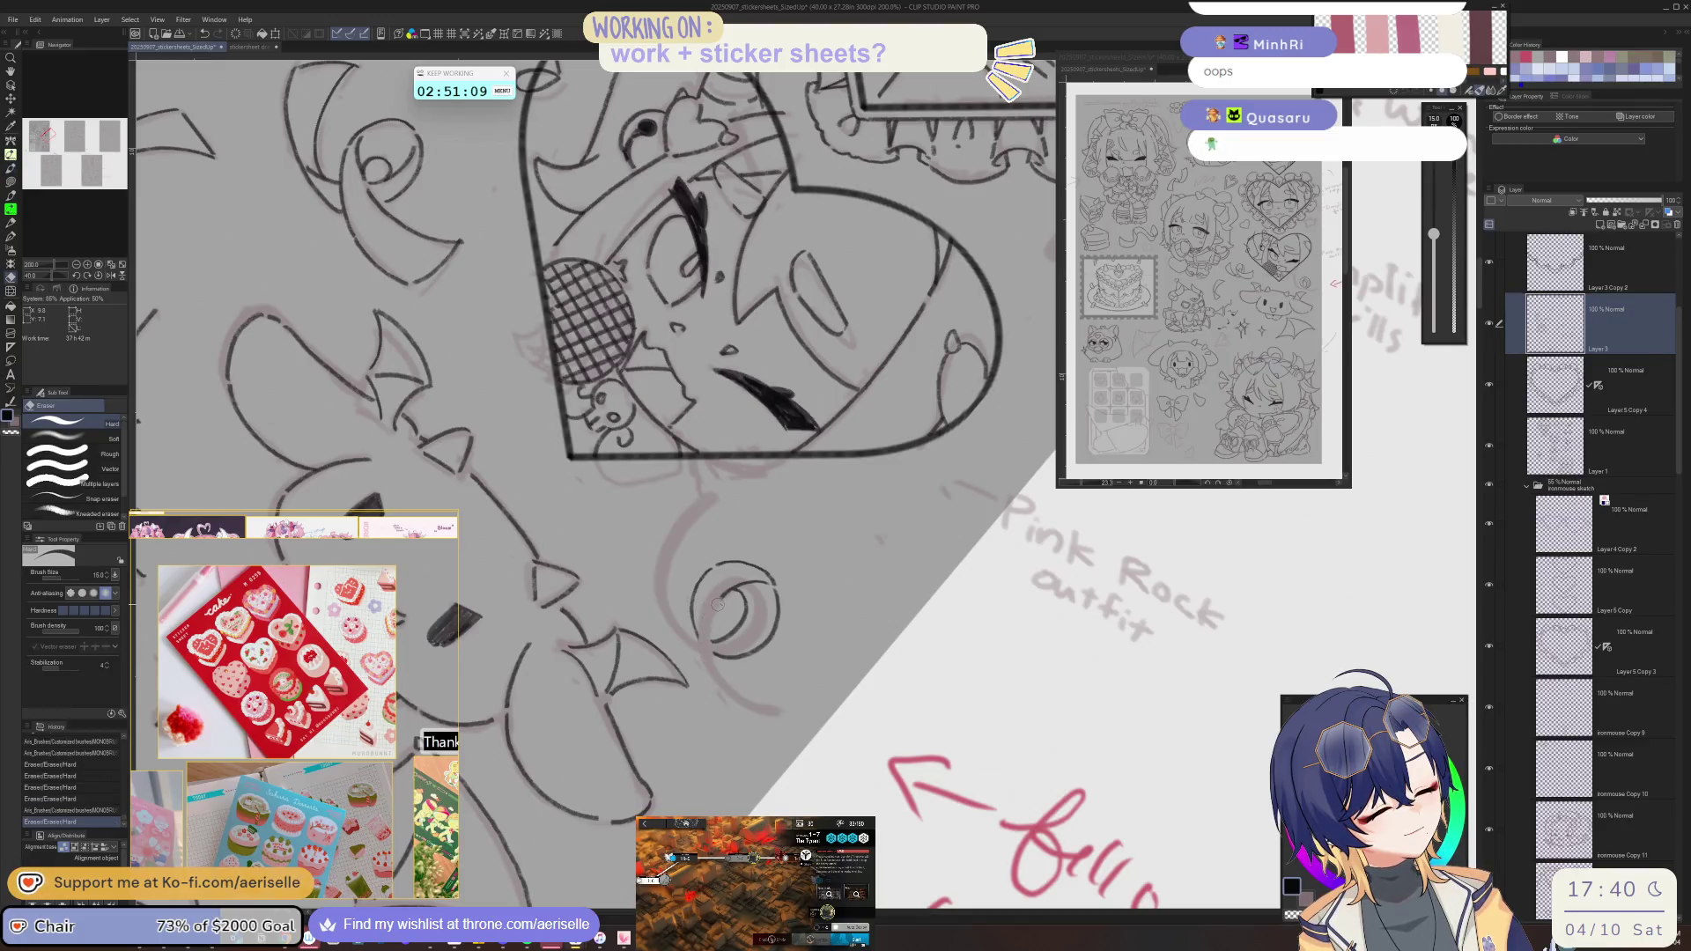
pyautogui.press('p')
pyautogui.hotkey('ctrl', 'z')
pyautogui.moveTo(769, 710)
pyautogui.mouseDown()
pyautogui.moveTo(713, 662)
pyautogui.moveTo(768, 713)
pyautogui.mouseUp()
# - Restore the undone stroke, add a short bat stroke, and reset the view to the whole sheet
pyautogui.moveTo(768, 714)
pyautogui.mouseDown()
pyautogui.moveTo(582, 588)
pyautogui.moveTo(696, 568)
pyautogui.mouseUp()
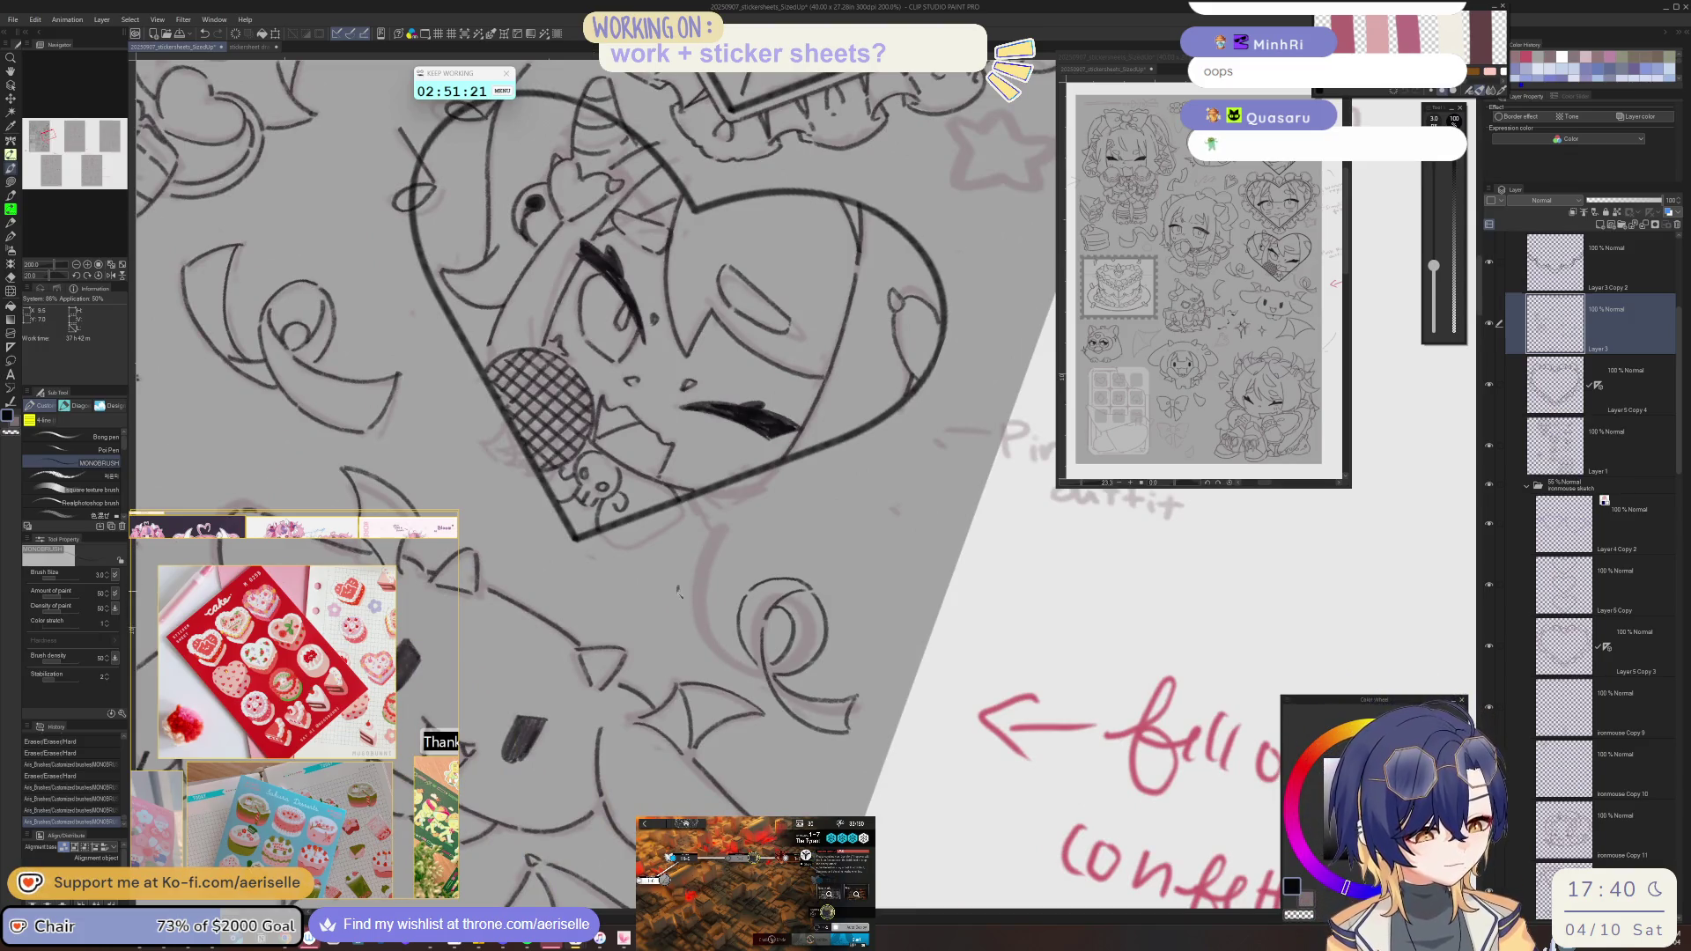
pyautogui.moveTo(895, 511)
pyautogui.mouseDown()
pyautogui.moveTo(884, 633)
pyautogui.moveTo(690, 643)
pyautogui.mouseUp()
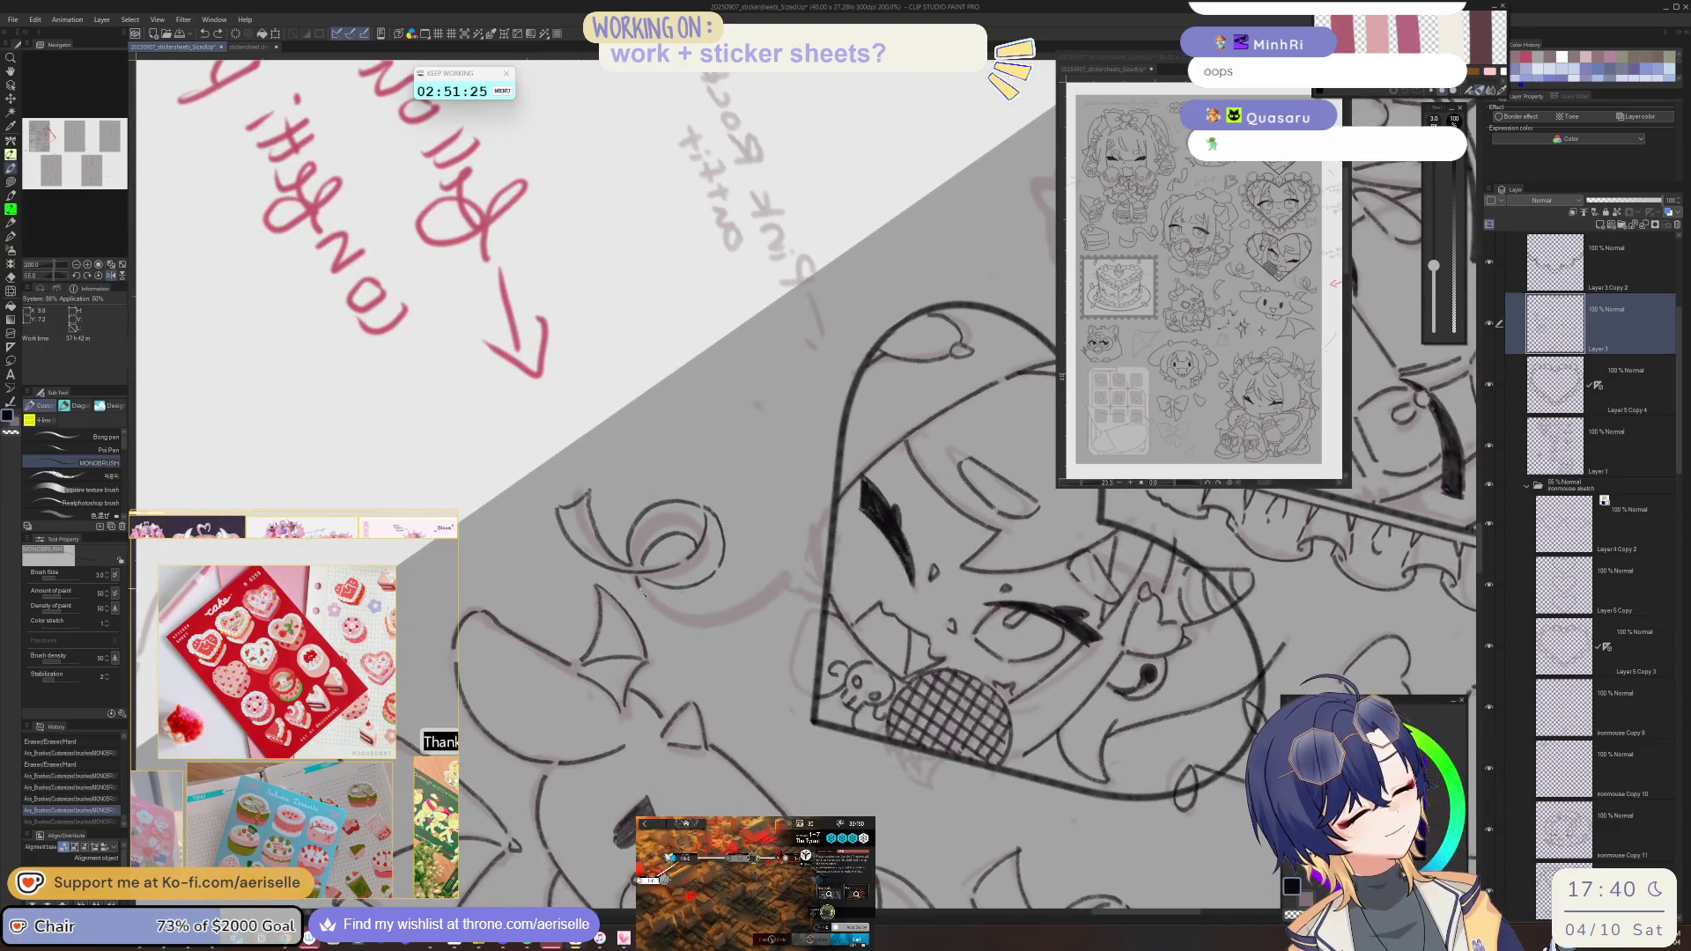
pyautogui.hotkey('ctrl', 'y')
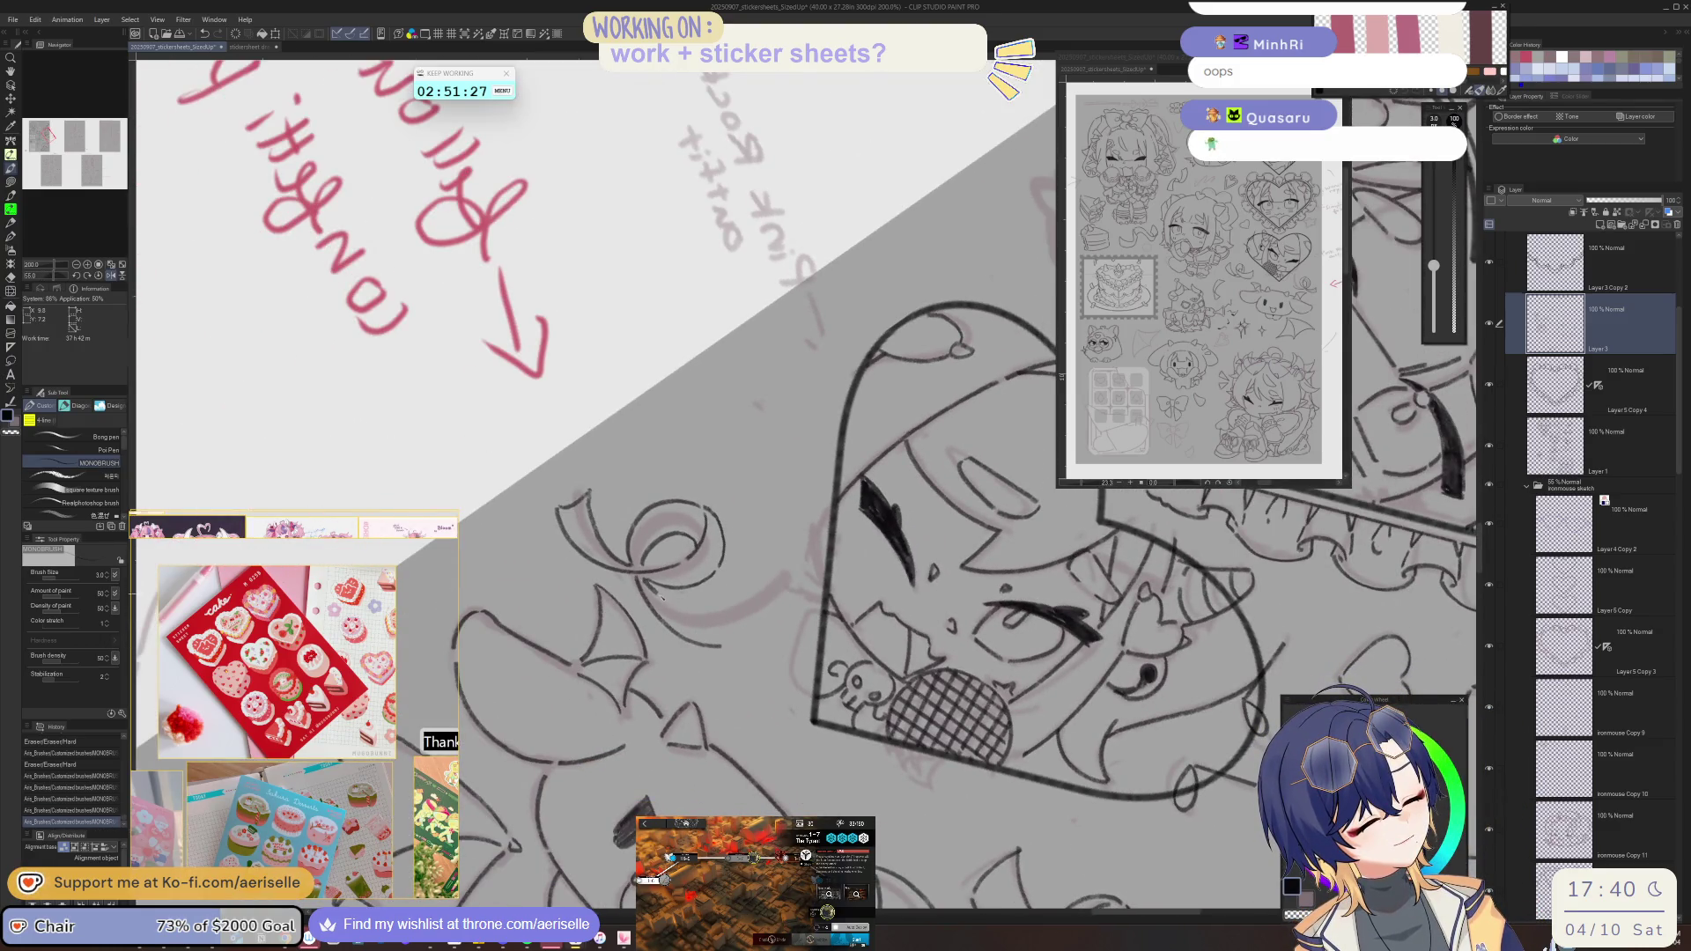
pyautogui.moveTo(707, 614); pyautogui.dragTo(720, 605)
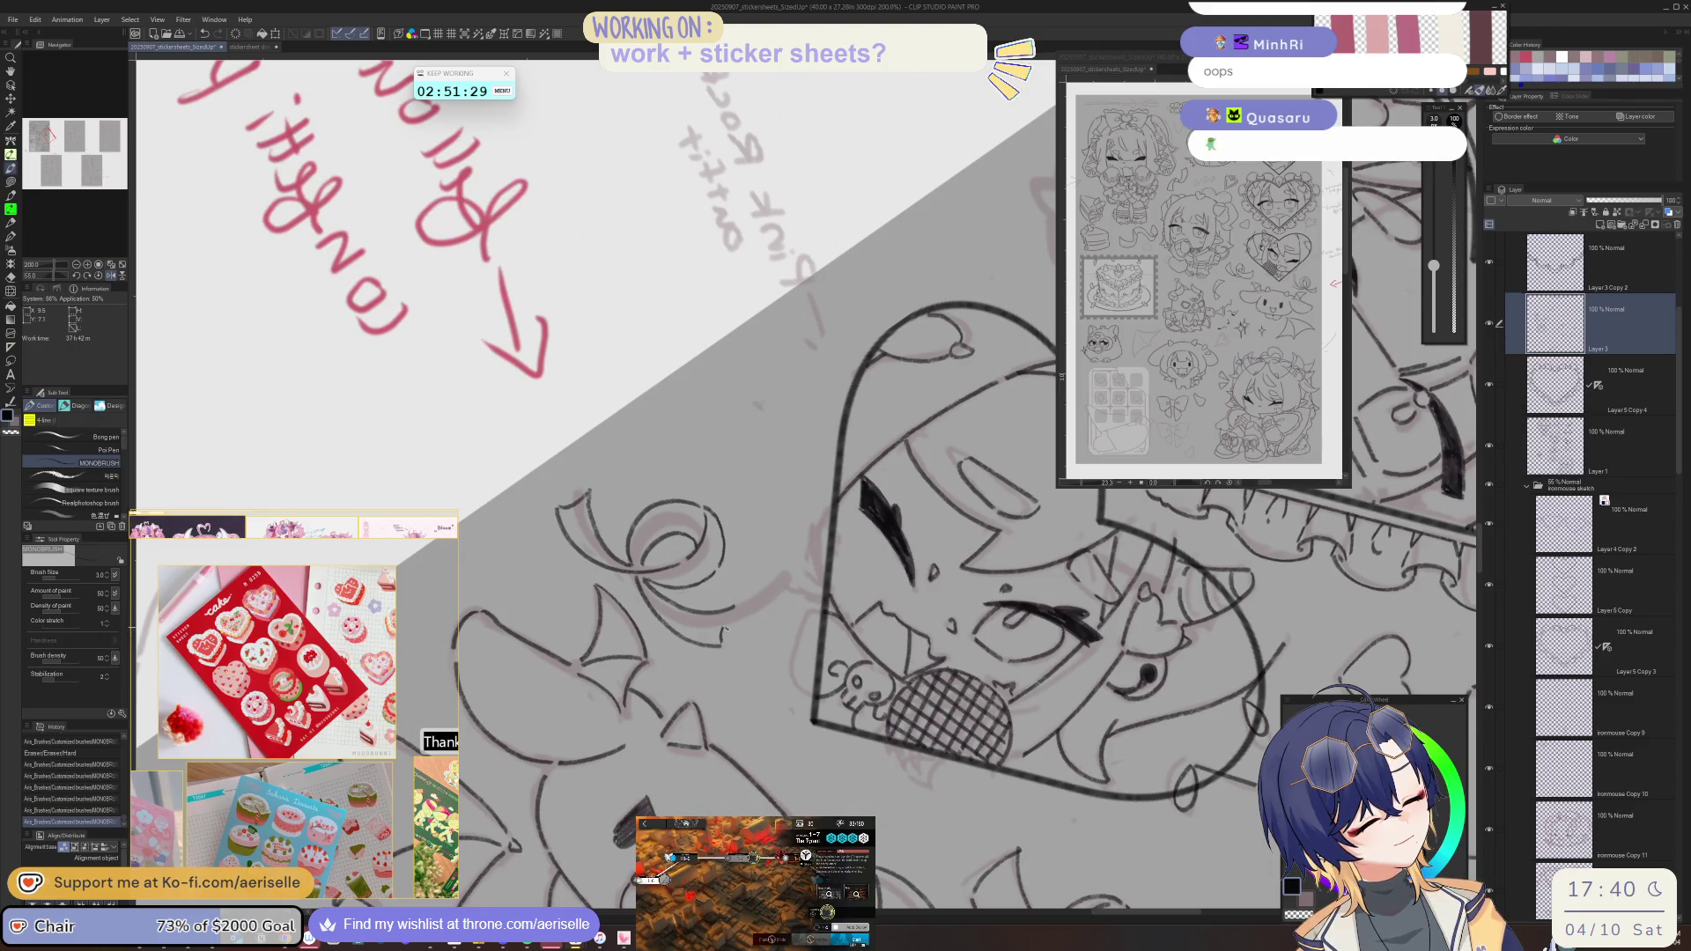
pyautogui.scroll(-2, 724, 609)
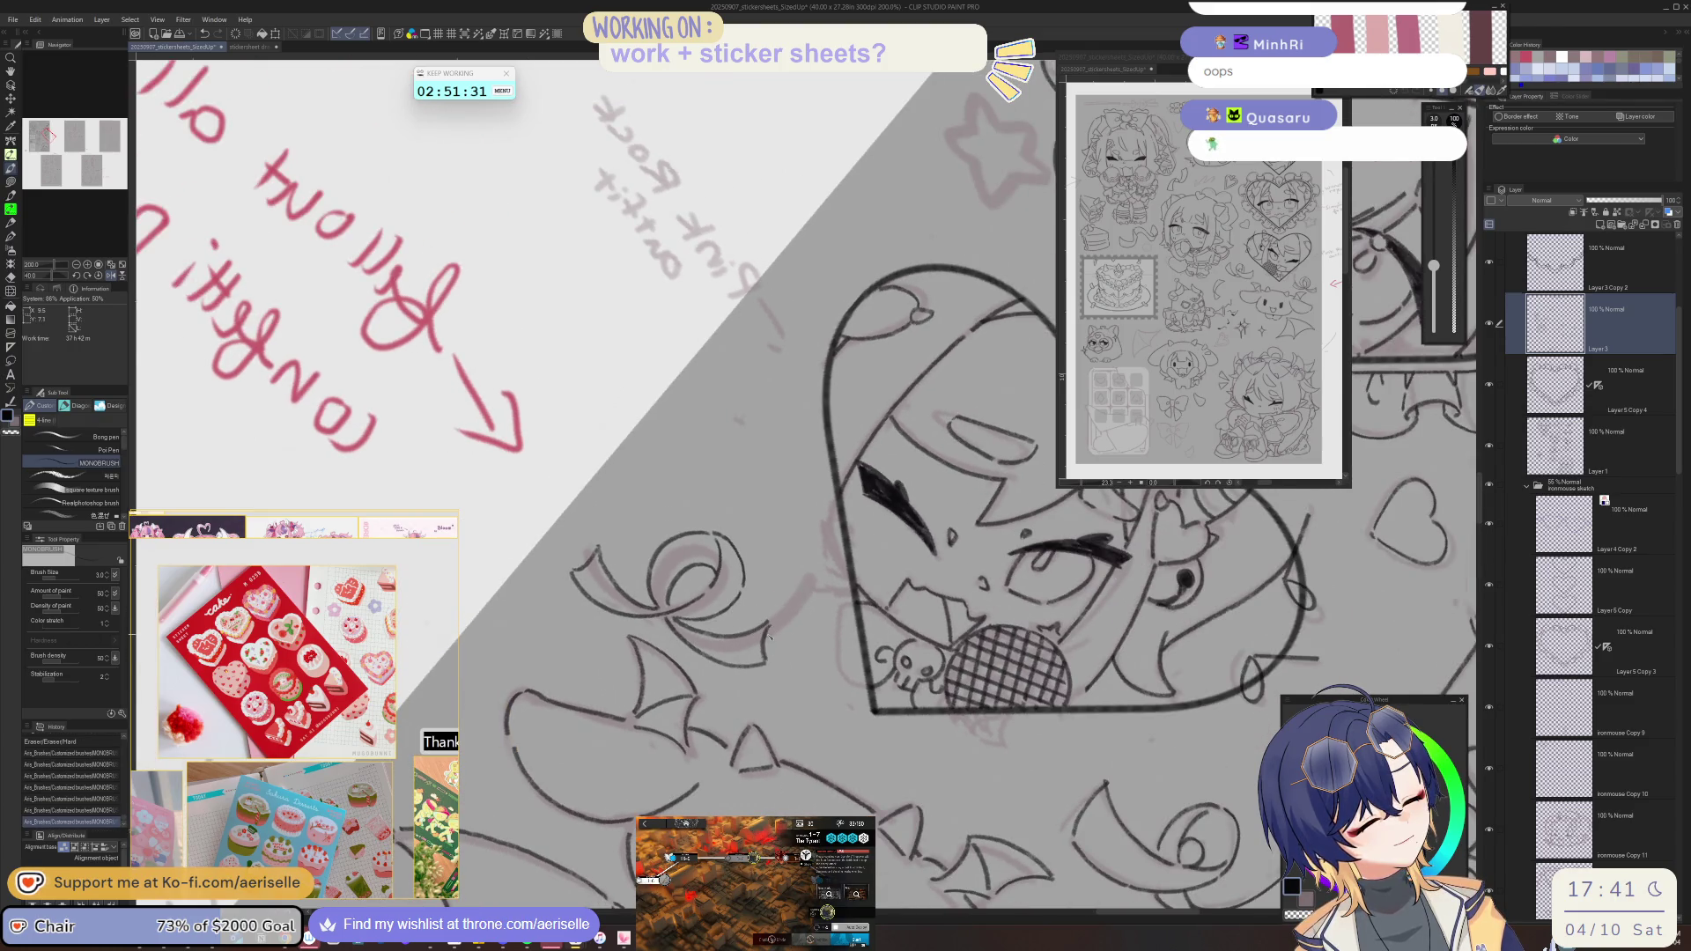
pyautogui.hotkey('ctrl', '0')
pyautogui.moveTo(769, 636)
pyautogui.mouseDown()
pyautogui.moveTo(1068, 724)
pyautogui.moveTo(1111, 495)
pyautogui.mouseUp()
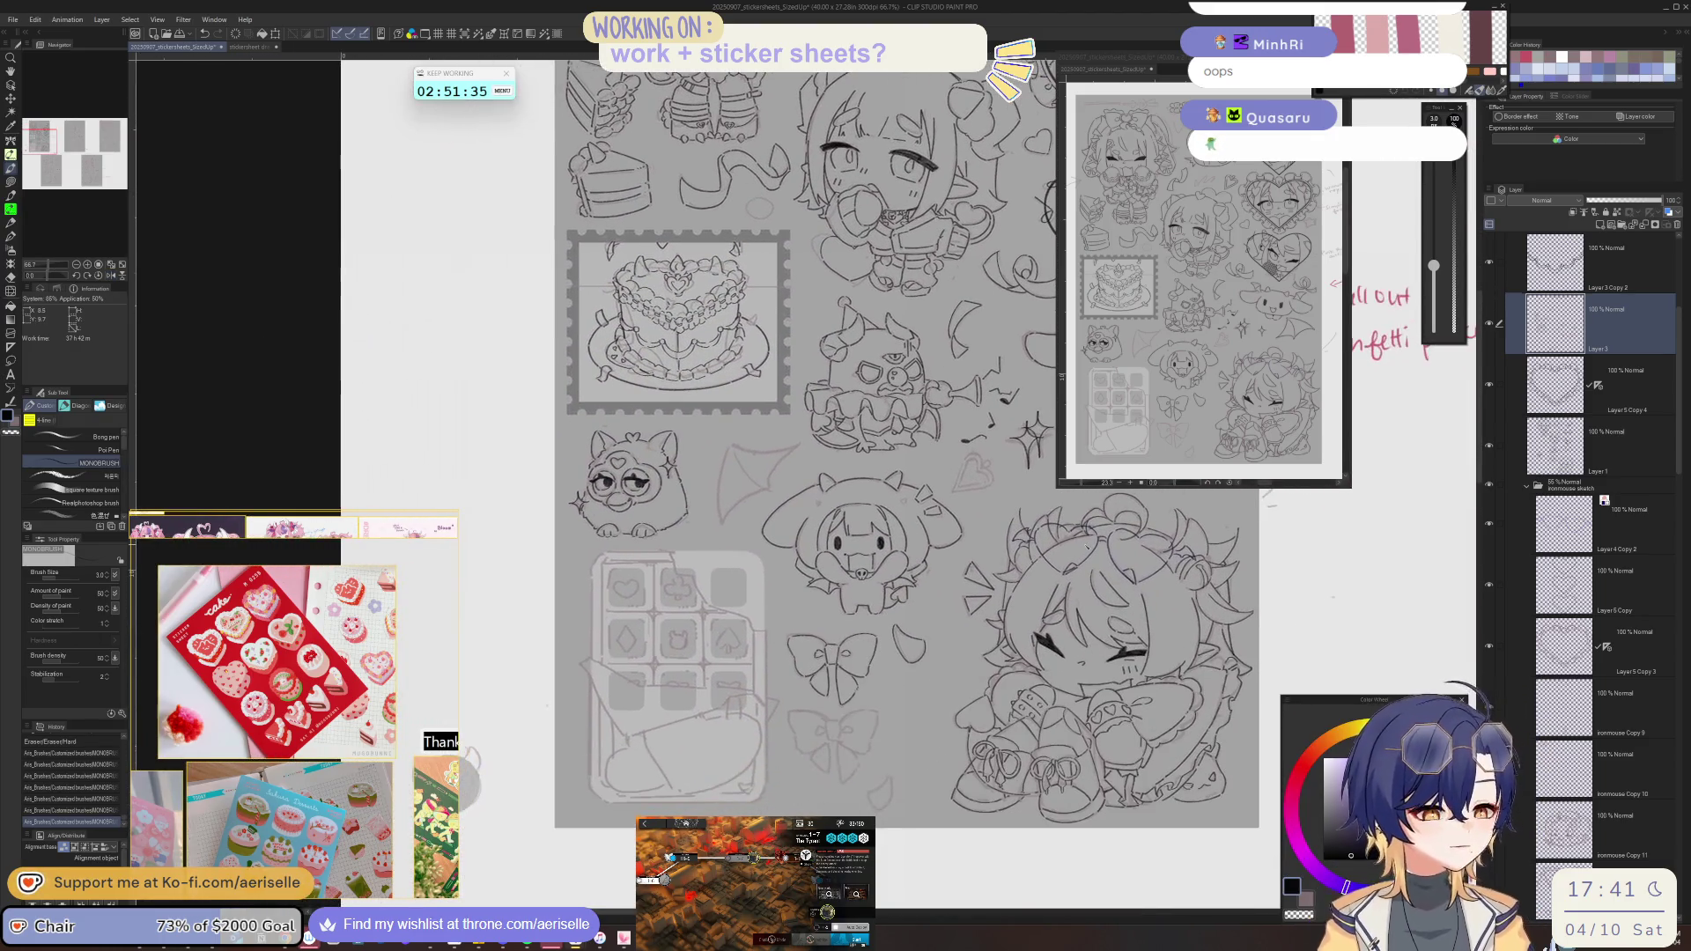
# - Ink vertical strokes along the card-suit tray's left edge
pyautogui.scroll(1, 1112, 495)
pyautogui.moveTo(769, 636)
pyautogui.mouseDown()
pyautogui.moveTo(771, 722)
pyautogui.moveTo(920, 766)
pyautogui.mouseUp()
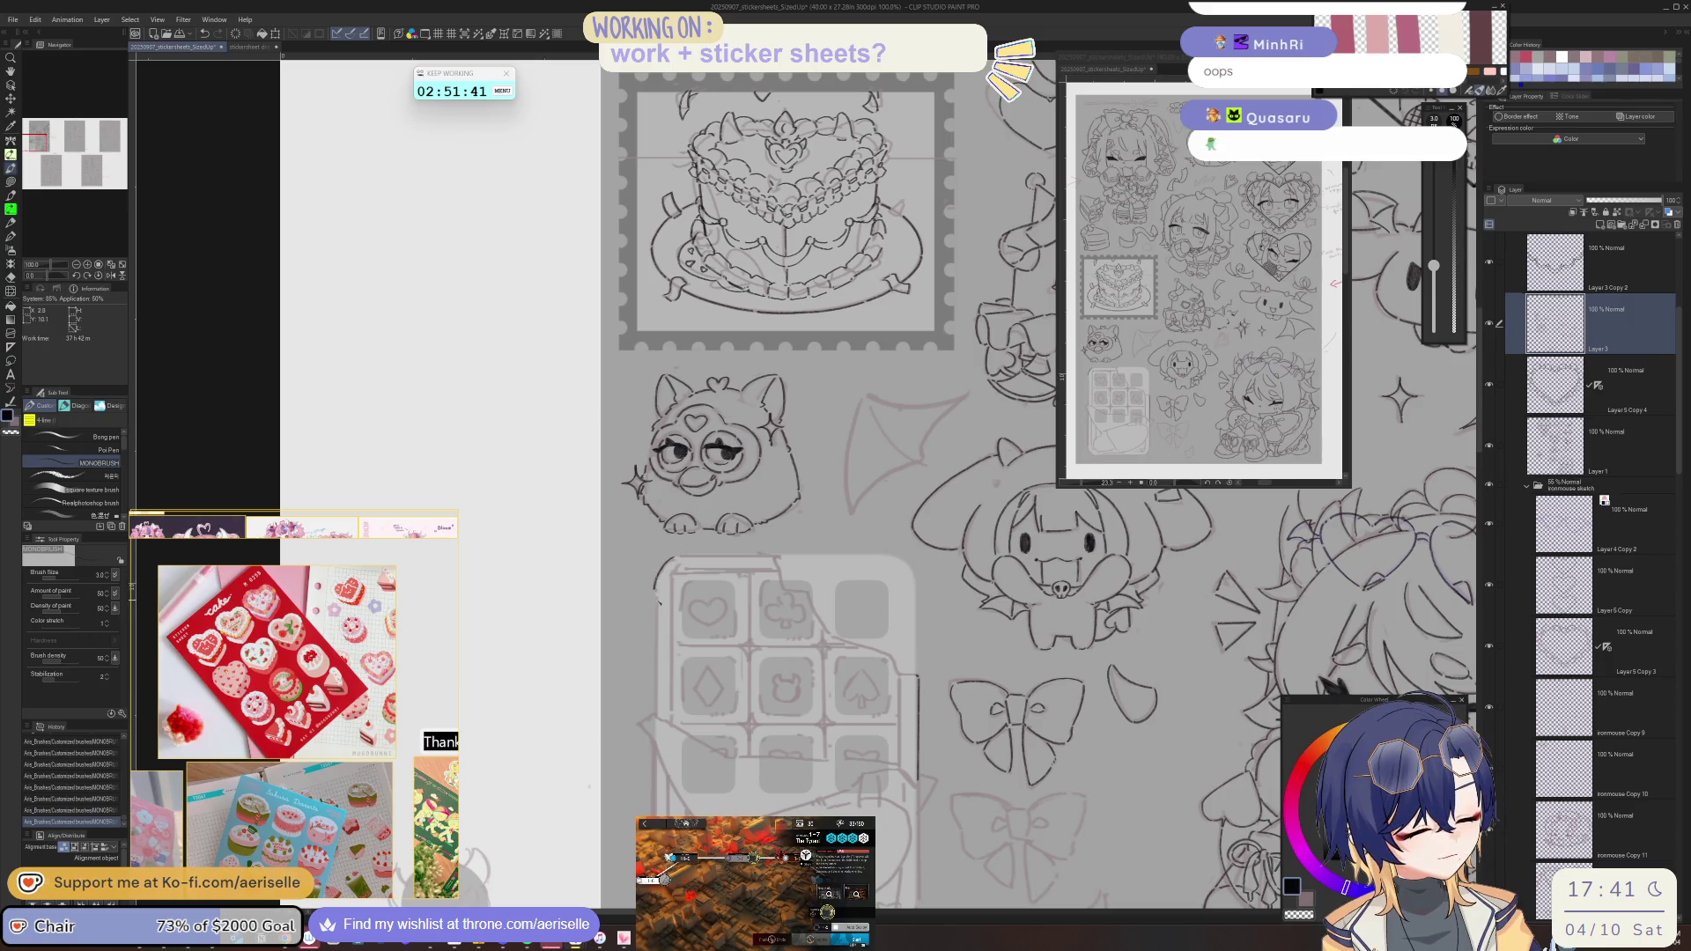
pyautogui.moveTo(656, 624); pyautogui.dragTo(657, 719)
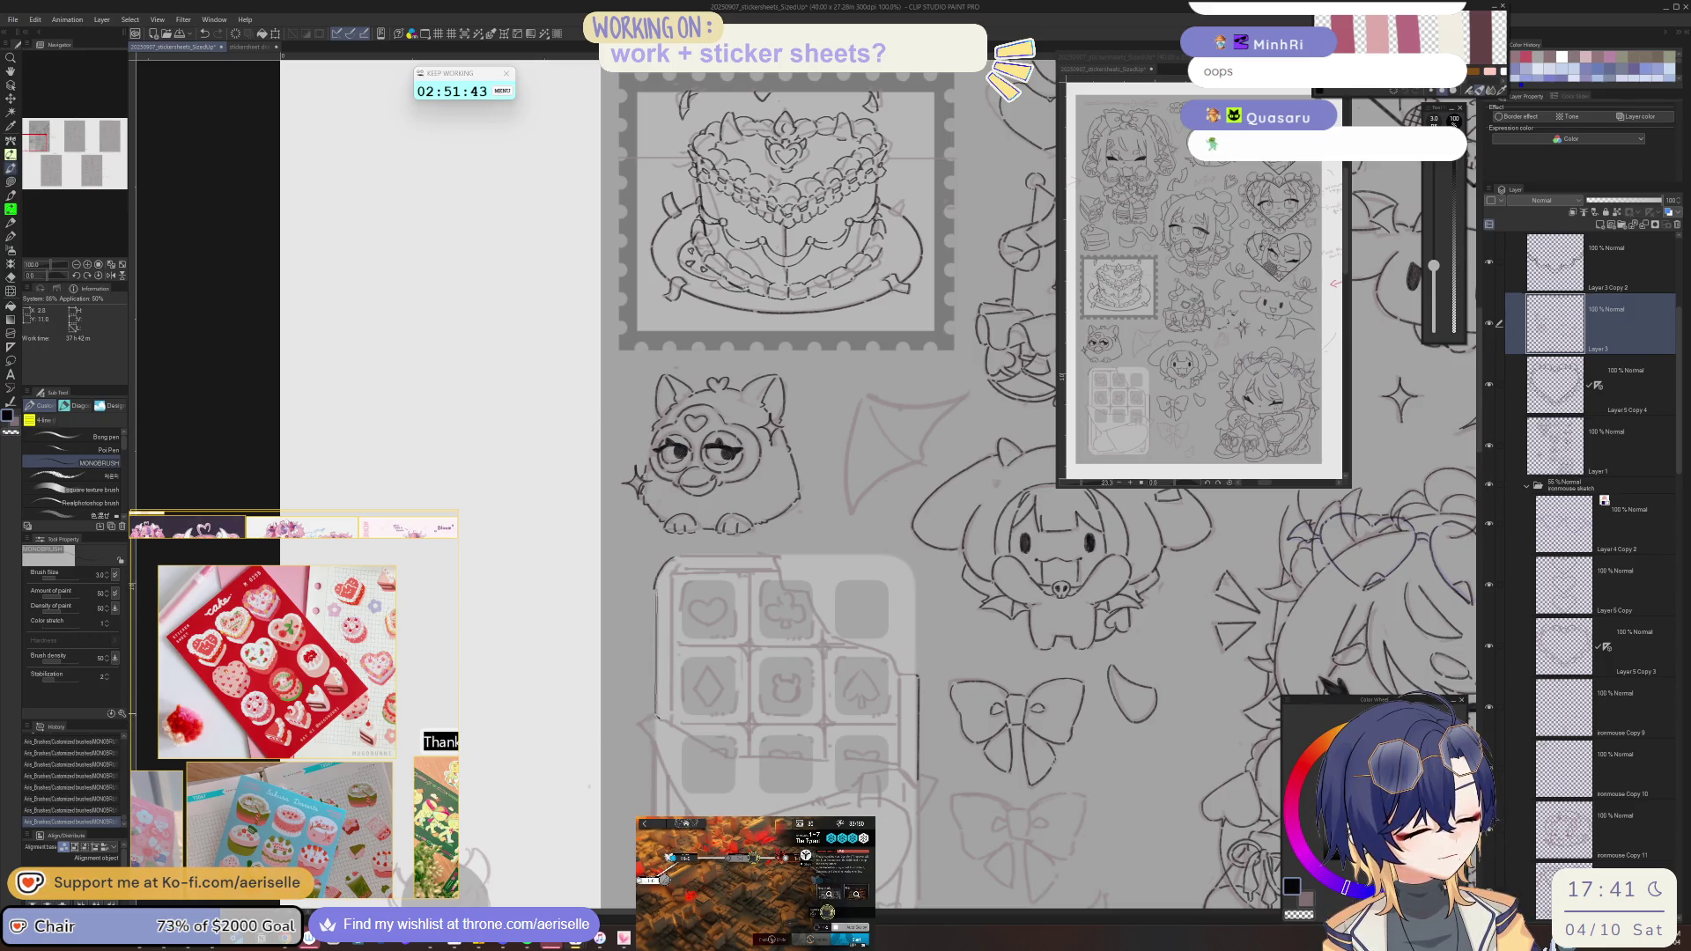
pyautogui.moveTo(1019, 616); pyautogui.dragTo(711, 637)
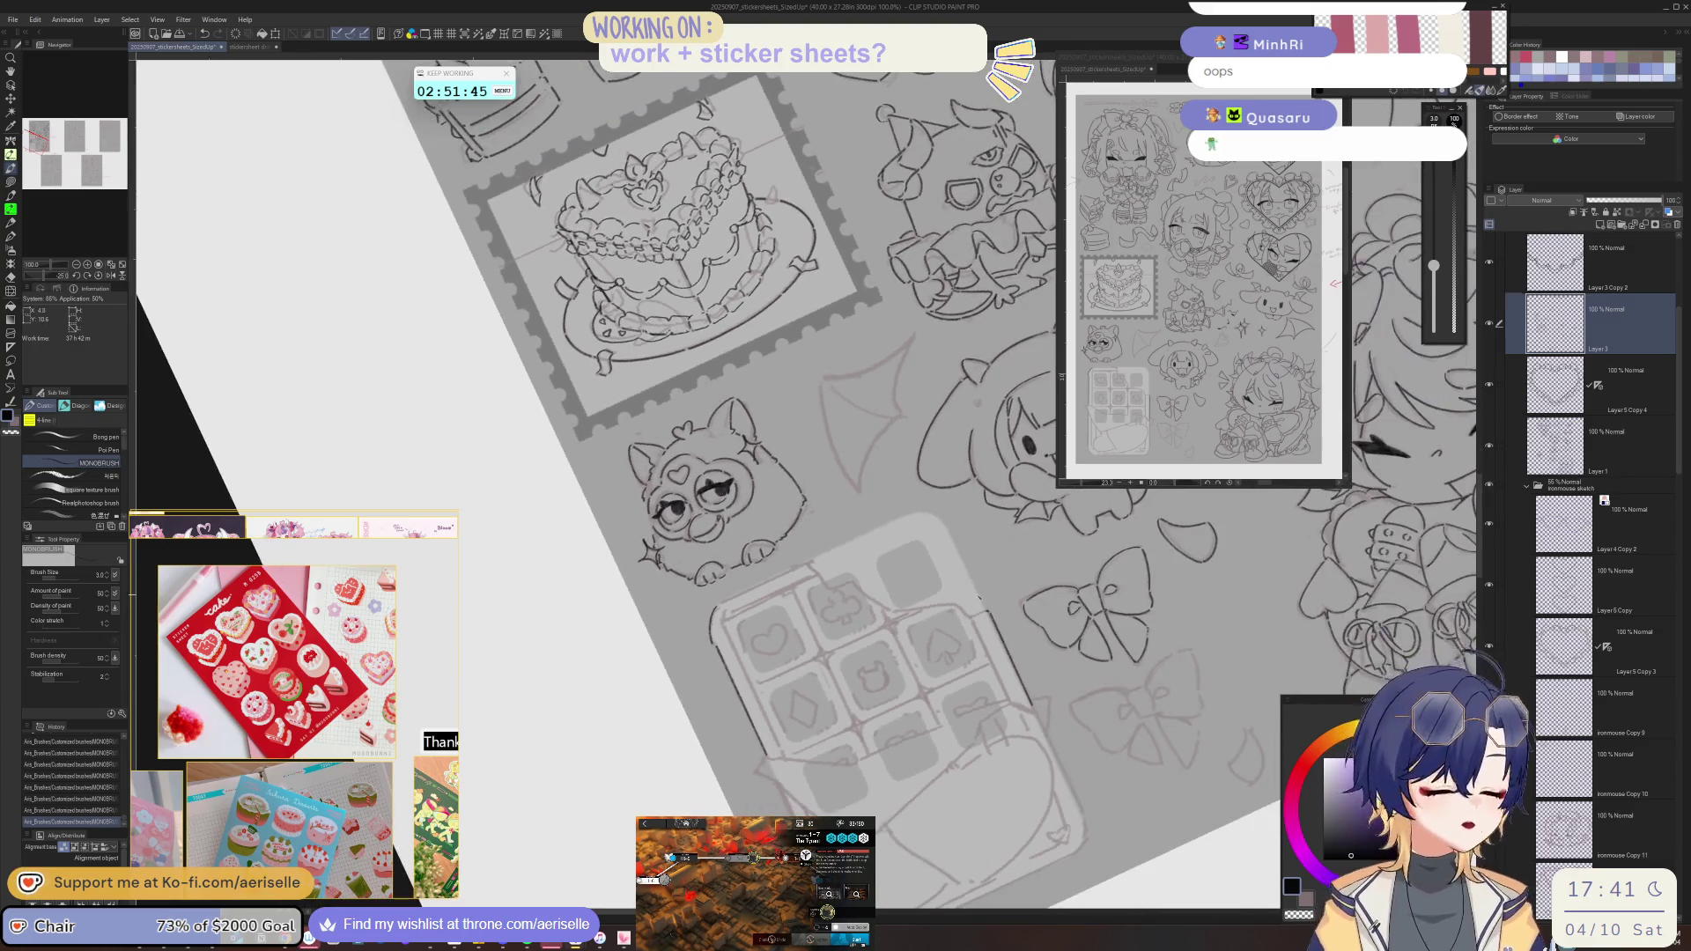
pyautogui.press('e')
pyautogui.press('p')
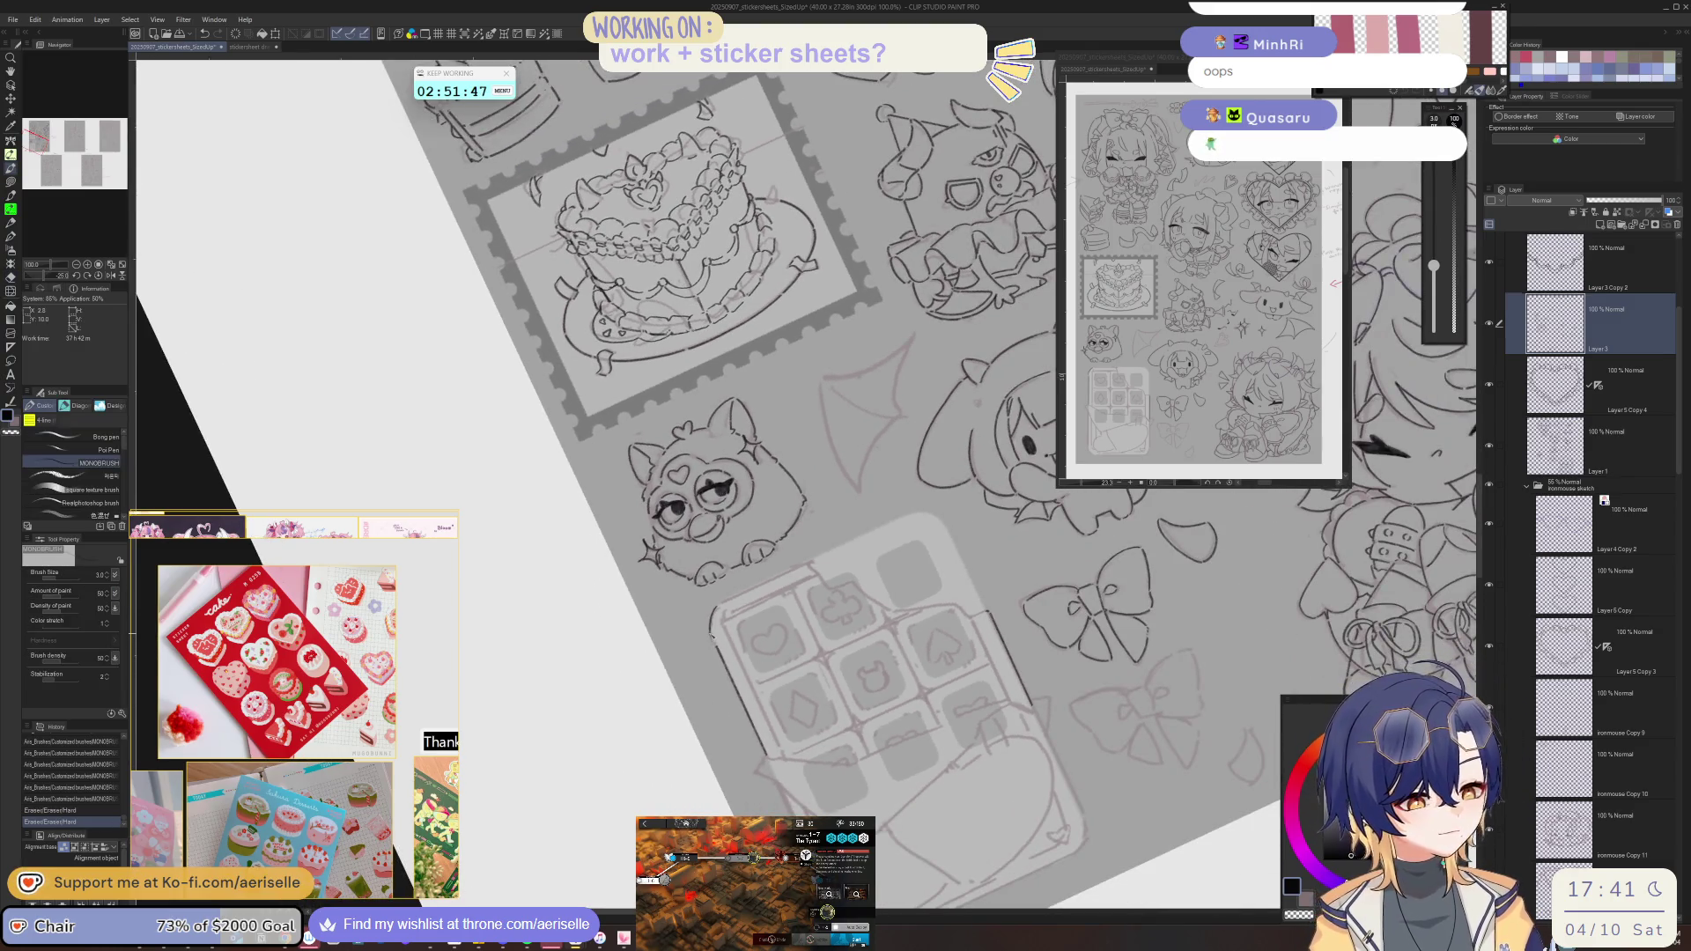
pyautogui.moveTo(710, 637)
pyautogui.mouseDown()
pyautogui.moveTo(1079, 447)
pyautogui.moveTo(878, 599)
pyautogui.moveTo(677, 574)
pyautogui.mouseUp()
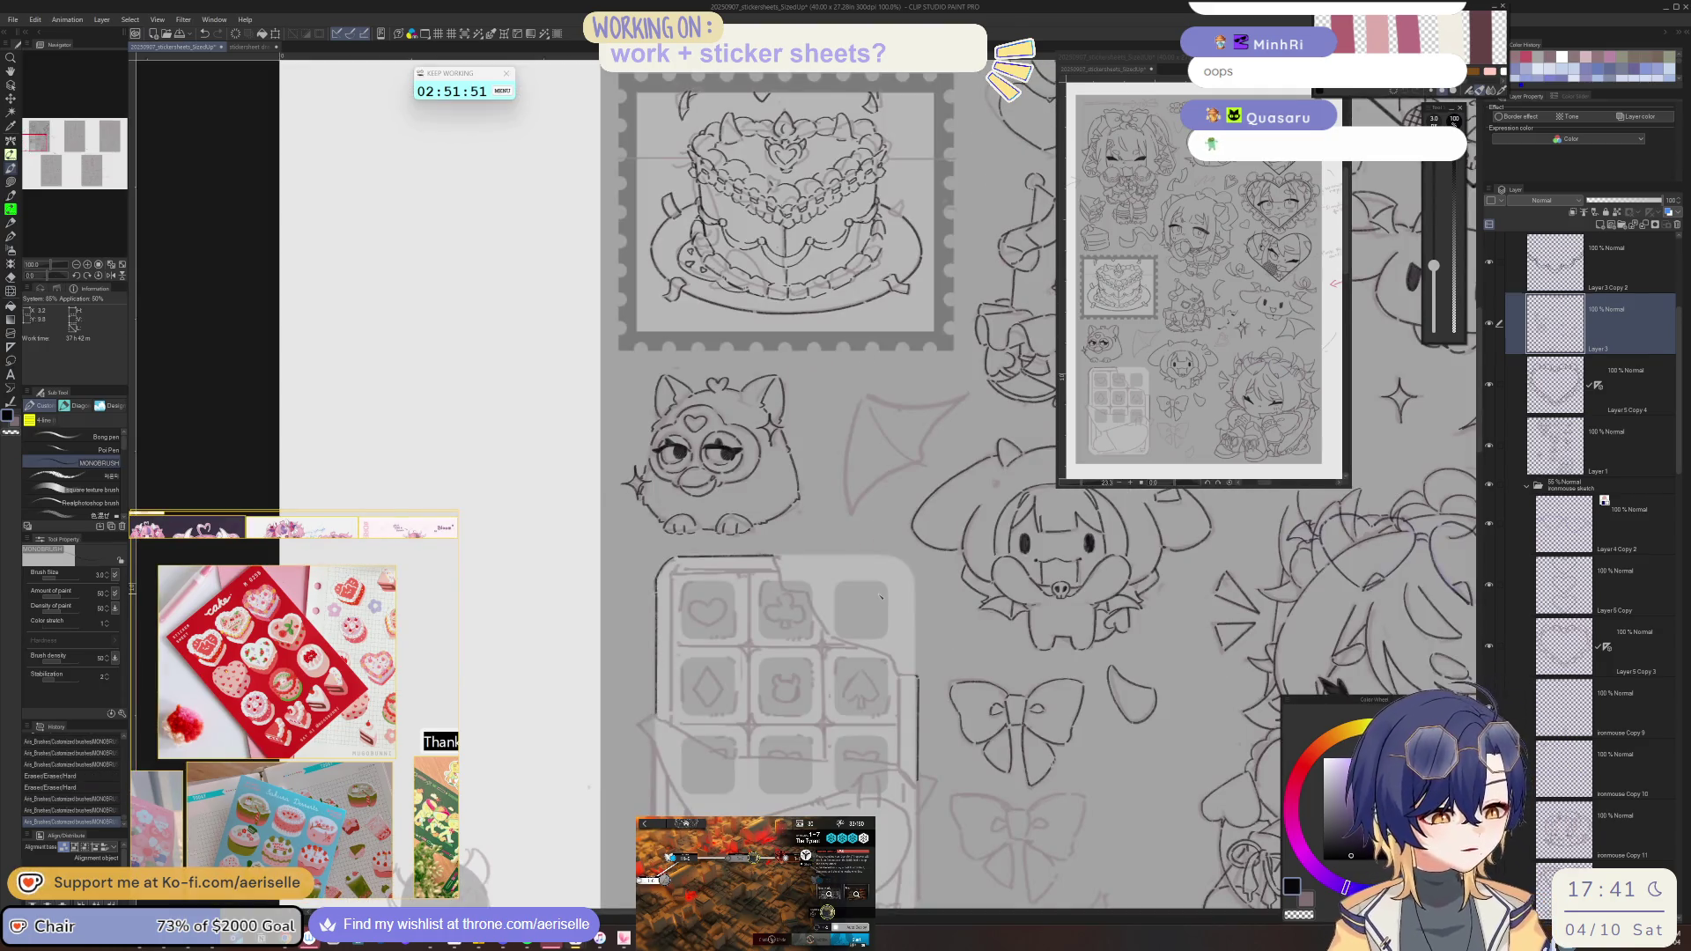
# - Redraw the tray's left edge cleanly and start inking the heart tile's left lobe
pyautogui.scroll(1, 677, 574)
pyautogui.hotkey('ctrl', 'z')
pyautogui.moveTo(675, 573); pyautogui.dragTo(667, 795)
pyautogui.moveTo(667, 602); pyautogui.dragTo(667, 798)
pyautogui.moveTo(1021, 759); pyautogui.dragTo(959, 623)
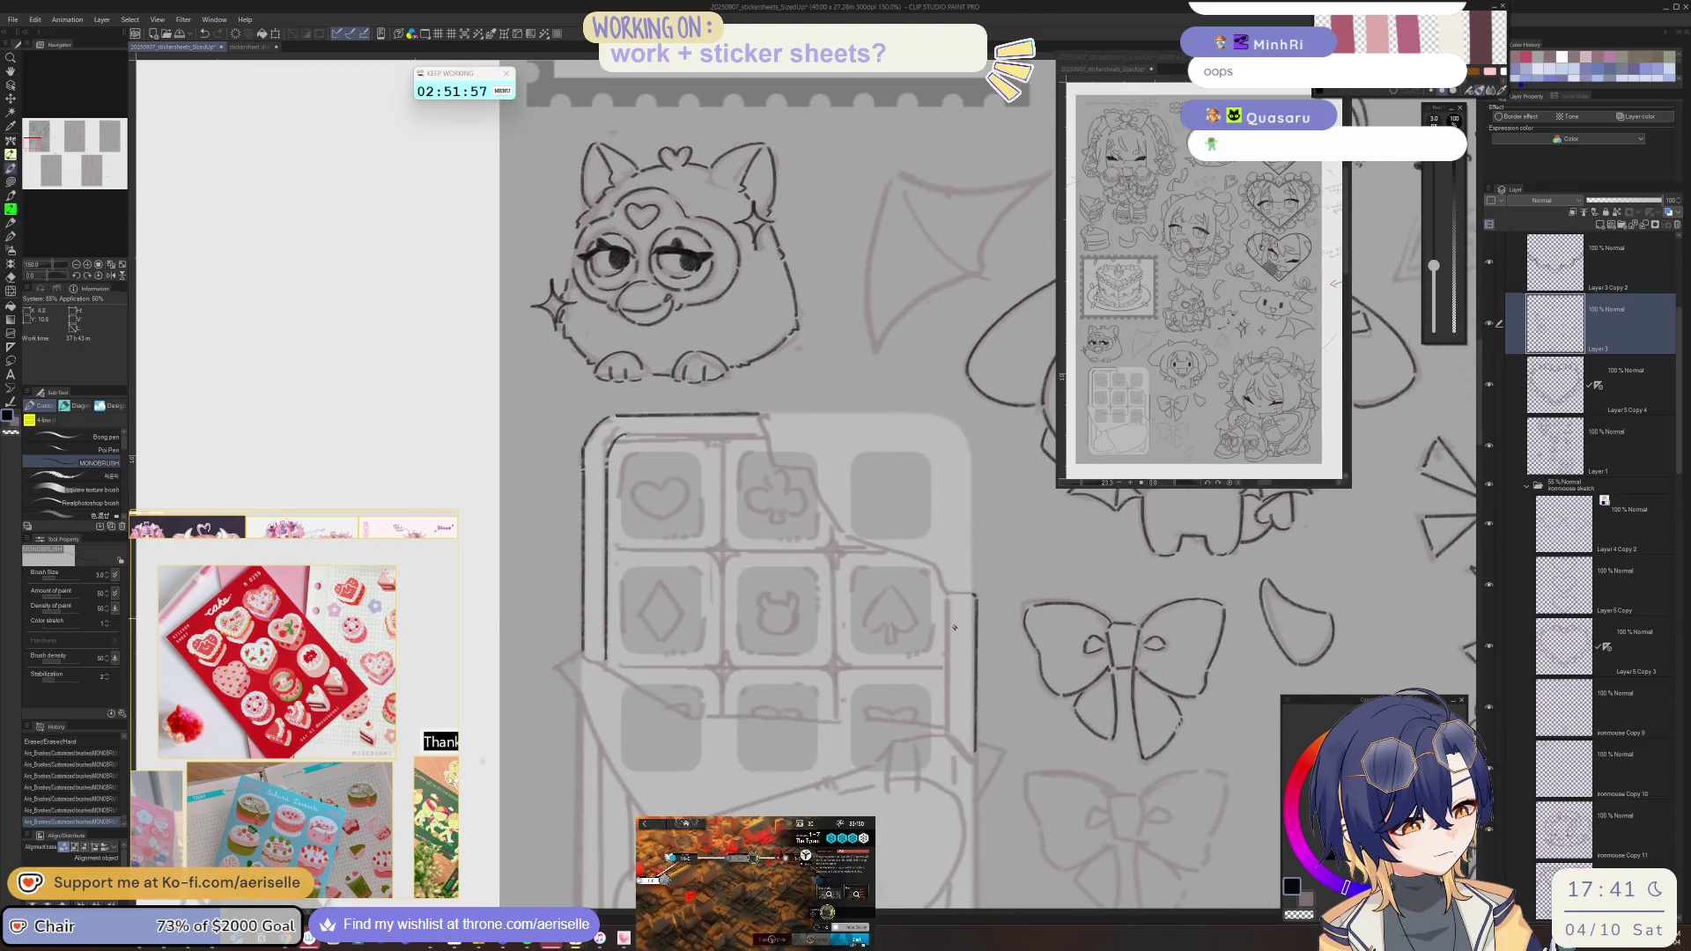
pyautogui.moveTo(946, 708); pyautogui.dragTo(766, 540)
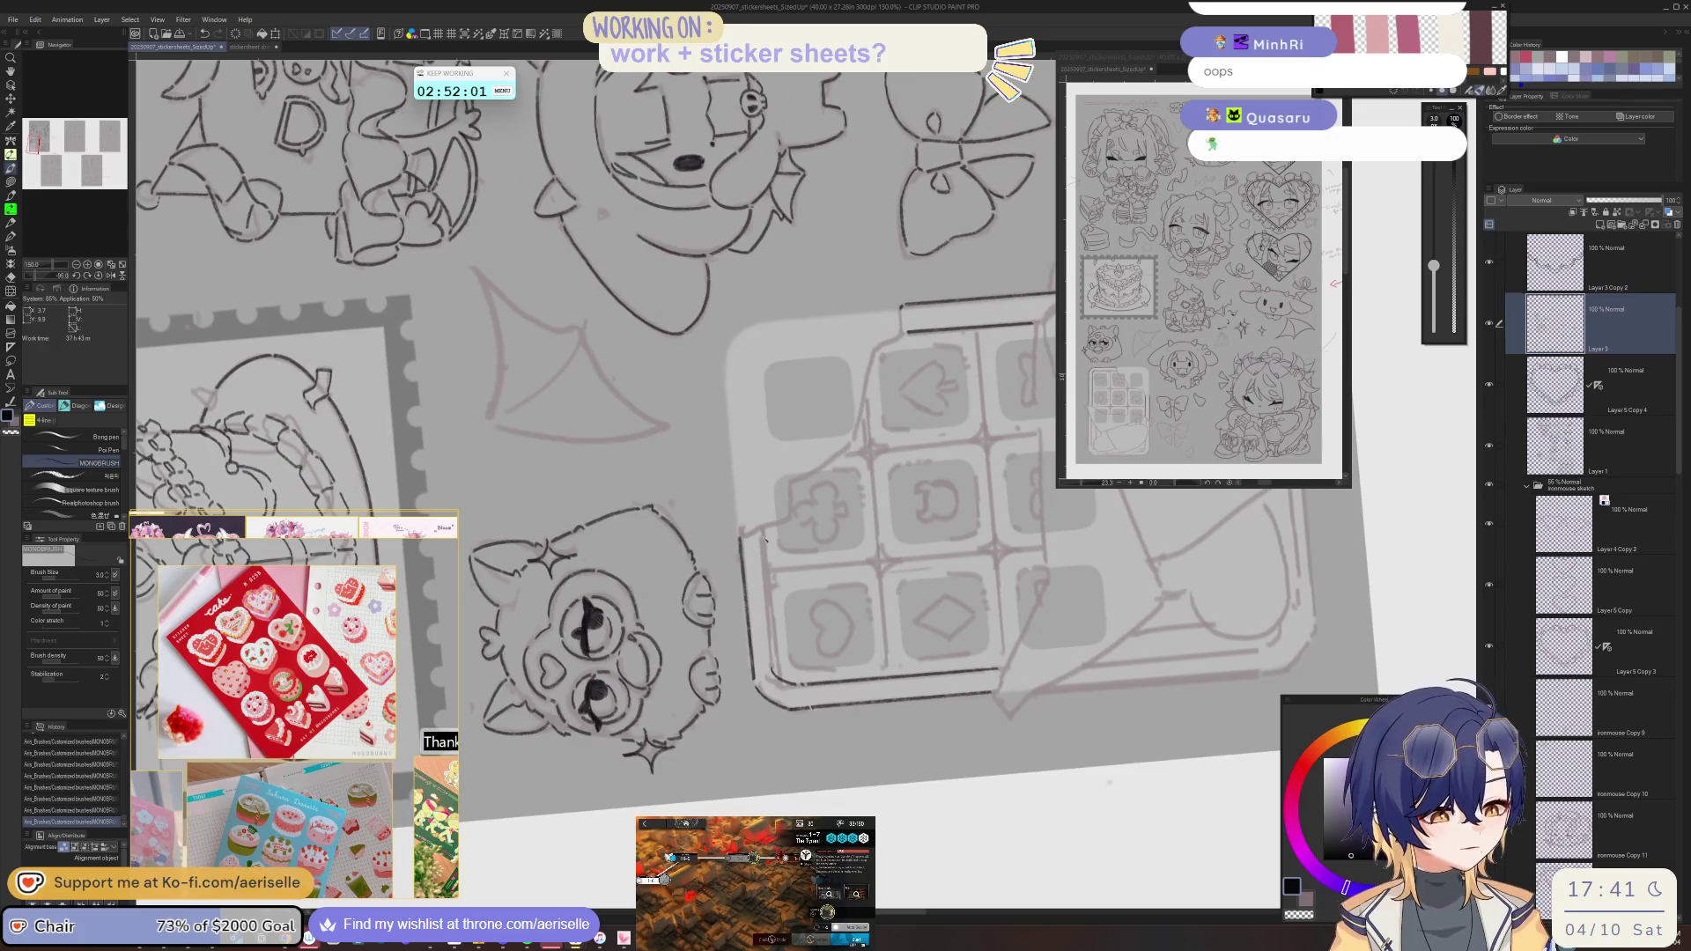
pyautogui.hotkey('ctrl', '@')
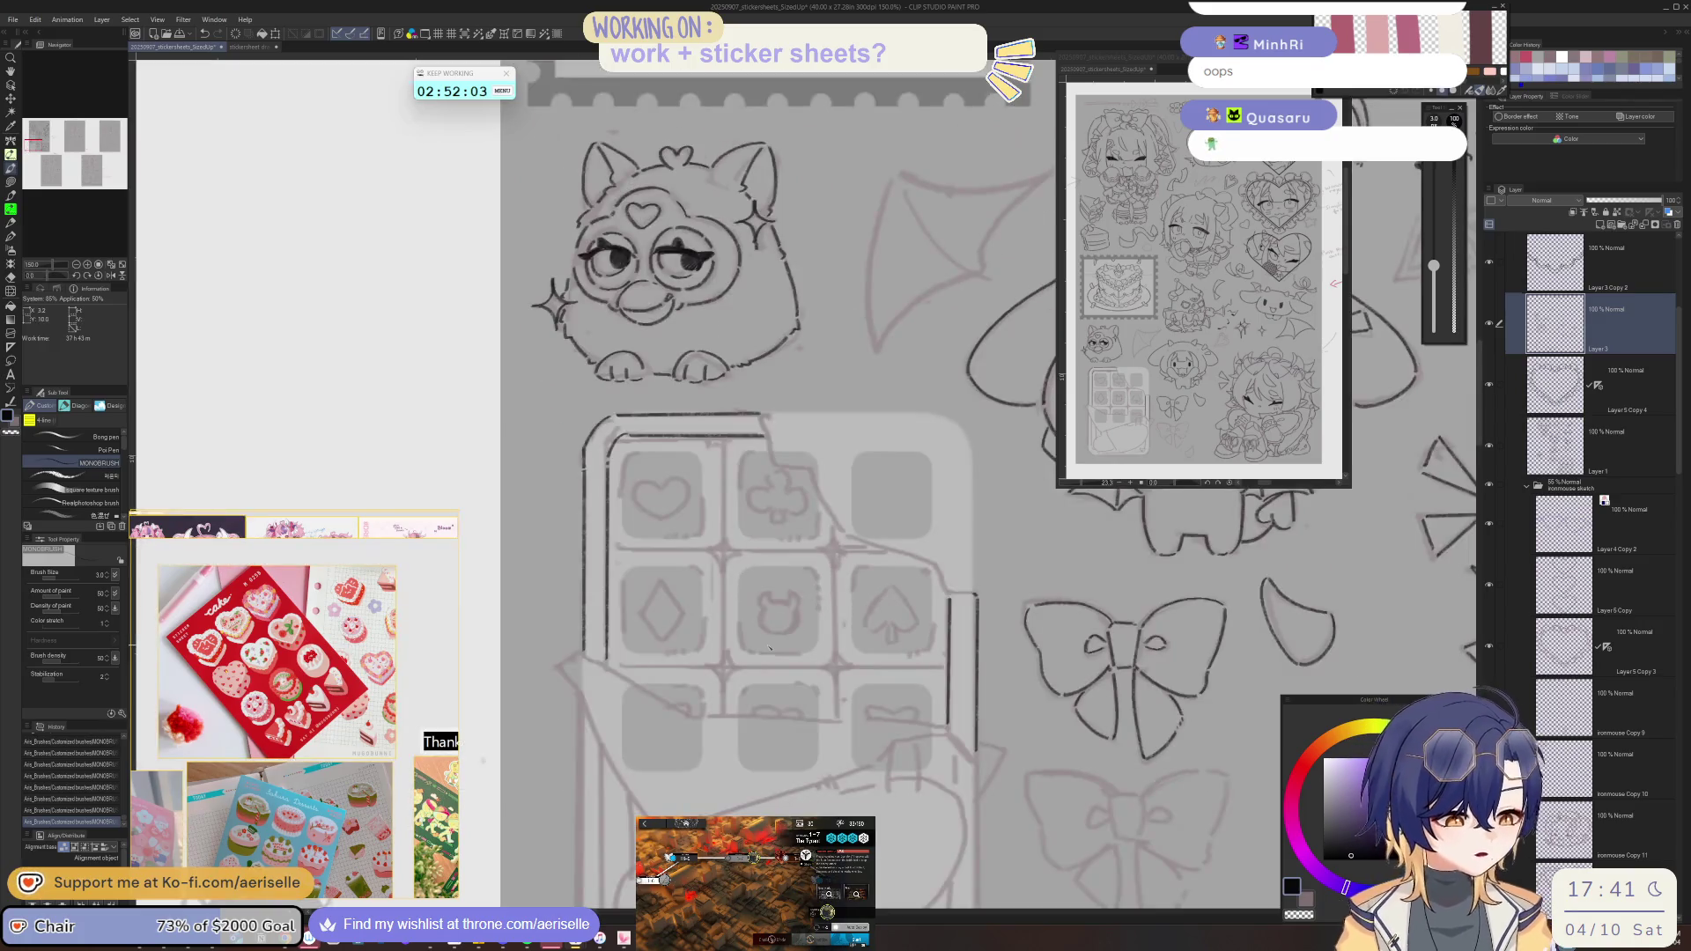
pyautogui.scroll(5, 709, 555)
pyautogui.moveTo(723, 587)
pyautogui.mouseDown()
pyautogui.moveTo(765, 566)
pyautogui.moveTo(720, 669)
pyautogui.mouseUp()
pyautogui.moveTo(729, 599)
pyautogui.mouseDown()
pyautogui.moveTo(896, 592)
pyautogui.moveTo(967, 623)
pyautogui.moveTo(892, 668)
pyautogui.mouseUp()
# - Finish the heart's right lobe and ink the diamond symbol
pyautogui.hotkey('ctrl', 'z')
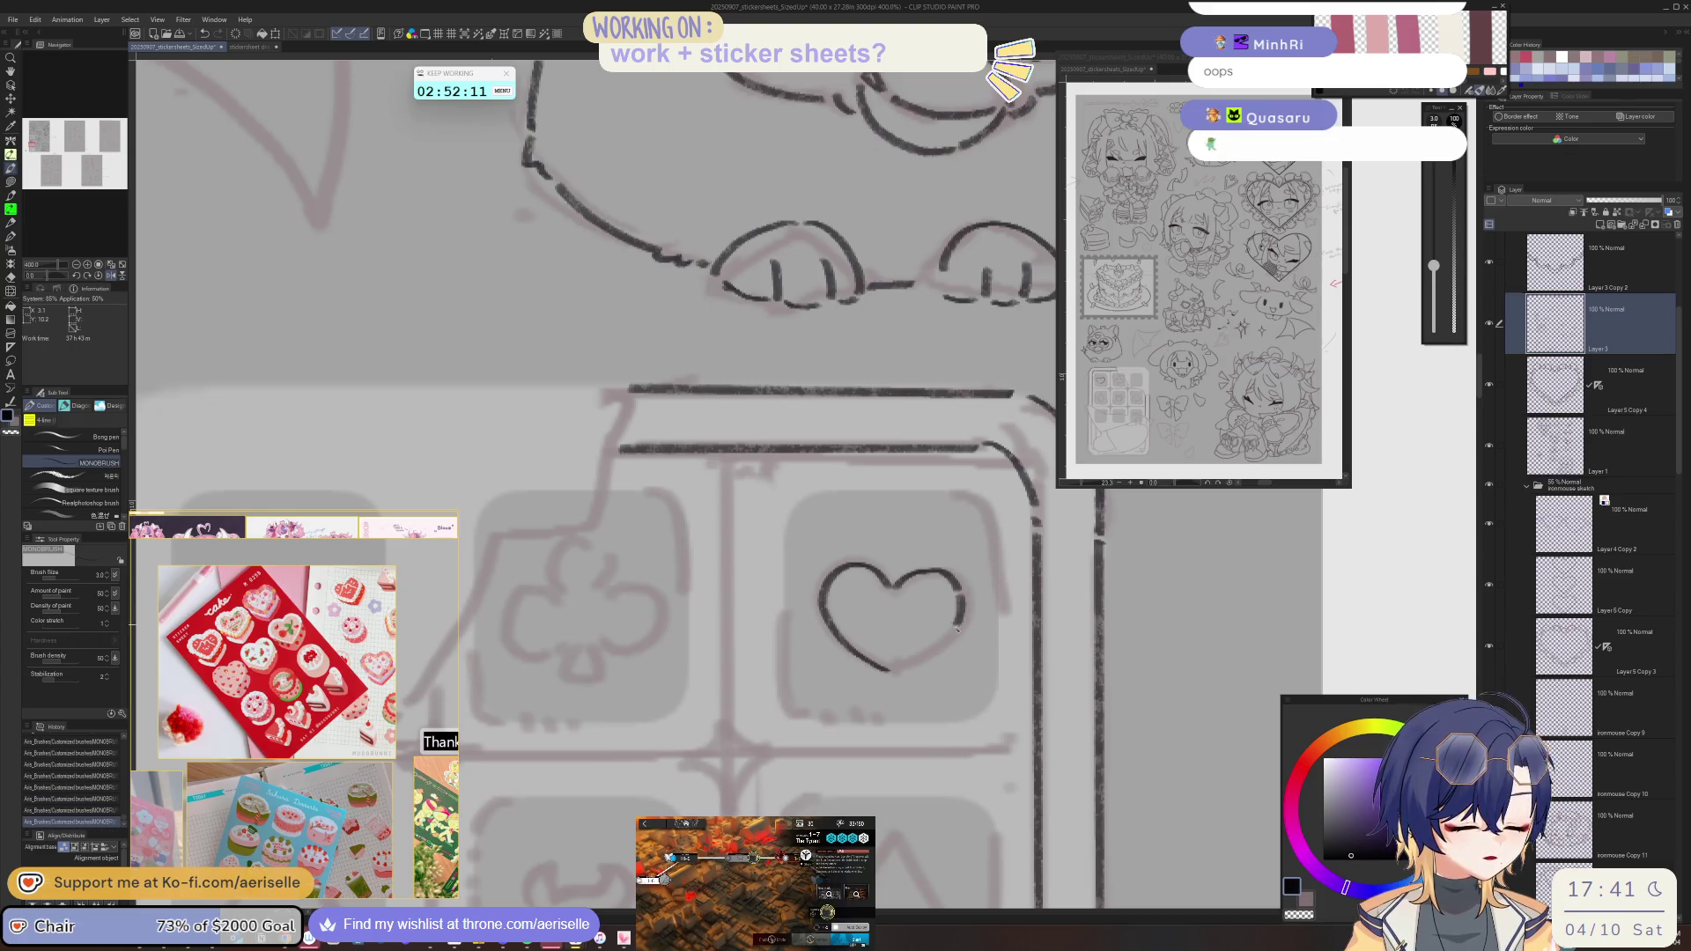
pyautogui.moveTo(964, 740); pyautogui.dragTo(942, 517)
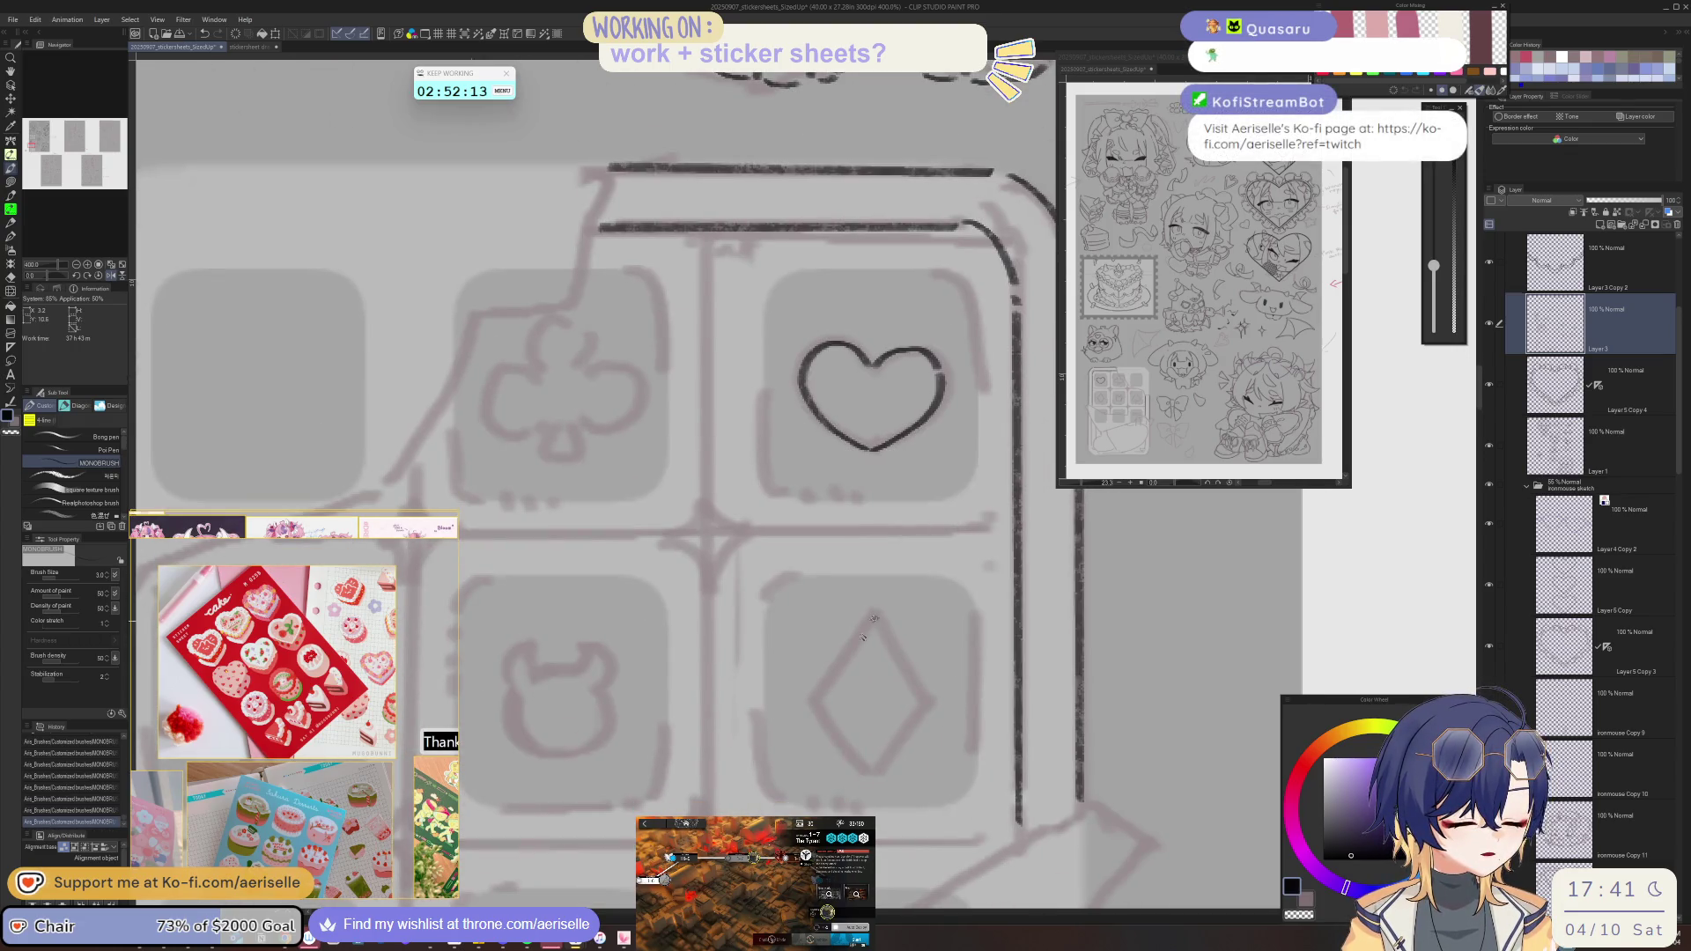
pyautogui.moveTo(817, 695)
pyautogui.mouseDown()
pyautogui.moveTo(872, 772)
pyautogui.moveTo(922, 703)
pyautogui.mouseUp()
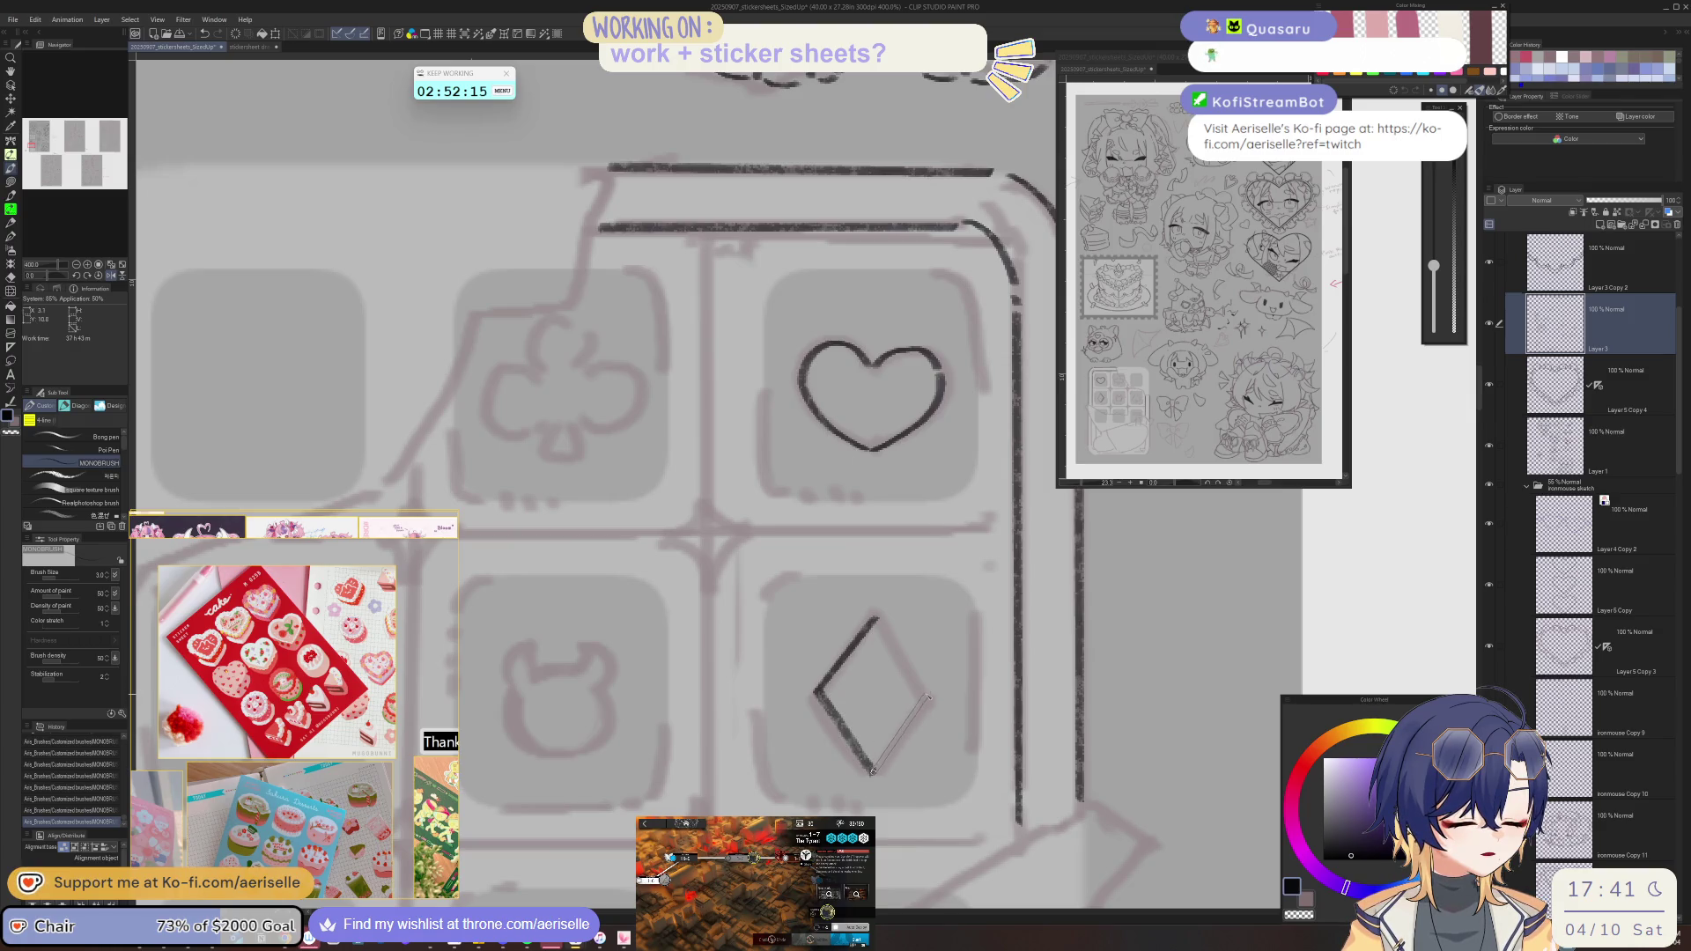
pyautogui.moveTo(537, 357); pyautogui.dragTo(750, 587)
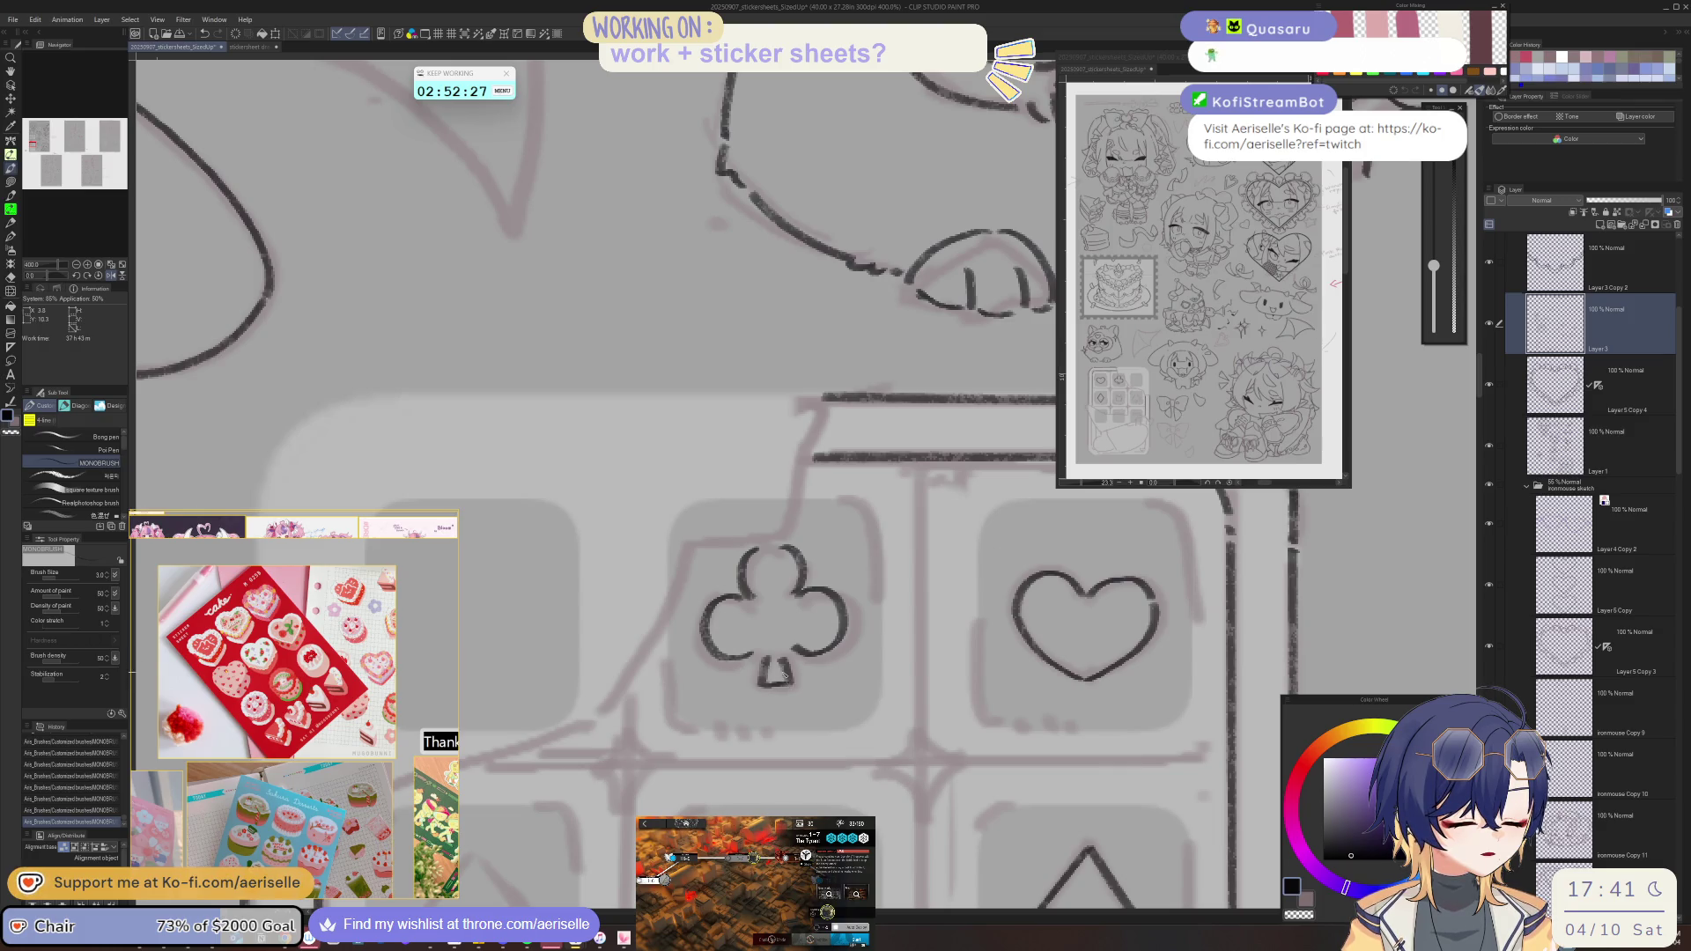
# - Ink the spade symbol, redrawing a shorter left side
pyautogui.scroll(-2, 782, 673)
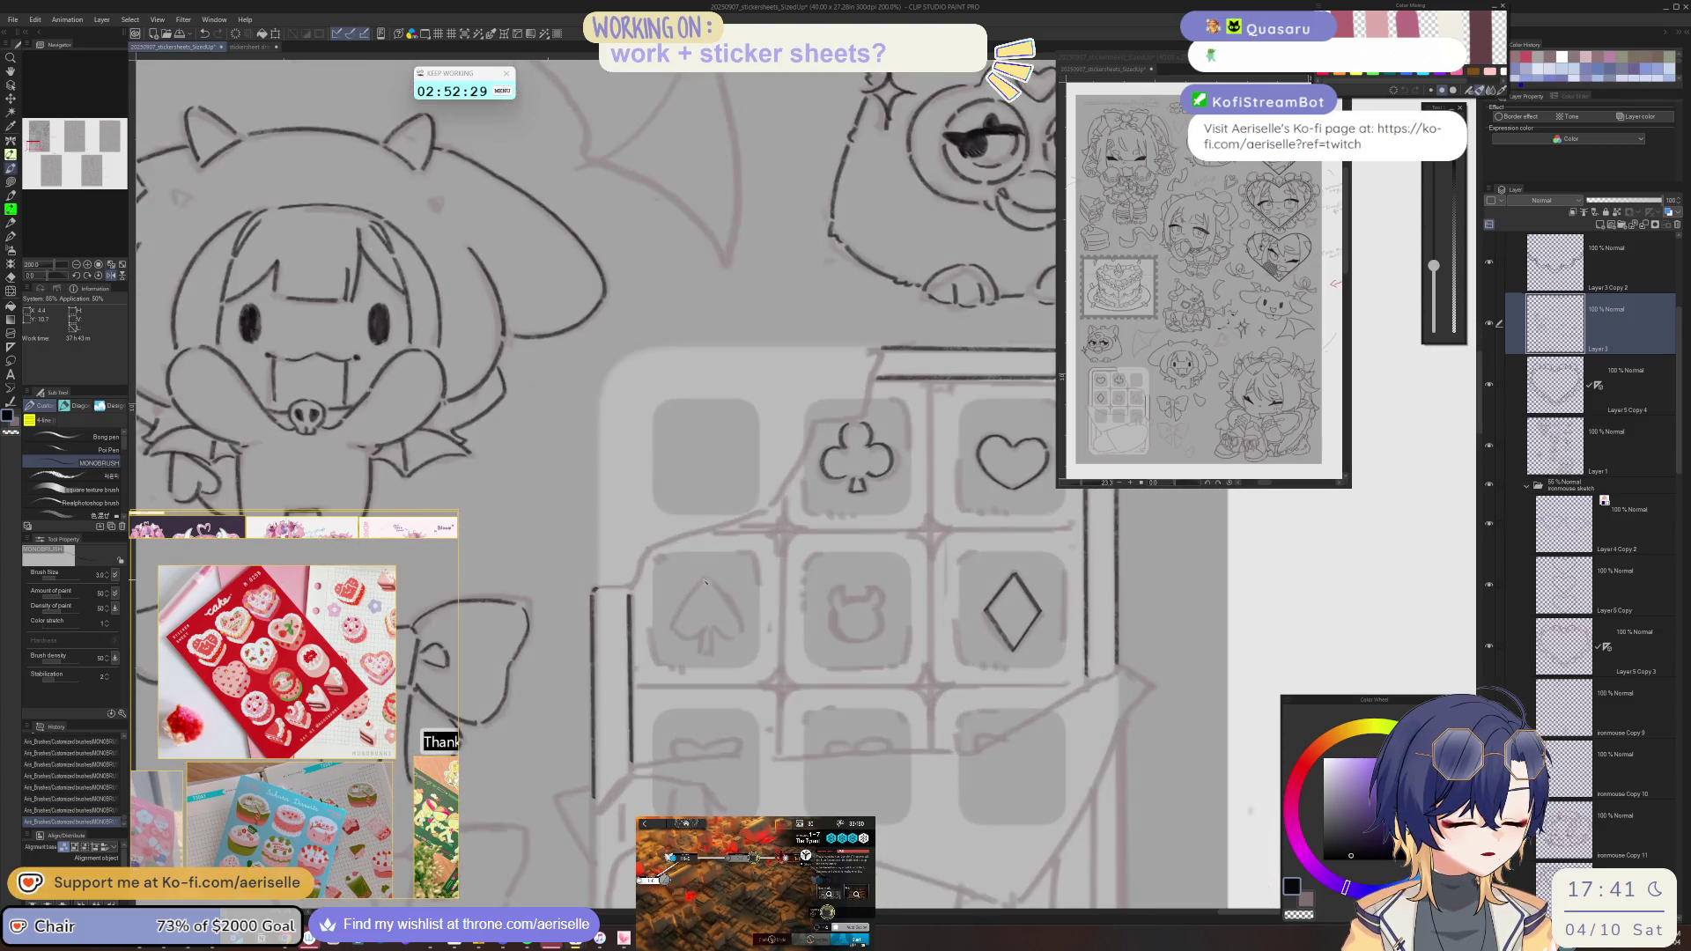
pyautogui.scroll(2, 711, 544)
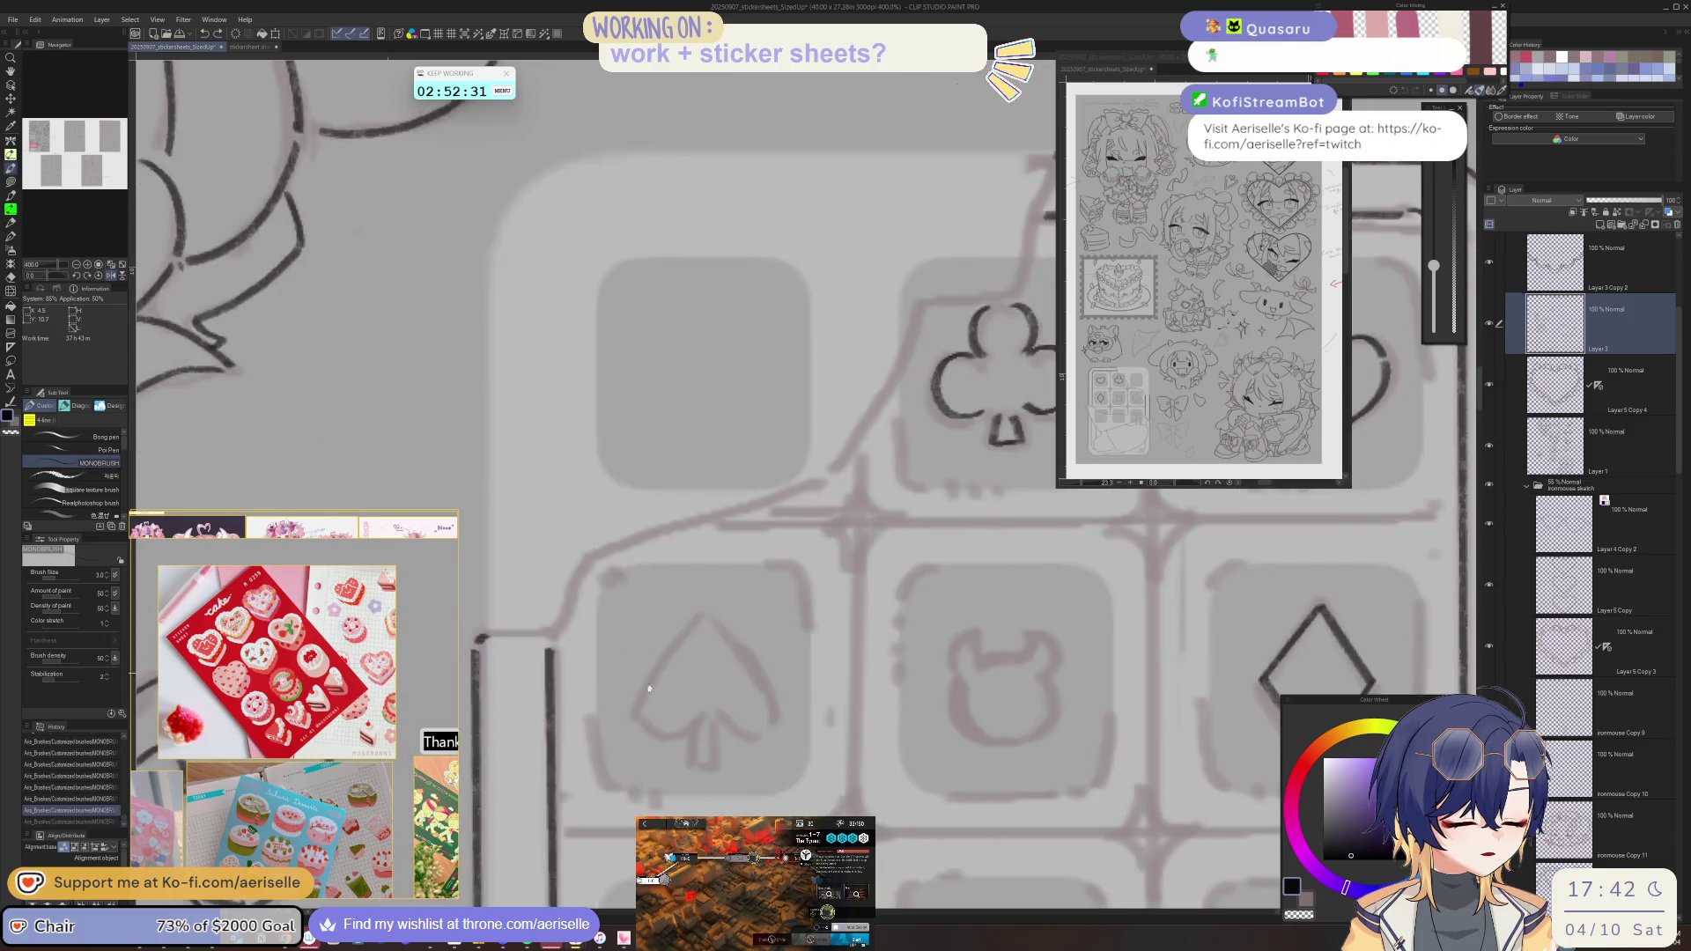
pyautogui.moveTo(709, 616); pyautogui.dragTo(640, 702)
pyautogui.hotkey('ctrl', 'z')
pyautogui.moveTo(709, 614); pyautogui.dragTo(650, 685)
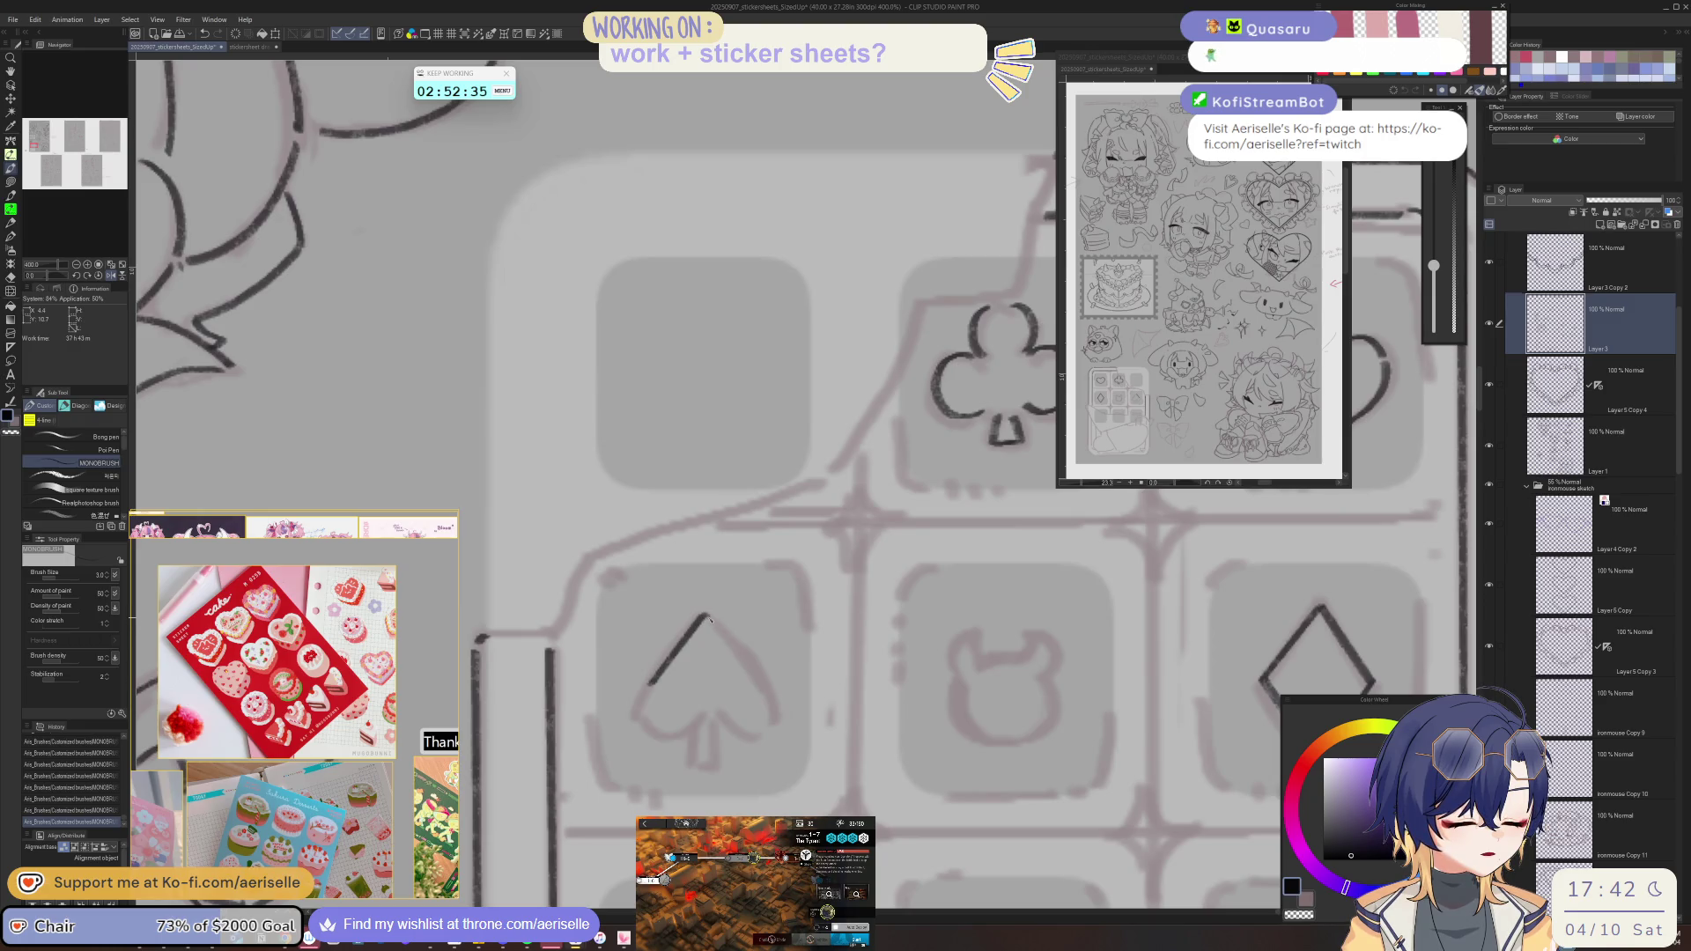
pyautogui.moveTo(757, 684); pyautogui.dragTo(757, 685)
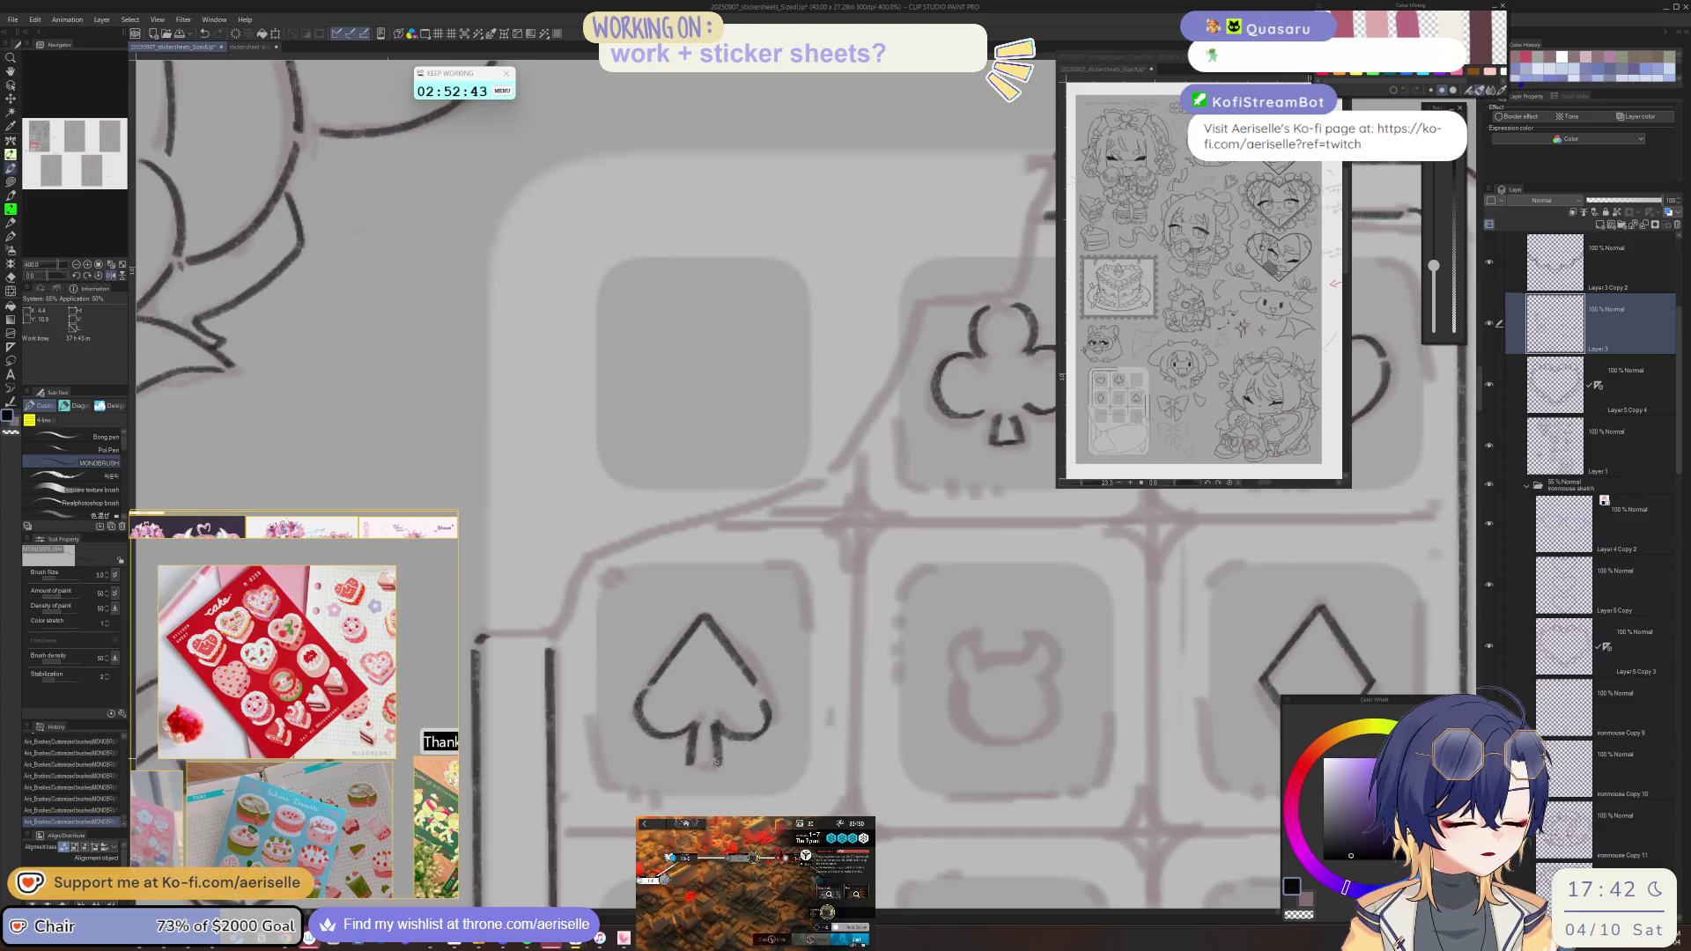
pyautogui.scroll(-8, 714, 762)
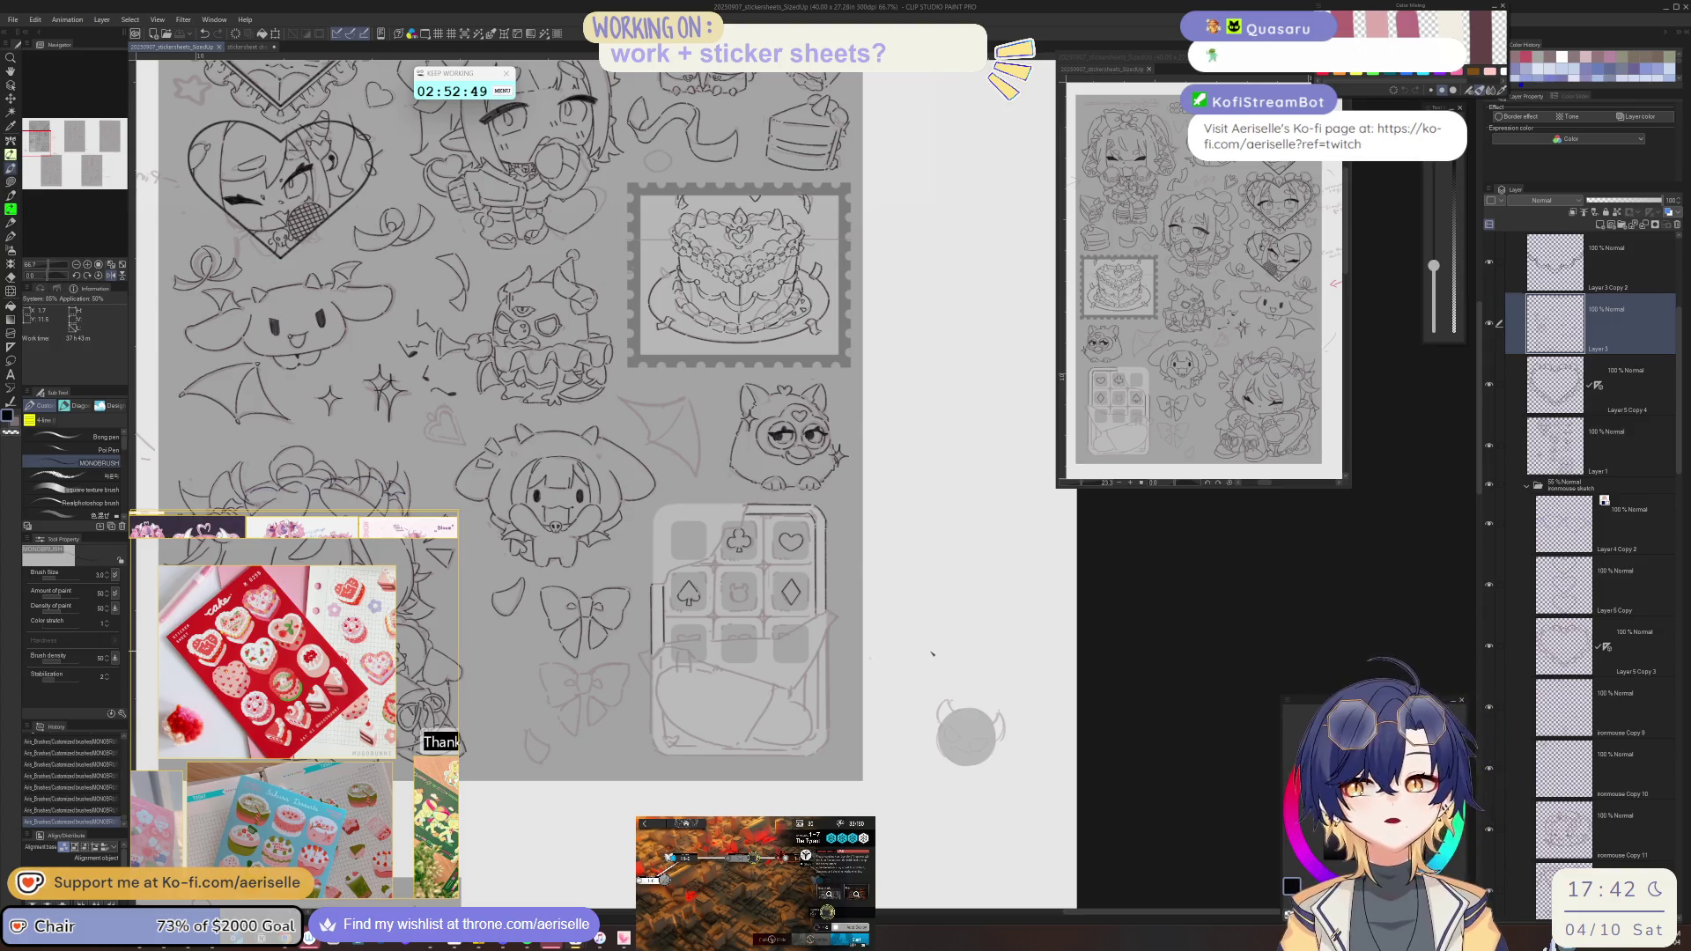
# - Zoom in and ink the centre tile's bull-head outline and left horn
pyautogui.scroll(3, 881, 616)
pyautogui.scroll(2, 863, 599)
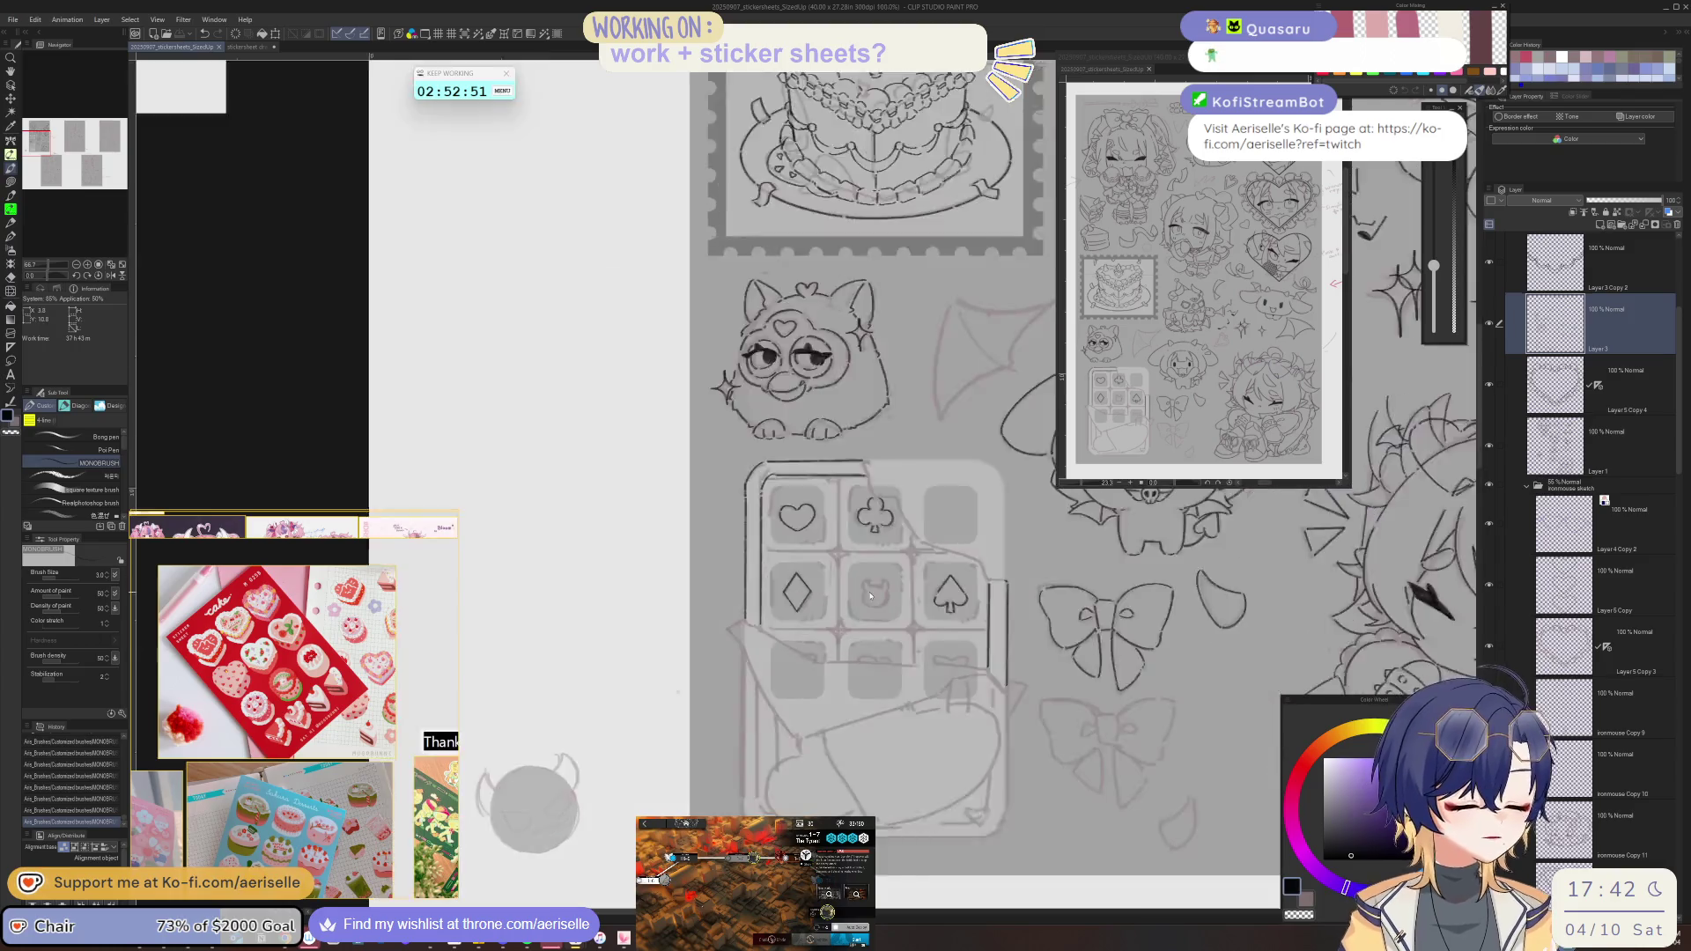
pyautogui.scroll(3, 851, 588)
pyautogui.moveTo(852, 587)
pyautogui.mouseDown()
pyautogui.moveTo(845, 607)
pyautogui.moveTo(941, 638)
pyautogui.mouseUp()
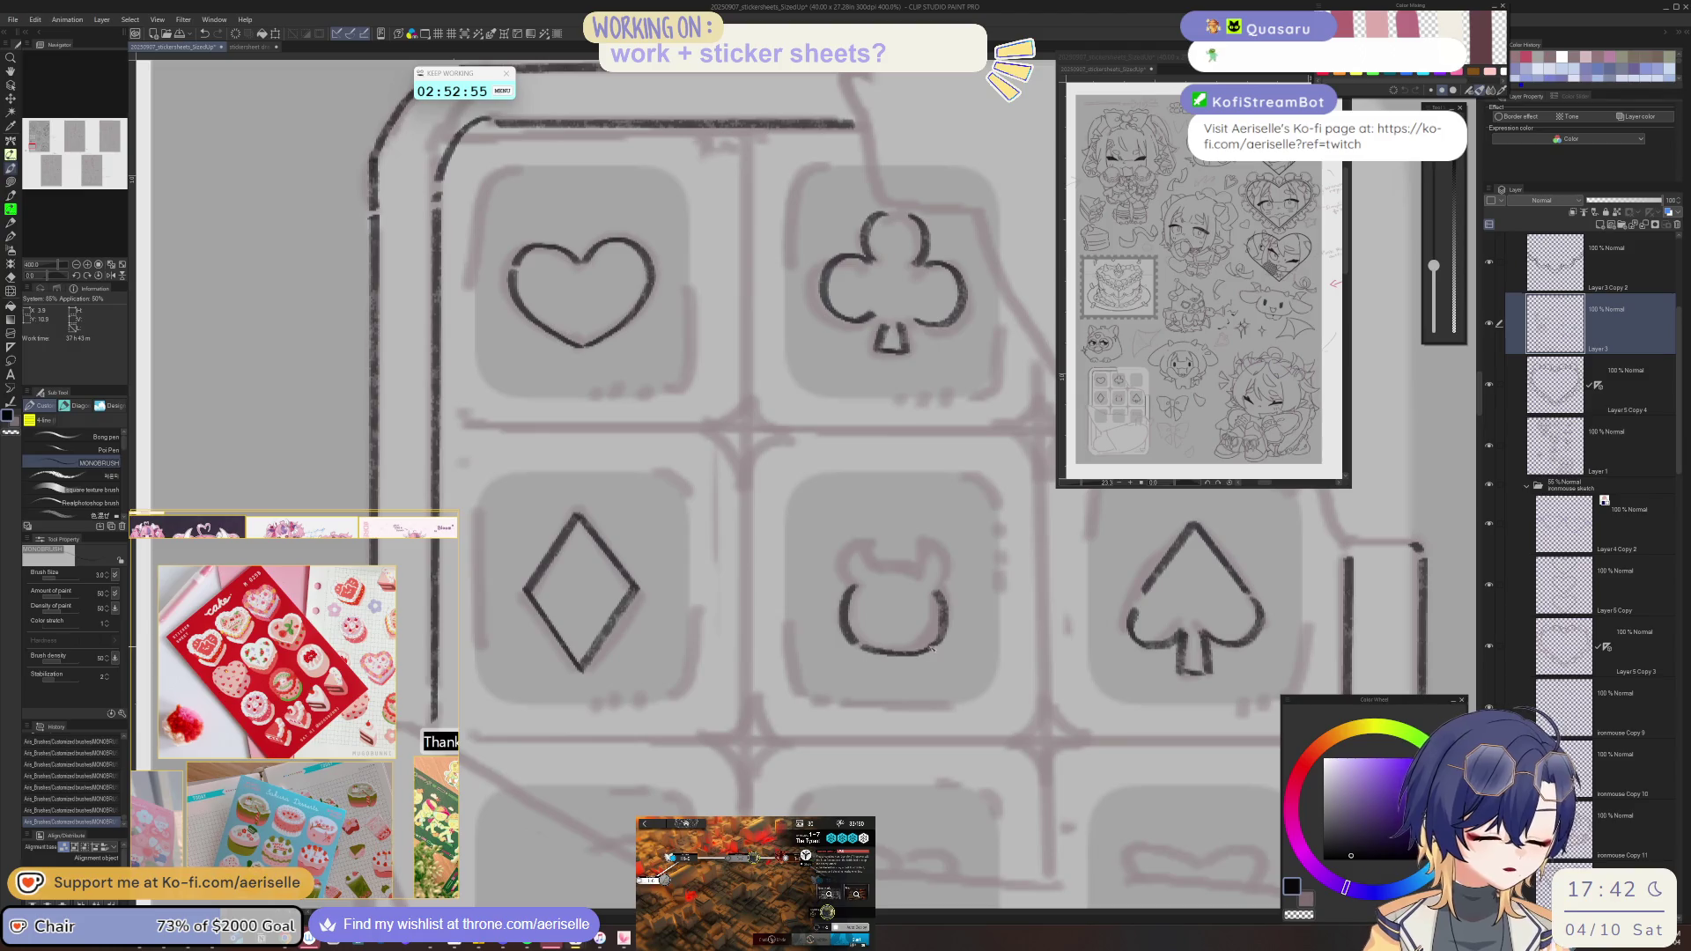
pyautogui.moveTo(845, 569); pyautogui.dragTo(877, 568)
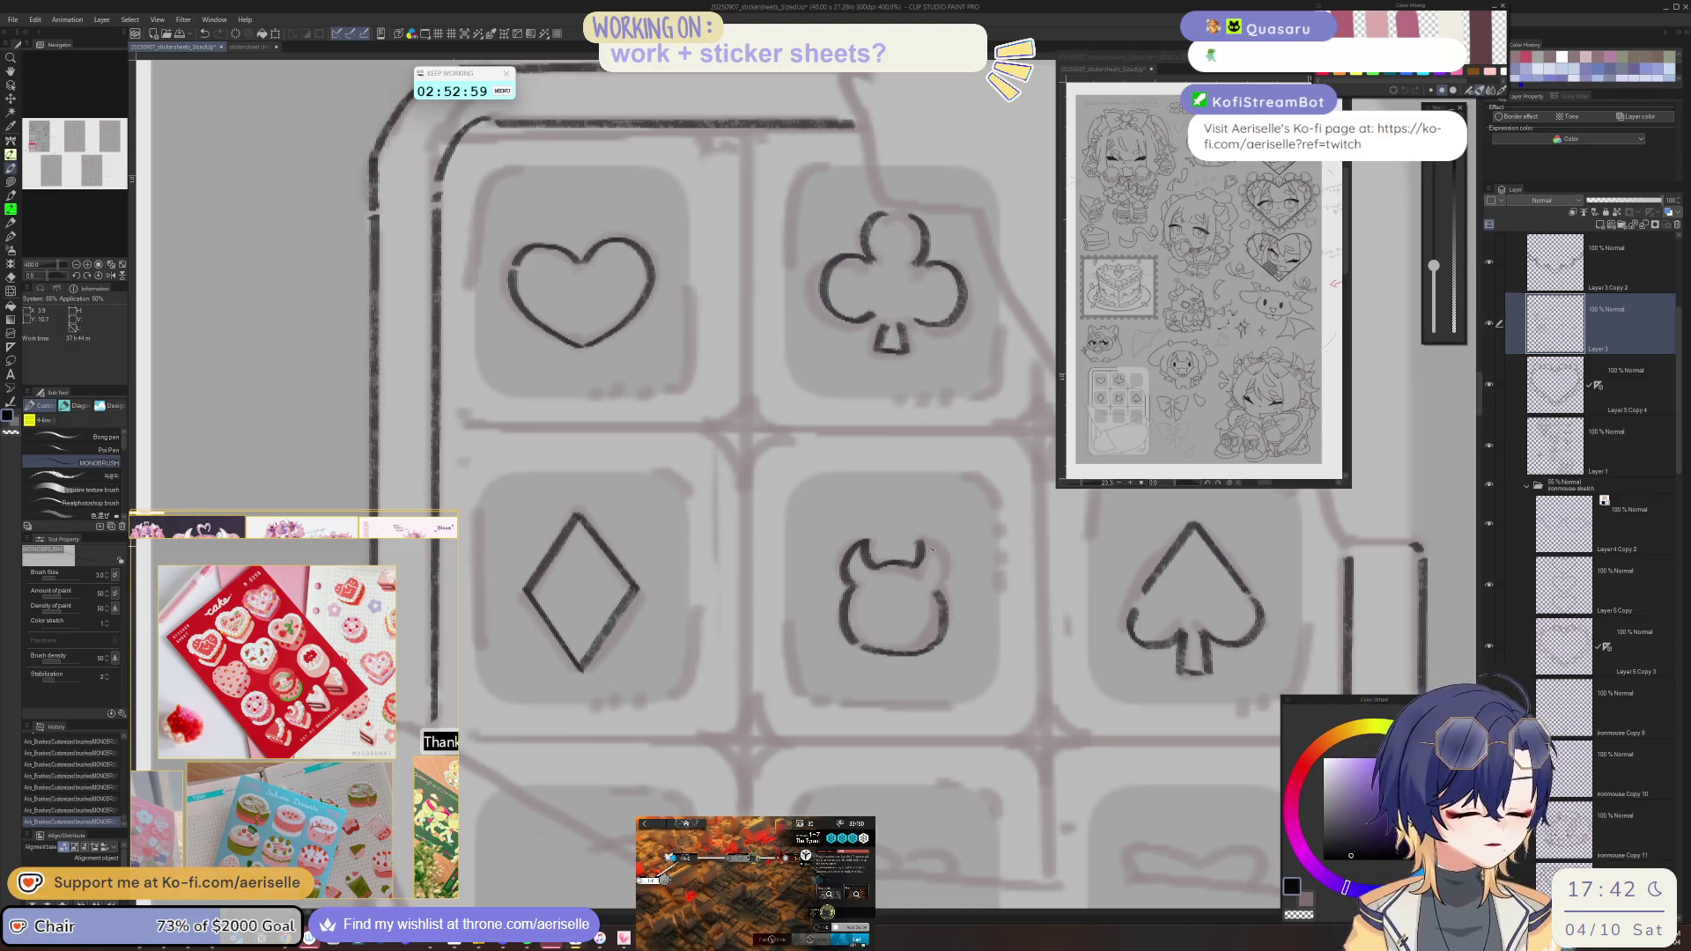
pyautogui.scroll(-4, 935, 553)
pyautogui.hscroll(2, 1019, 638)
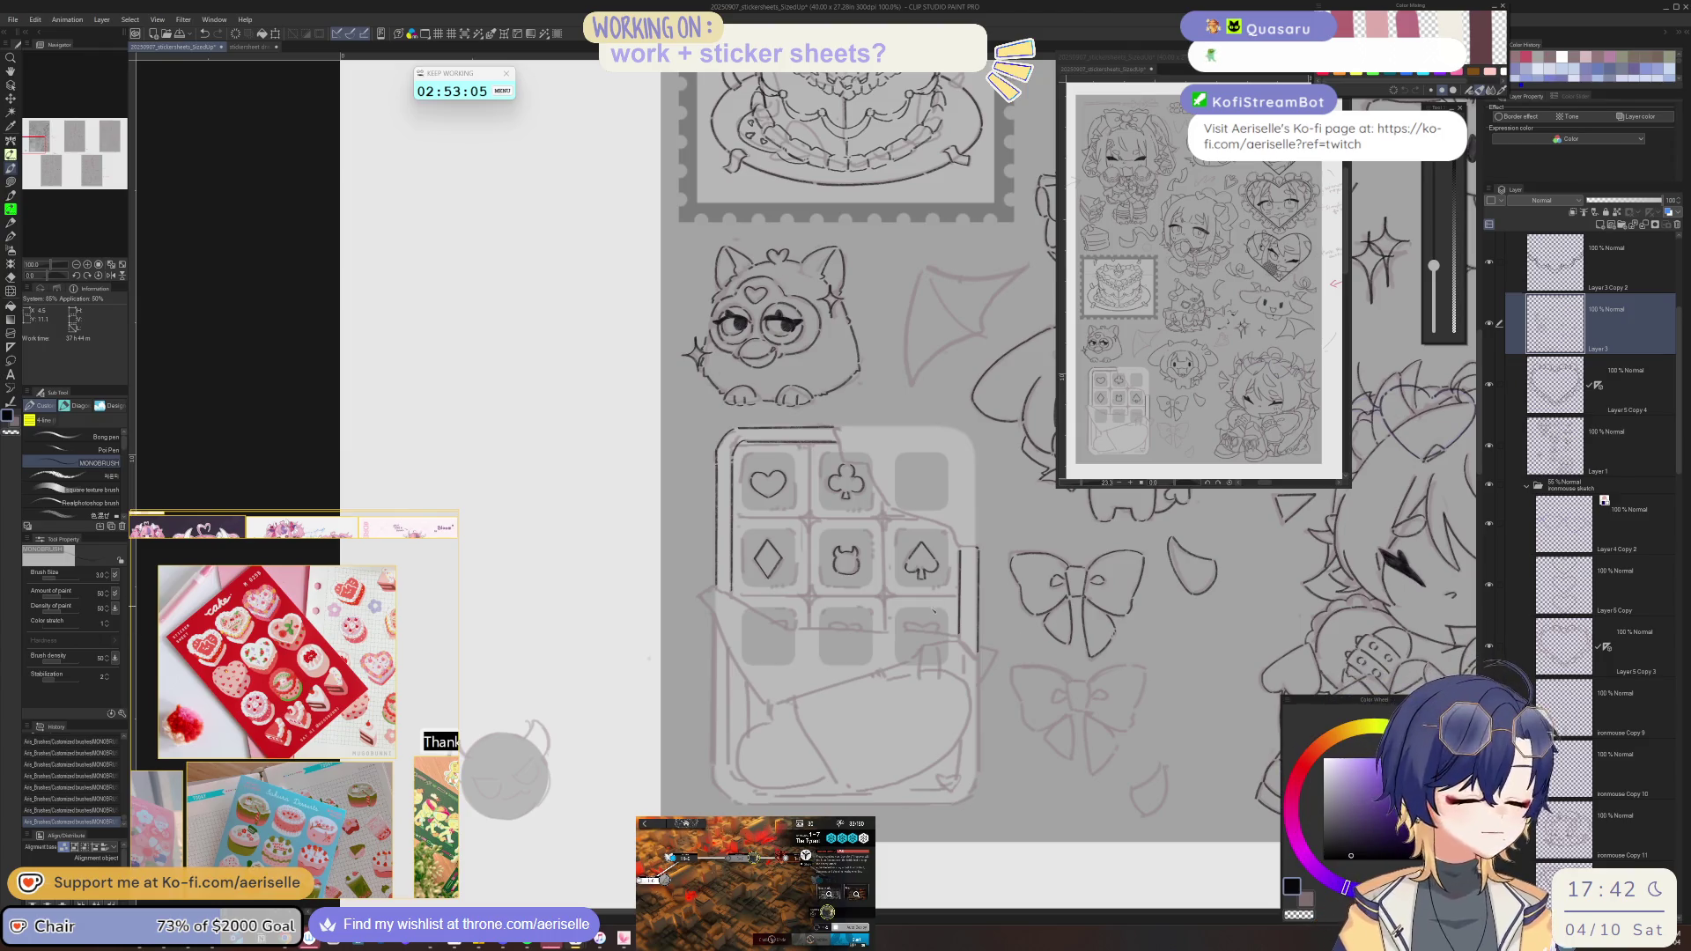
# - Zoom into the bottom-right tile and redraw the heart's right upper curve
pyautogui.scroll(2, 933, 609)
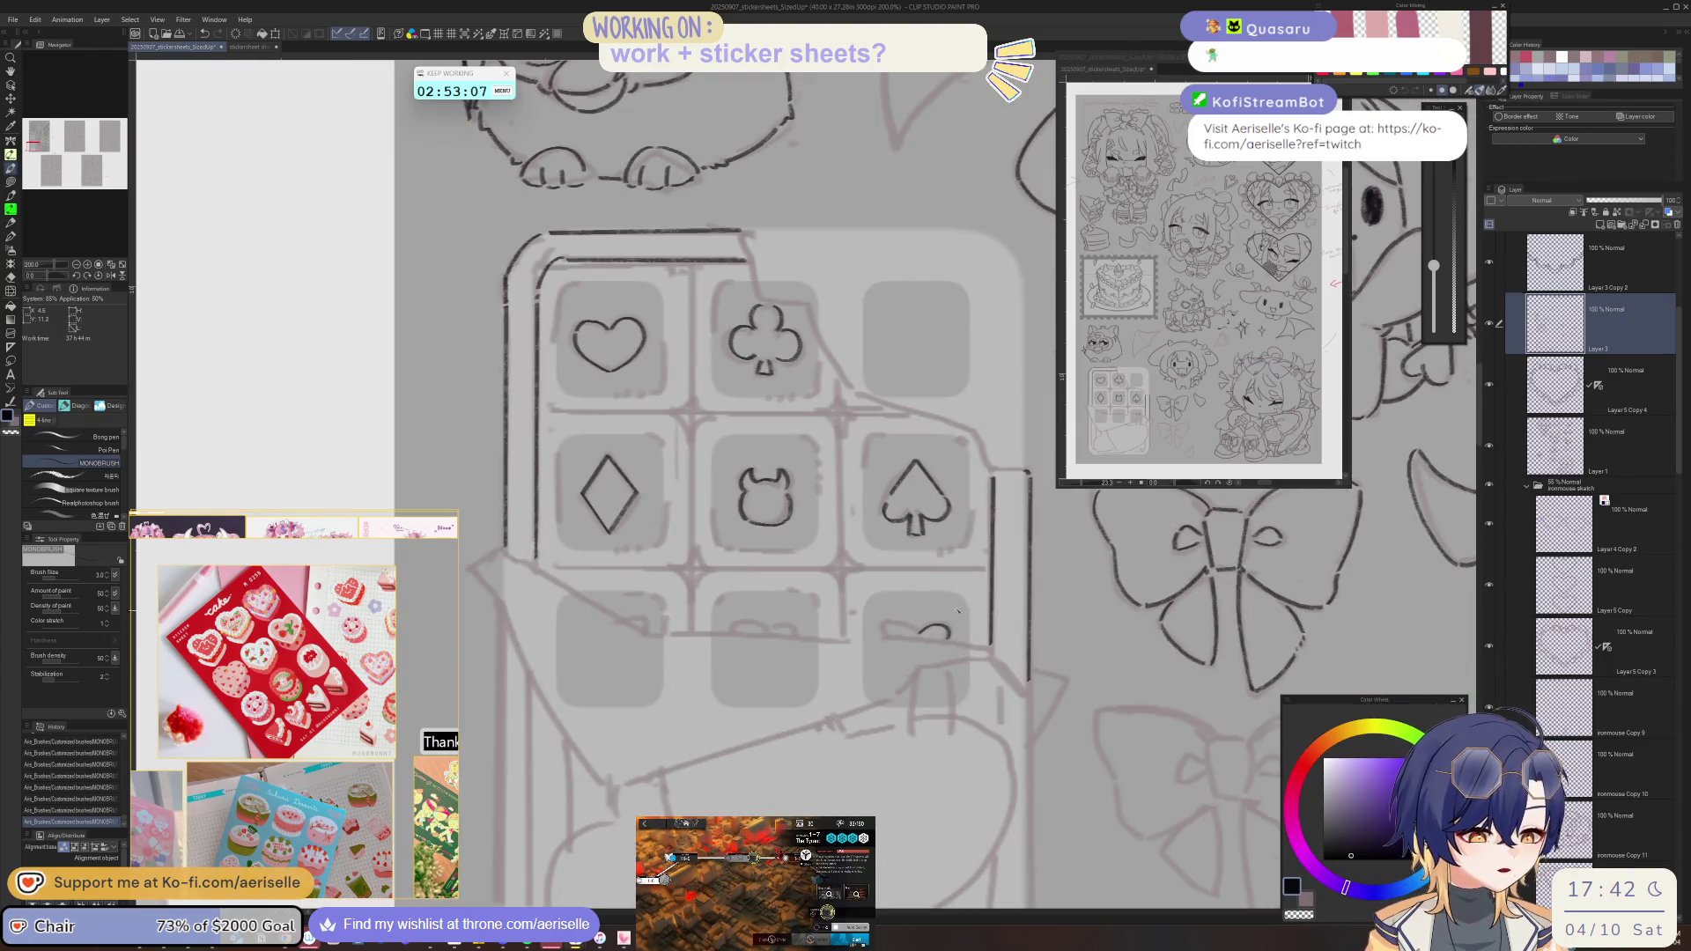
pyautogui.moveTo(958, 614)
pyautogui.mouseDown()
pyautogui.moveTo(998, 555)
pyautogui.moveTo(914, 609)
pyautogui.mouseUp()
pyautogui.scroll(4, 998, 555)
pyautogui.press('^')
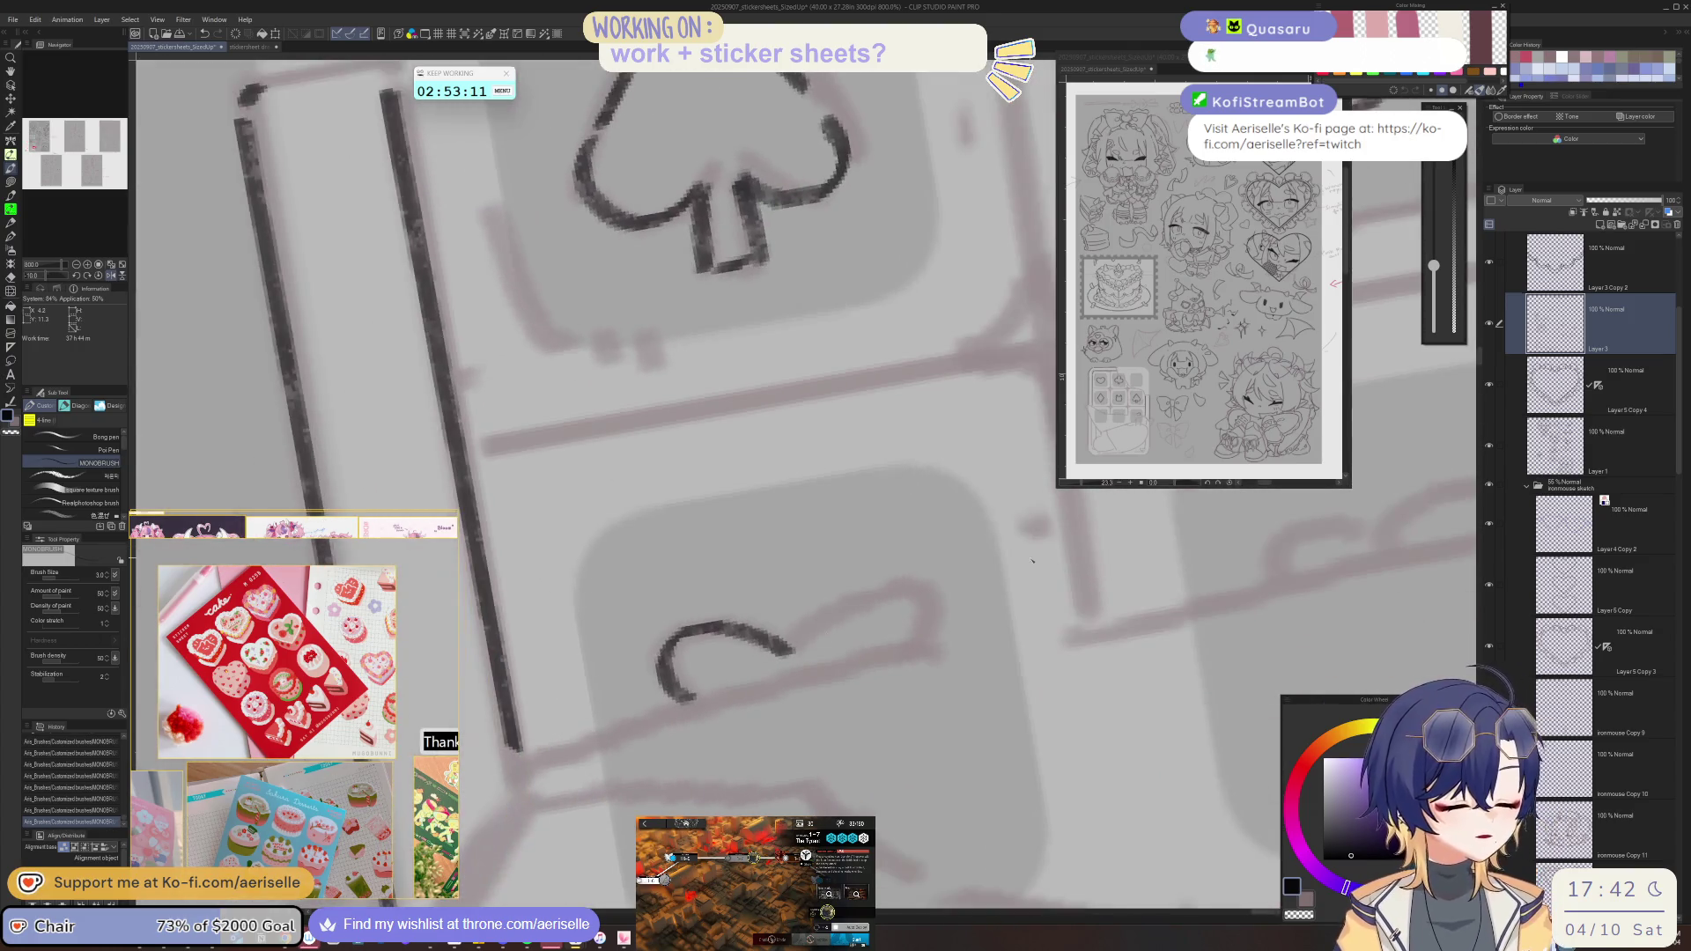
pyautogui.hotkey('ctrl', 'z')
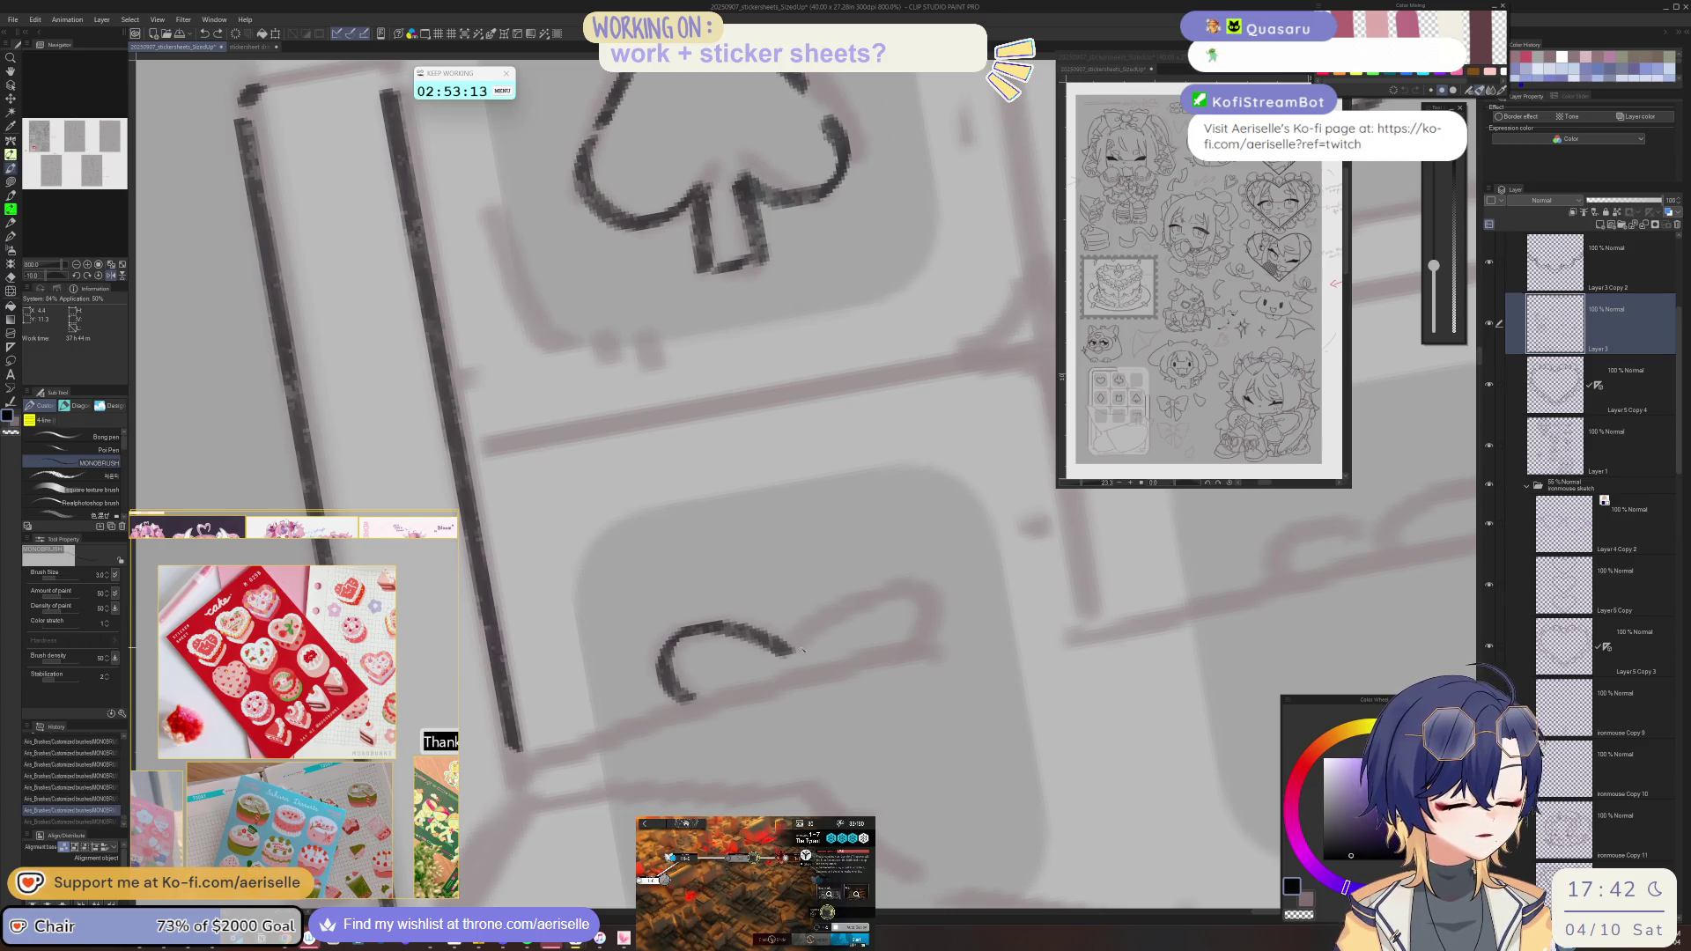
pyautogui.moveTo(788, 653)
pyautogui.mouseDown()
pyautogui.moveTo(863, 602)
pyautogui.moveTo(911, 622)
pyautogui.mouseUp()
# - Re-angle the canvas and ink the heart's left curve
pyautogui.hotkey('ctrl', '@')
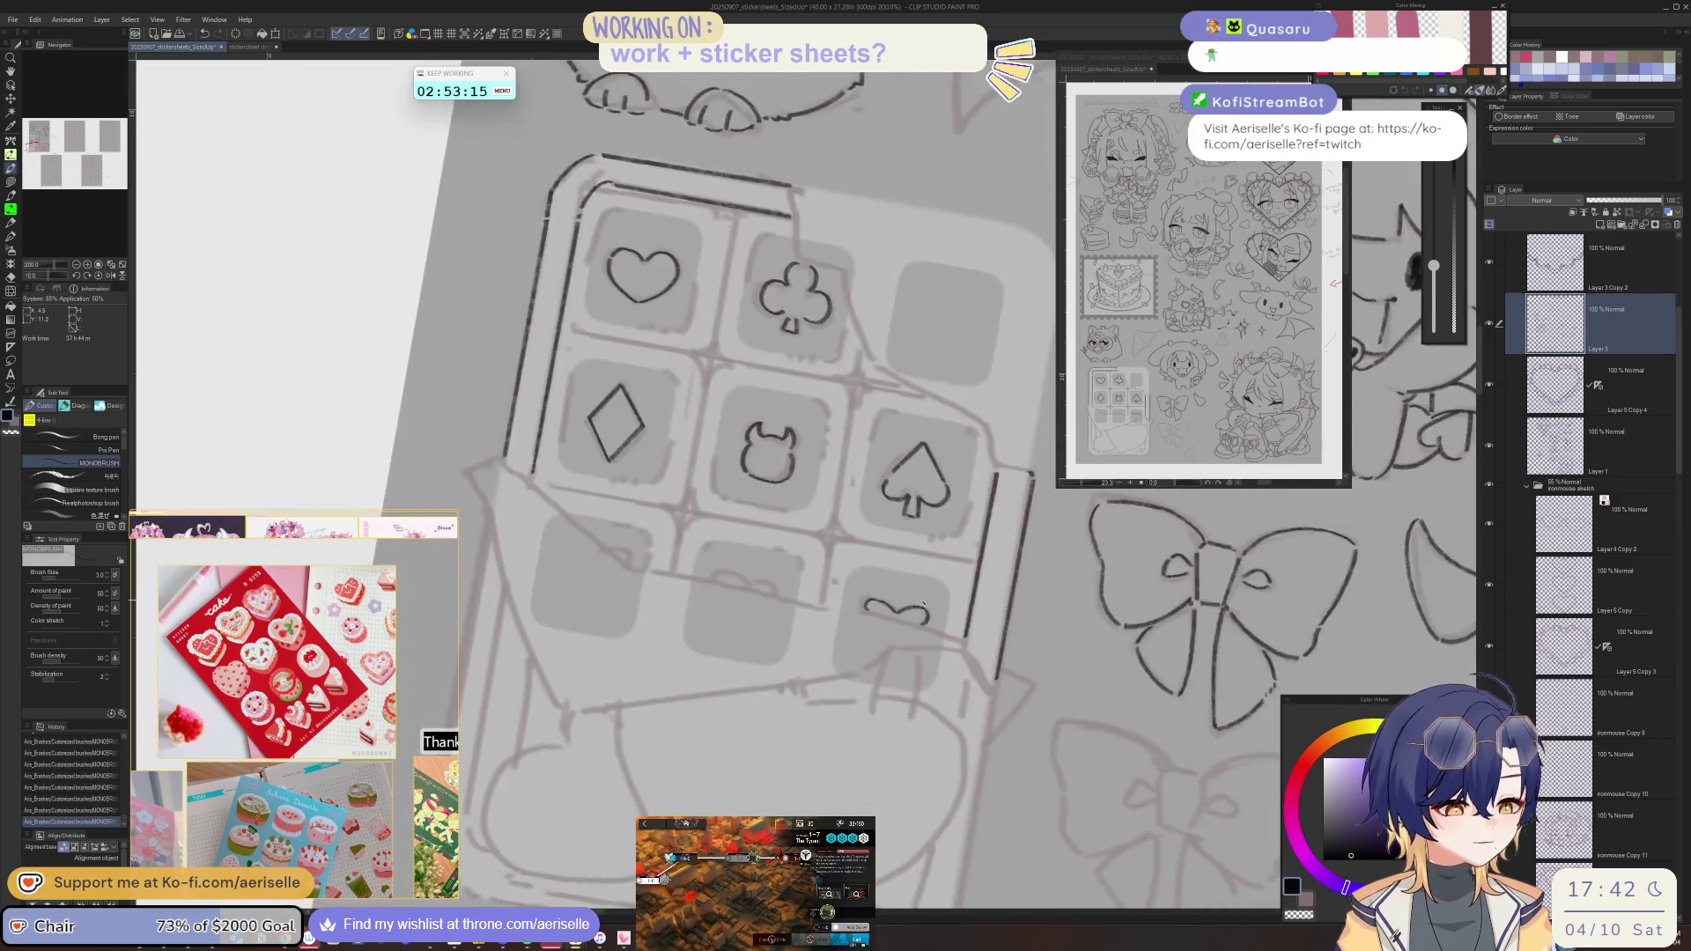
pyautogui.press('-')
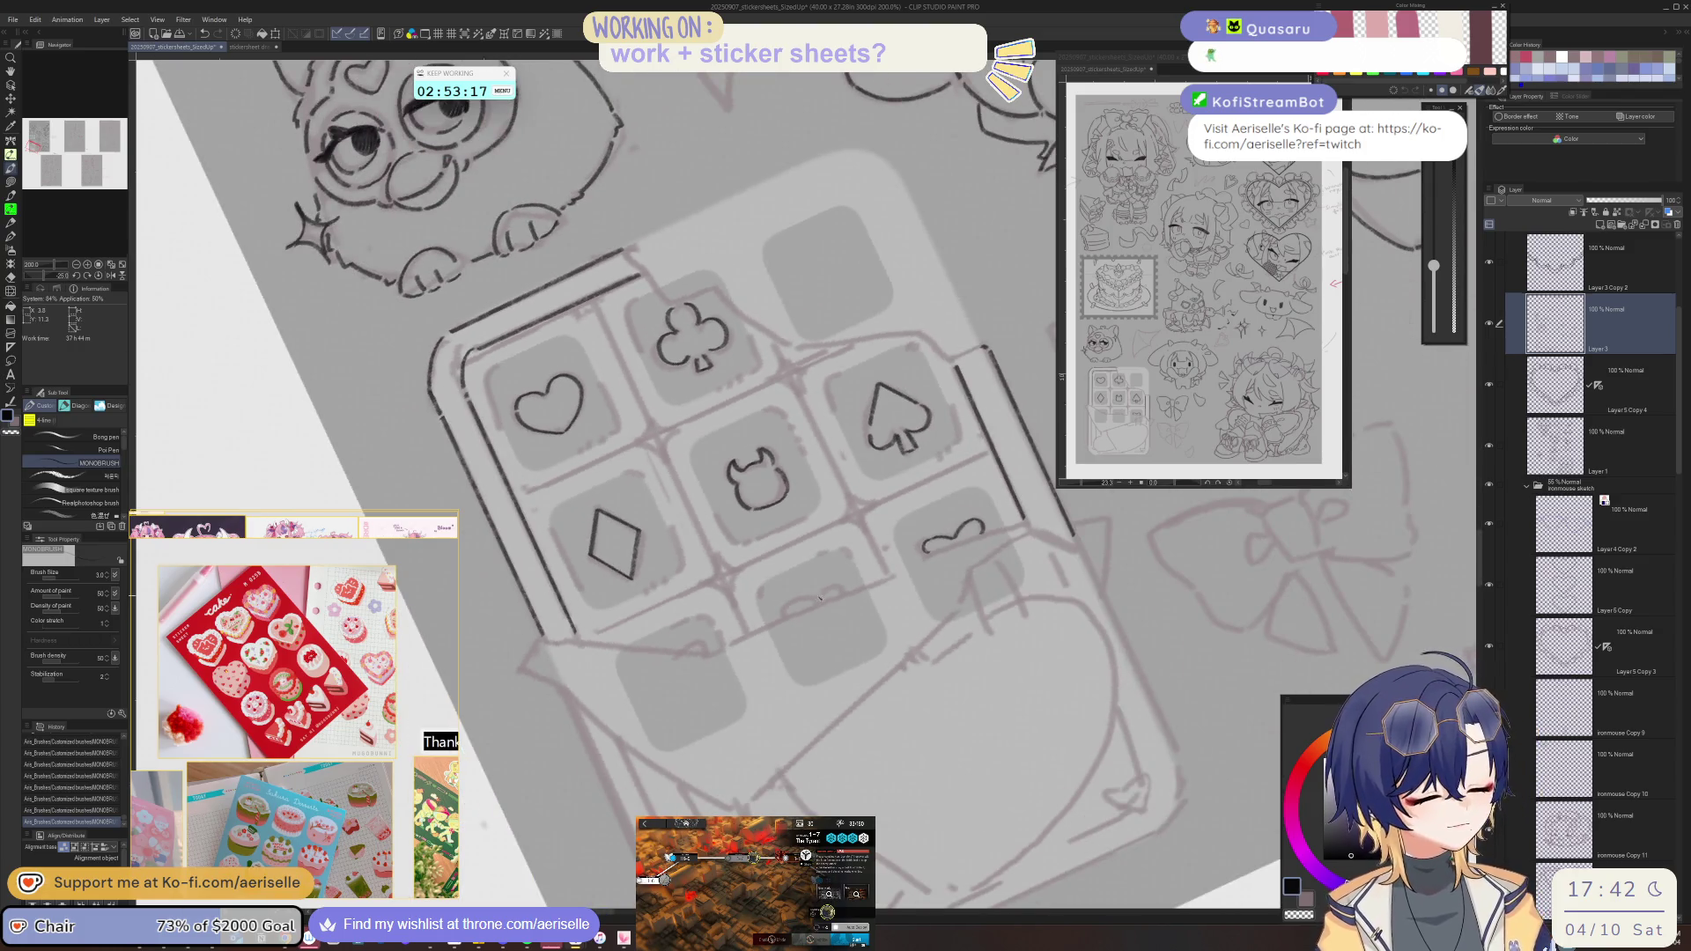
pyautogui.hotkey('ctrl', '+')
pyautogui.moveTo(797, 632)
pyautogui.mouseDown()
pyautogui.moveTo(828, 574)
pyautogui.moveTo(925, 574)
pyautogui.moveTo(936, 592)
pyautogui.moveTo(1042, 568)
pyautogui.mouseUp()
pyautogui.press('^')
pyautogui.press('^')
pyautogui.press('^')
pyautogui.press('^')
pyautogui.press('^')
pyautogui.press('^')
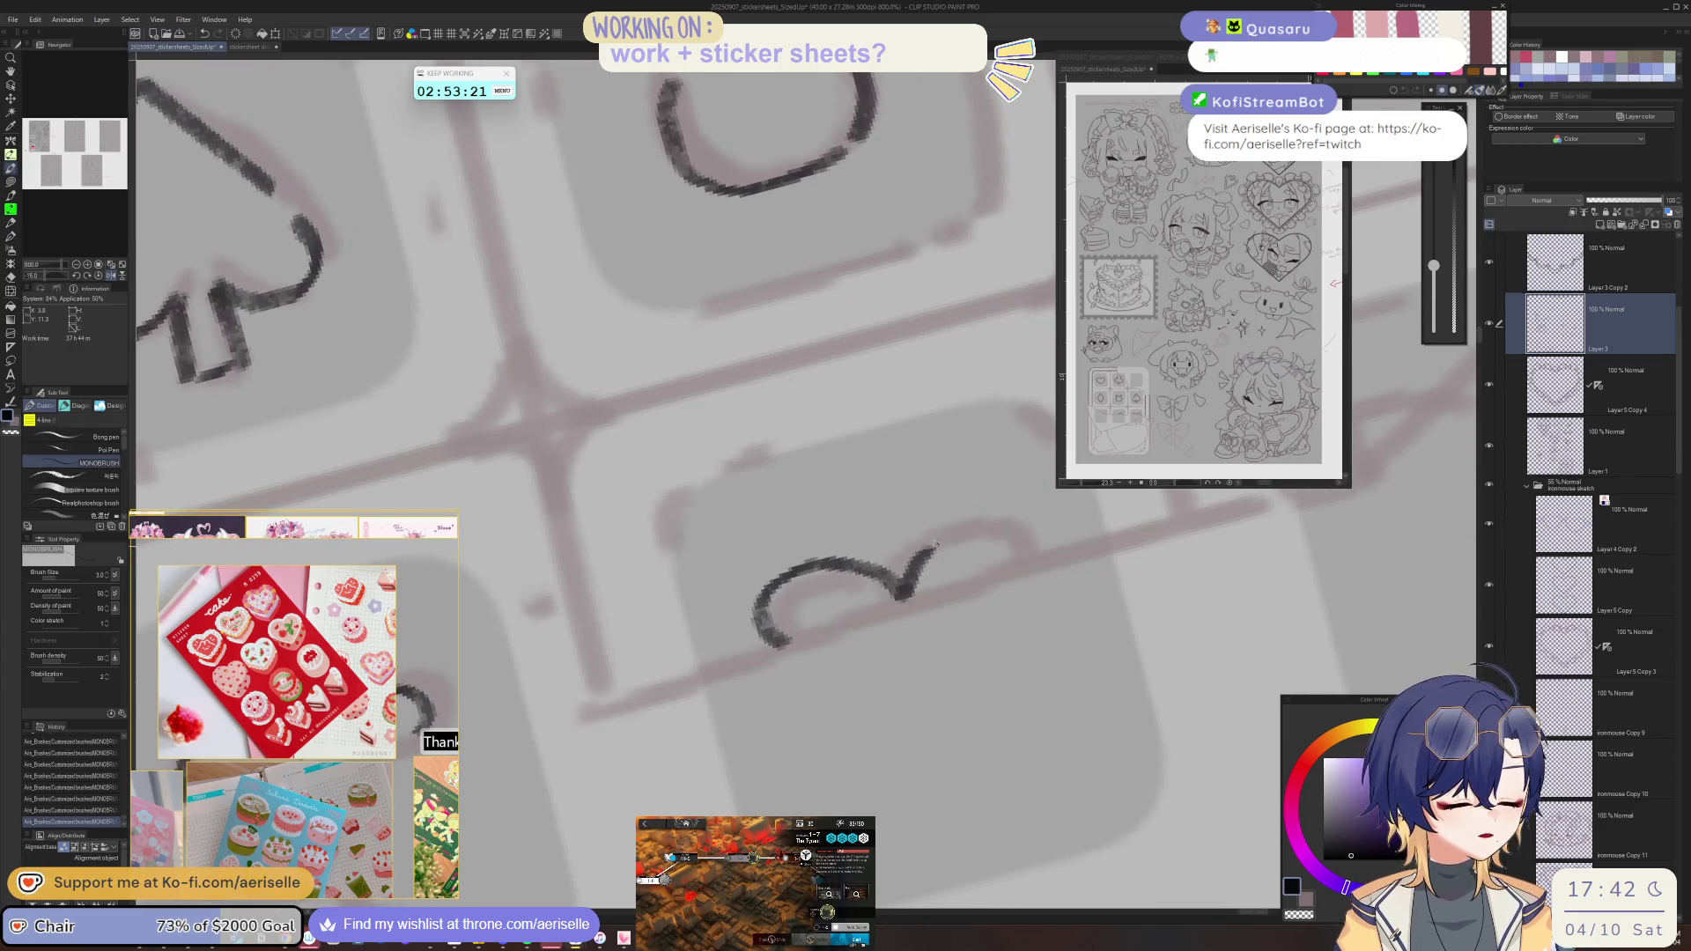
pyautogui.scroll(-4, 1043, 533)
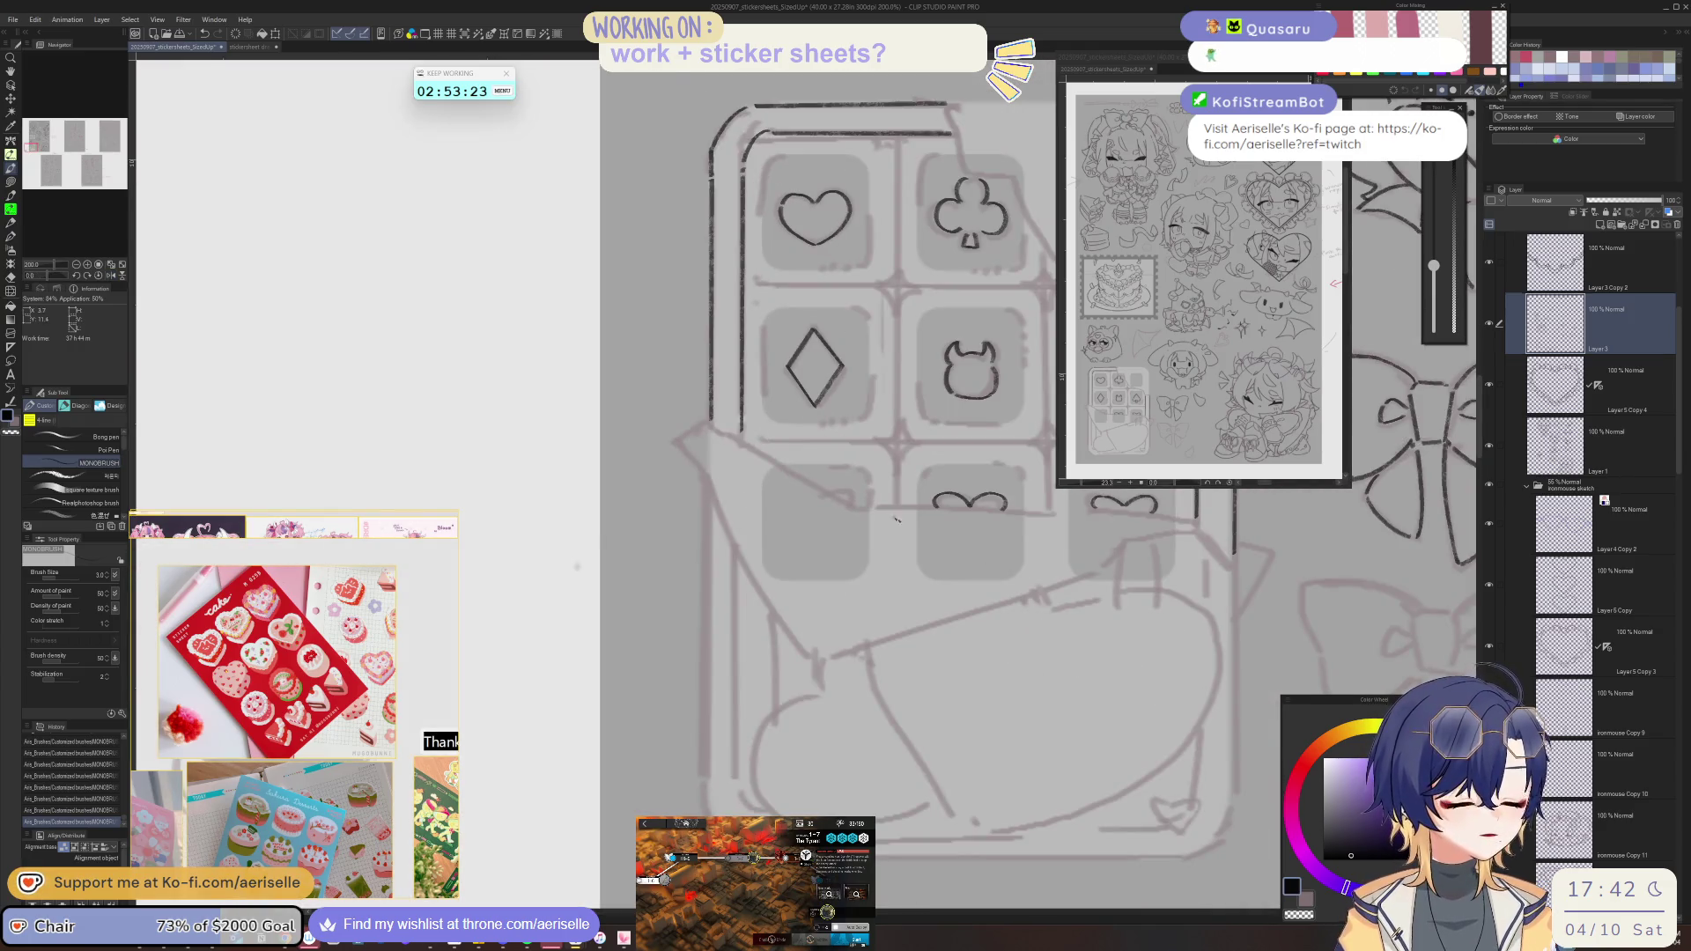
pyautogui.scroll(2, 911, 525)
pyautogui.scroll(-2, 876, 530)
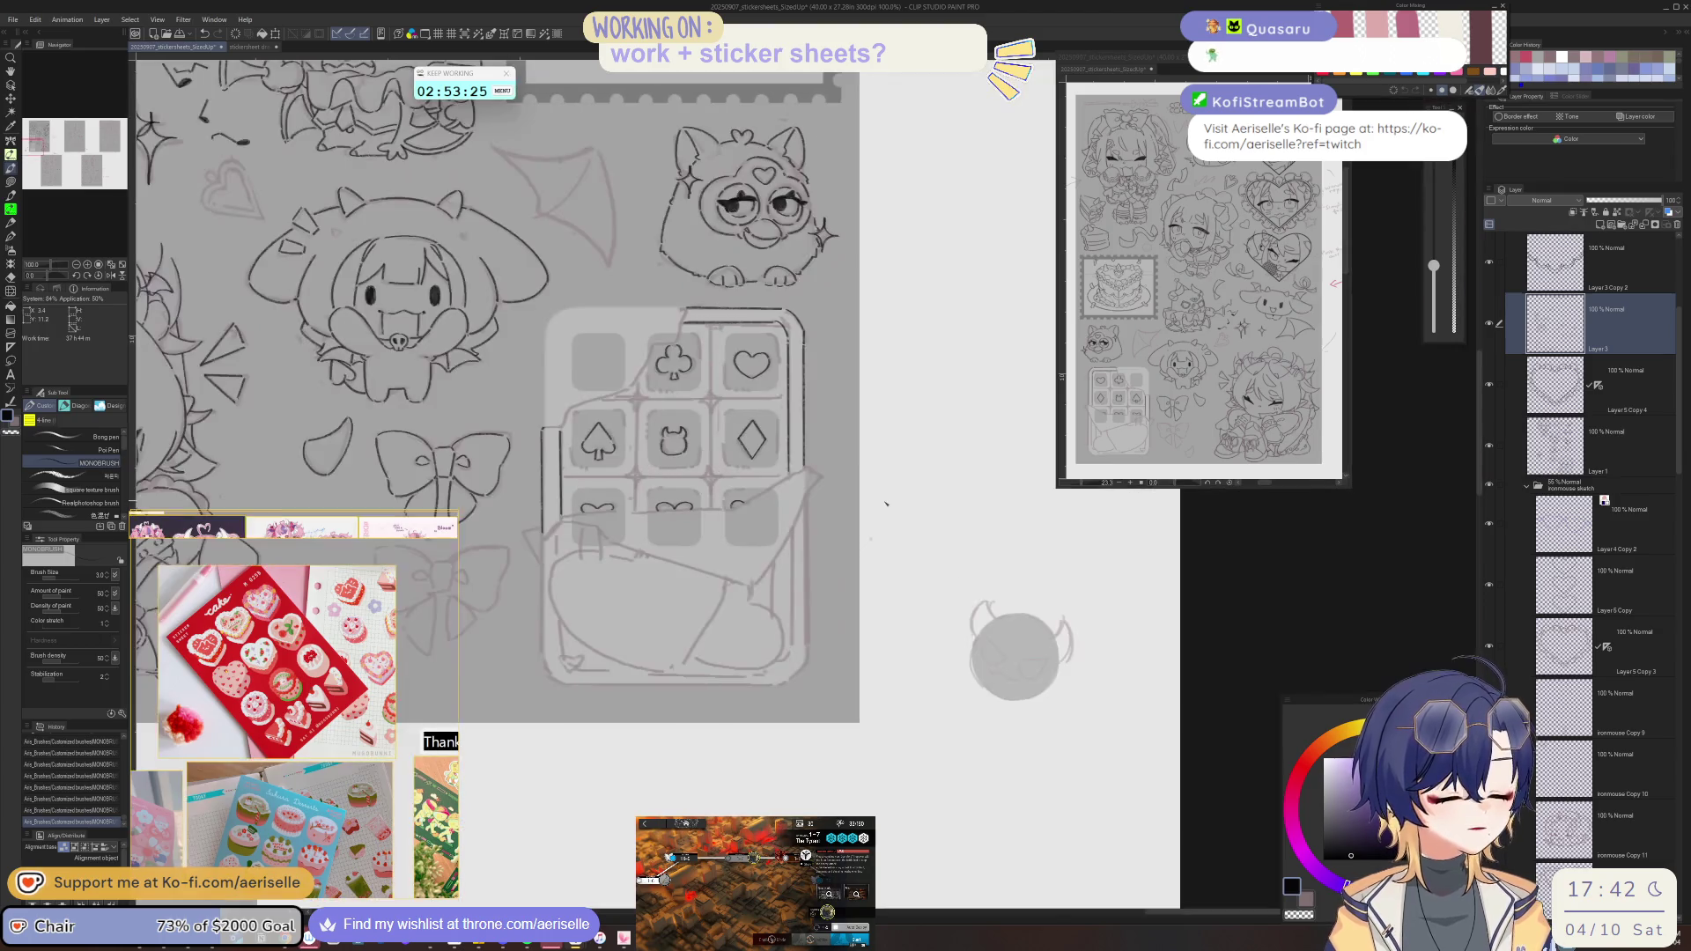
pyautogui.scroll(2, 801, 636)
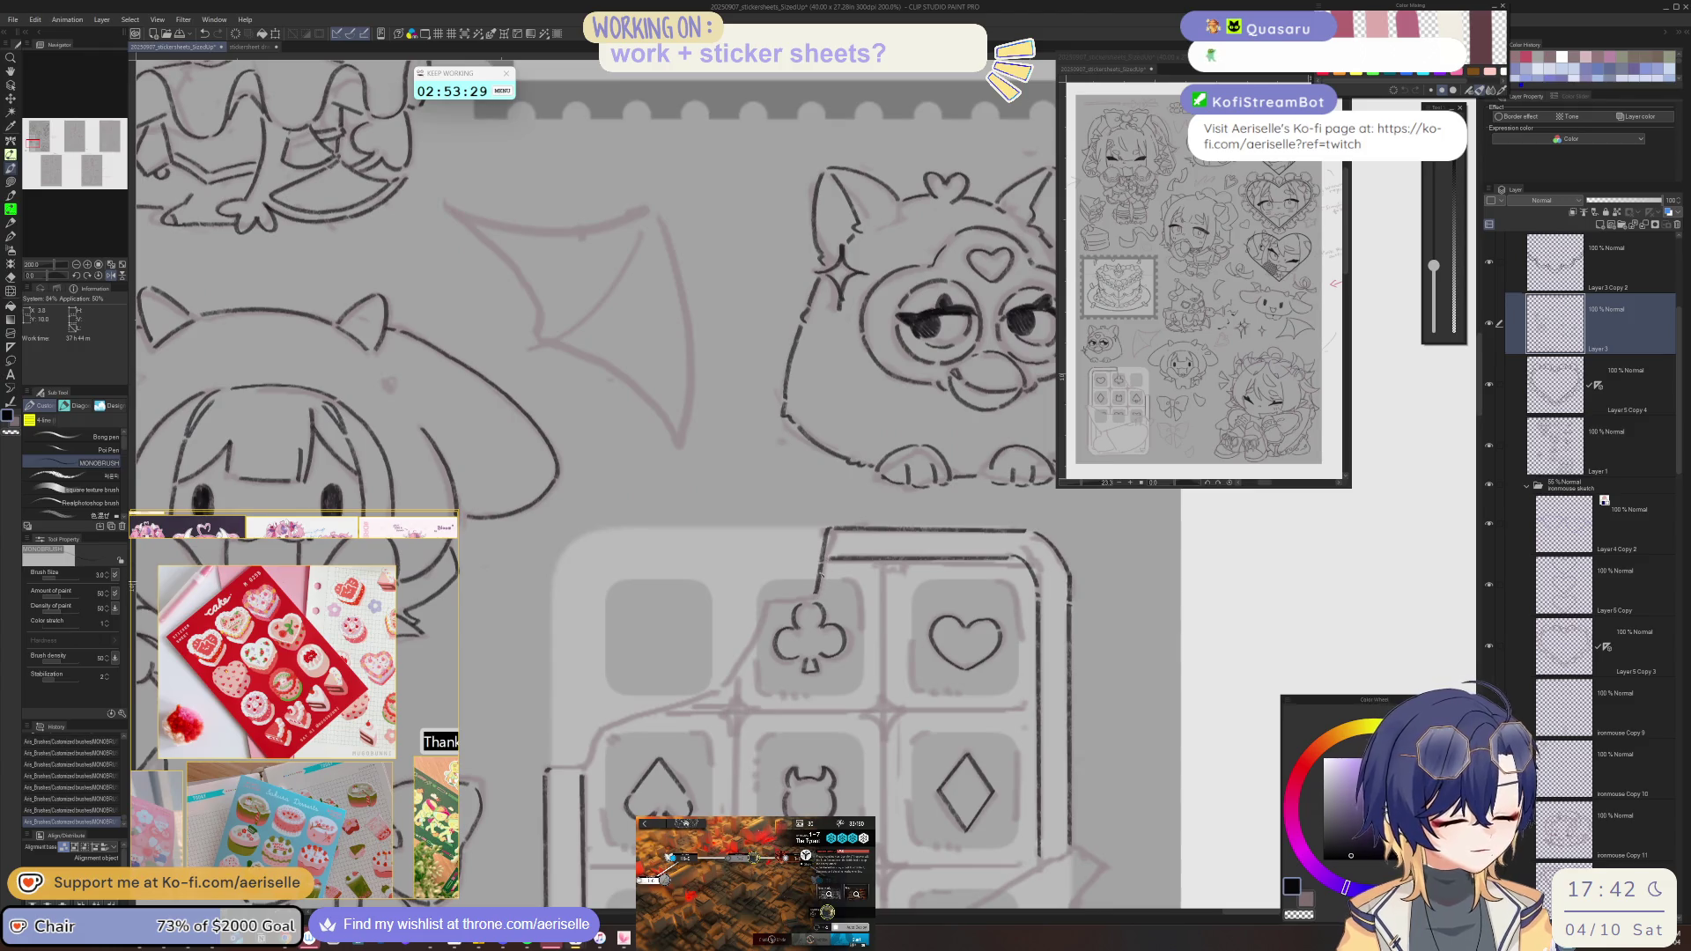
pyautogui.moveTo(818, 583); pyautogui.dragTo(877, 576)
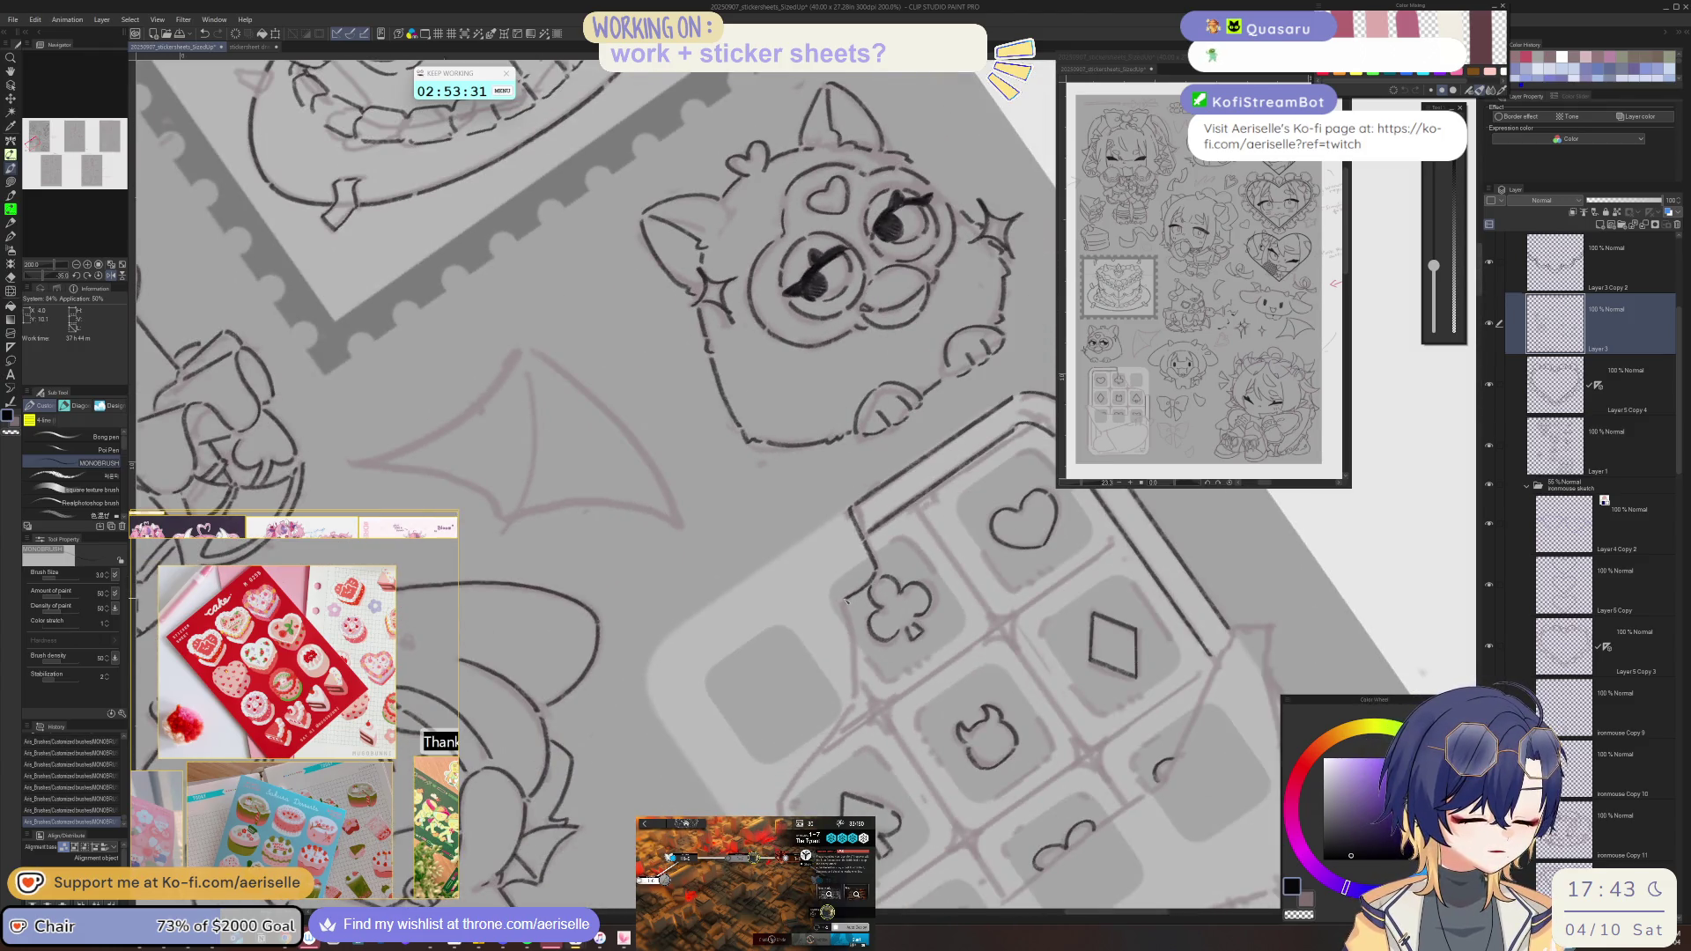
pyautogui.moveTo(856, 689); pyautogui.dragTo(869, 597)
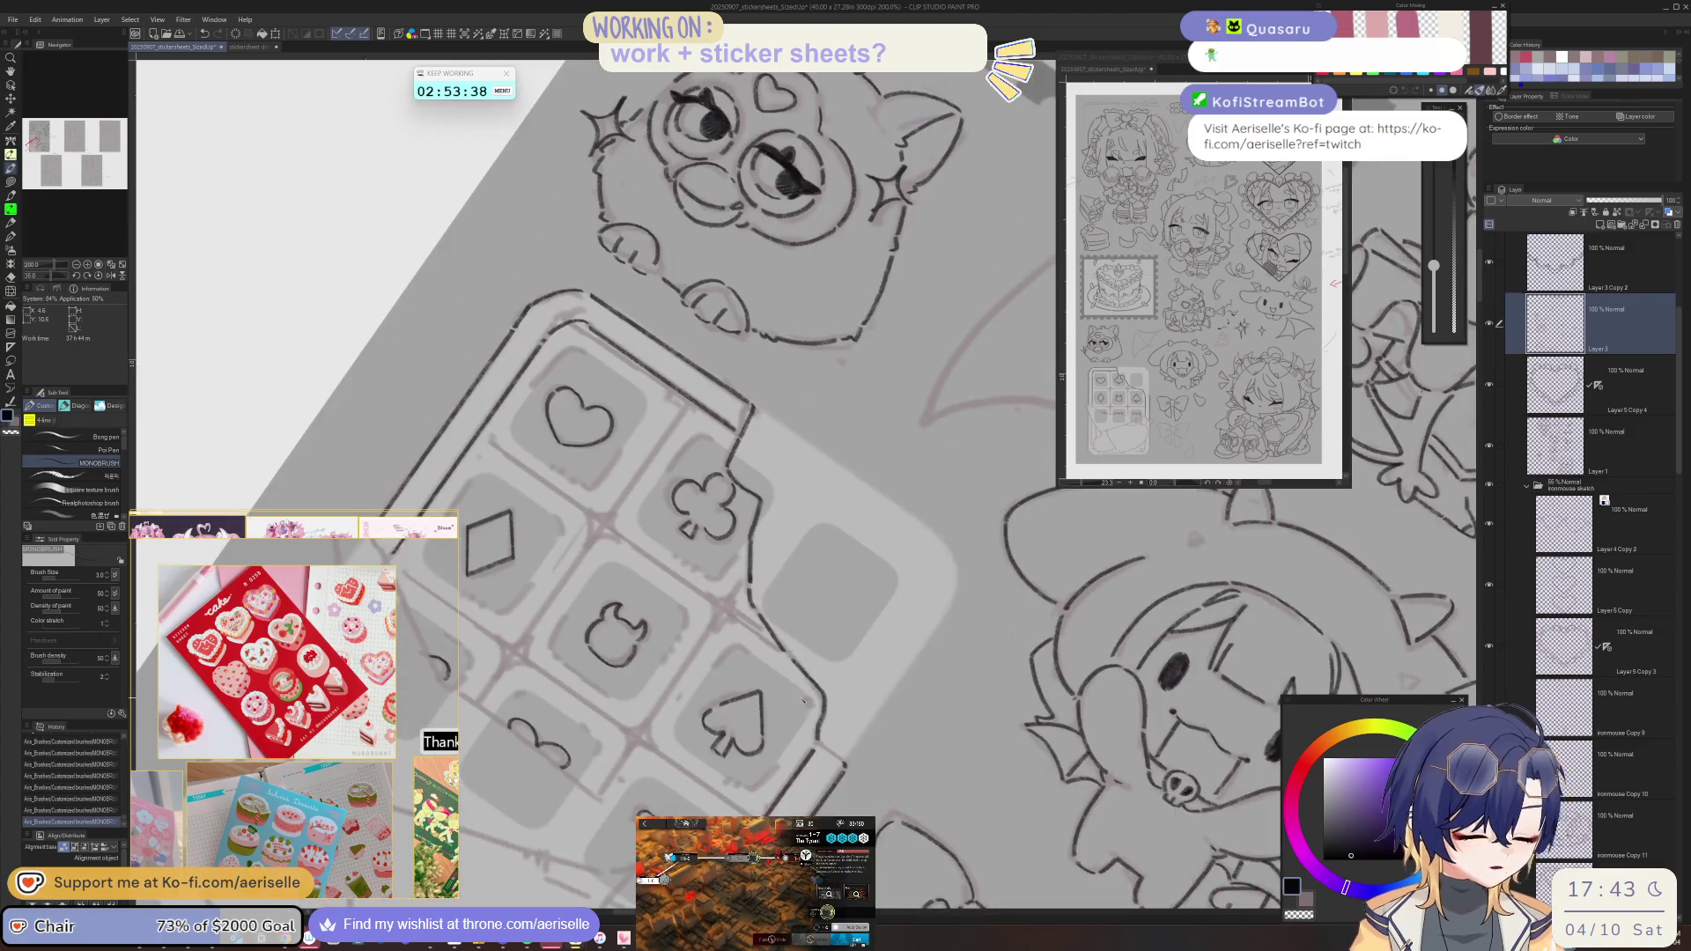
pyautogui.moveTo(670, 617); pyautogui.dragTo(636, 702)
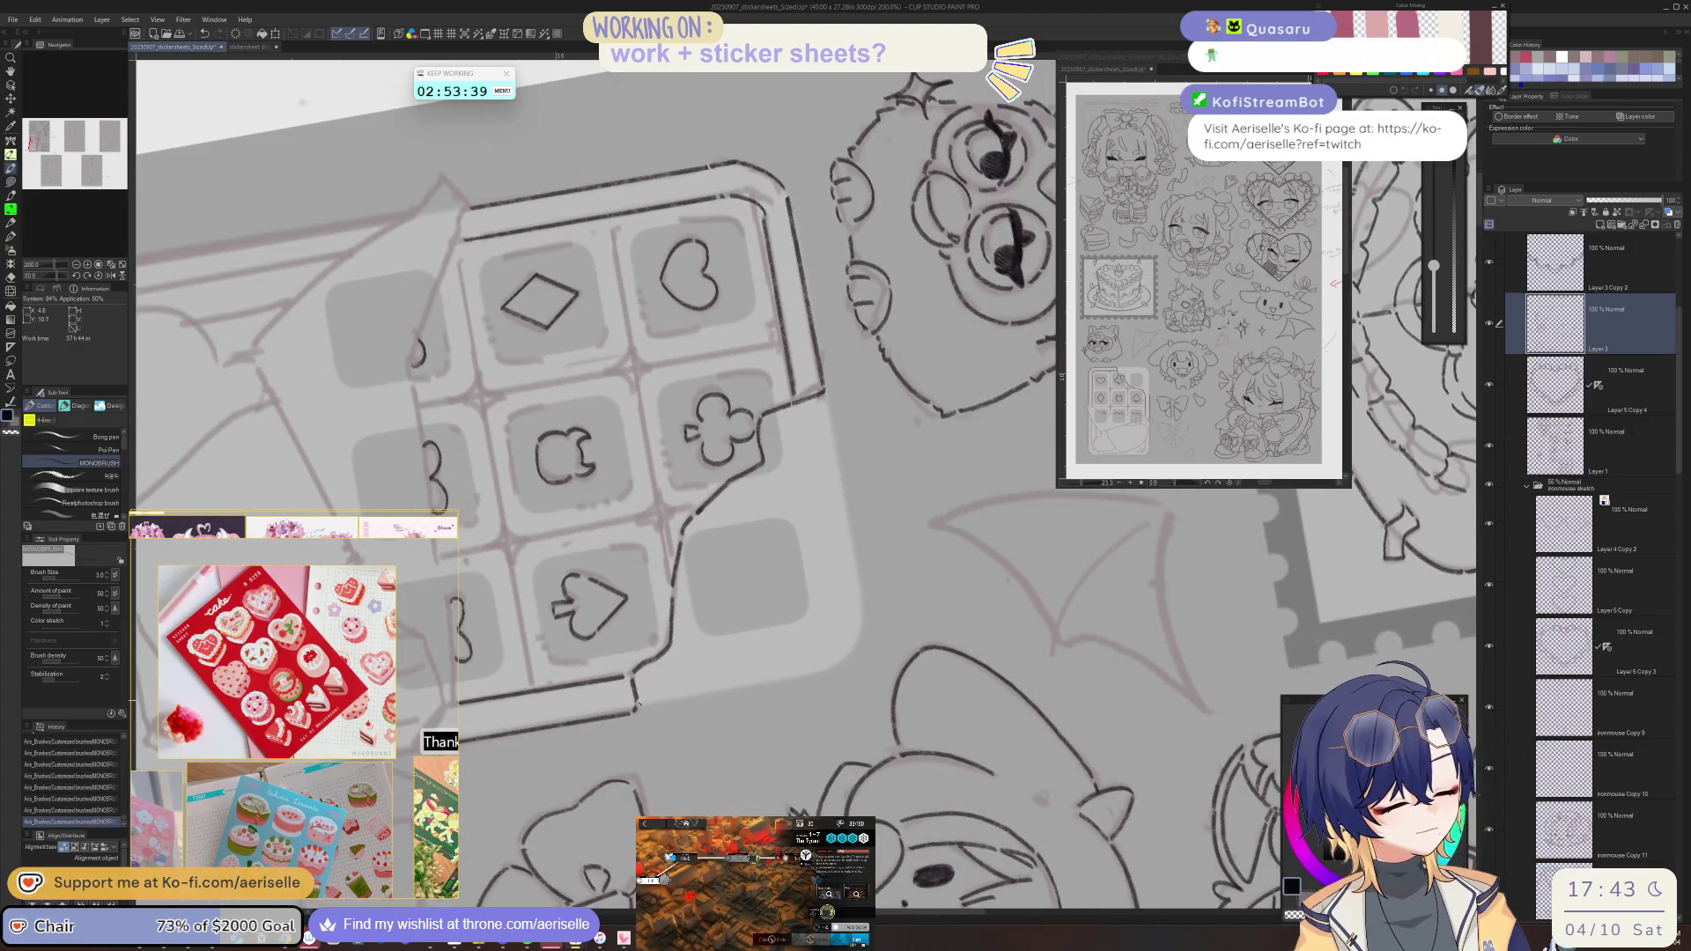
pyautogui.press('@')
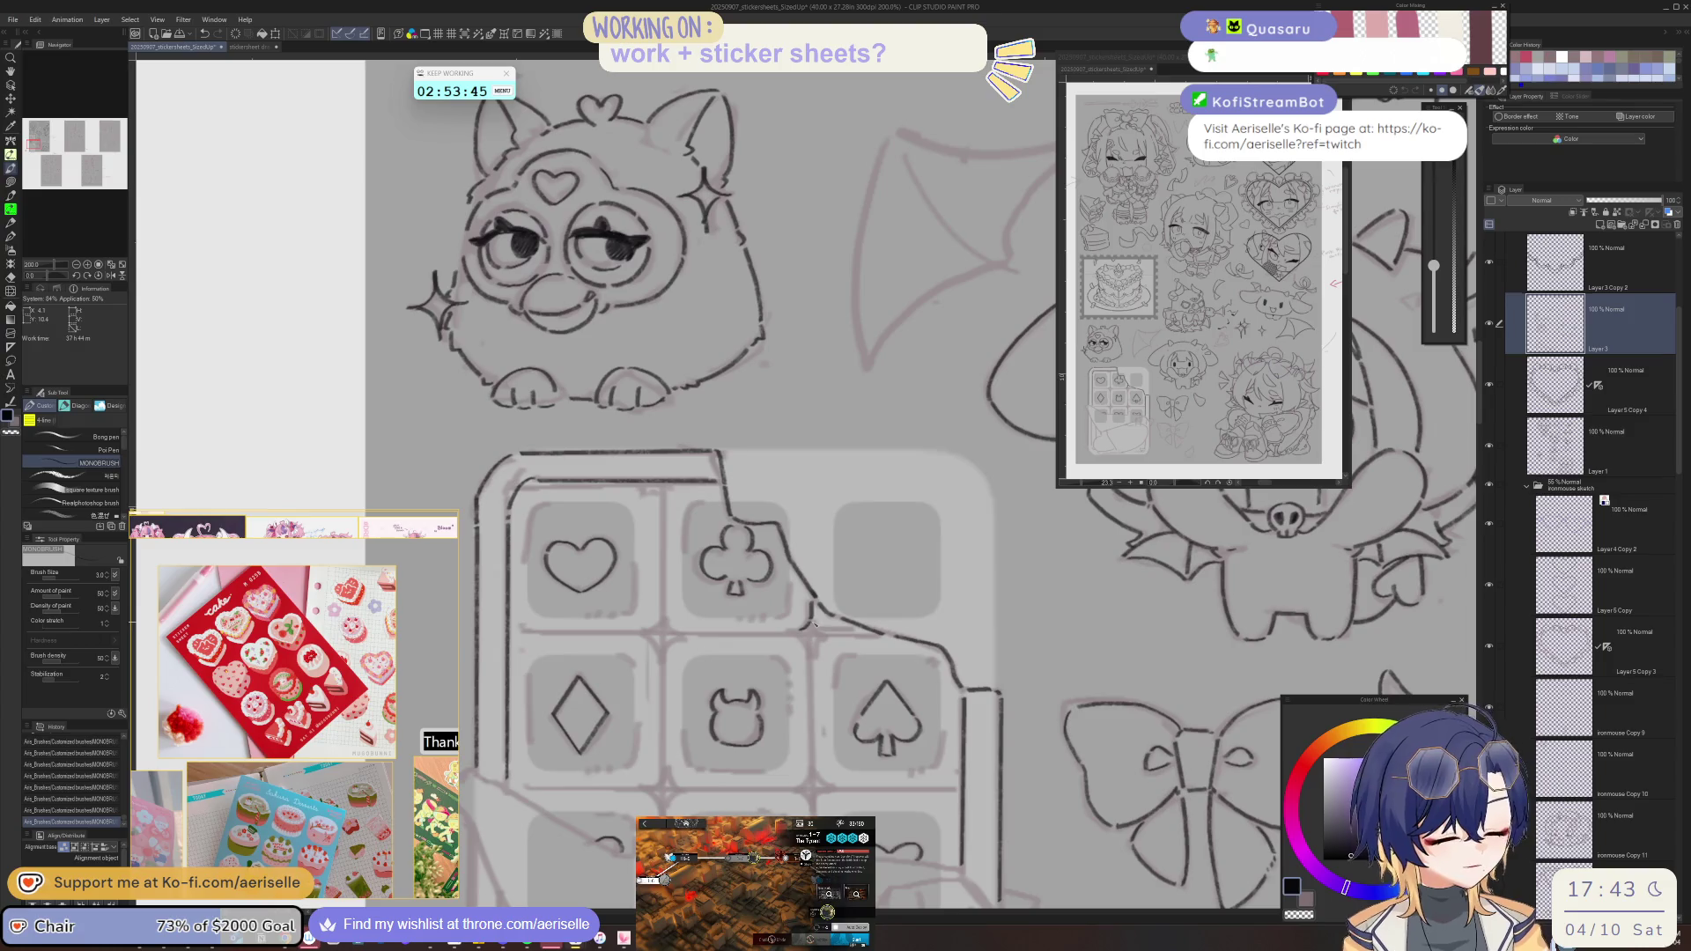
pyautogui.press('-')
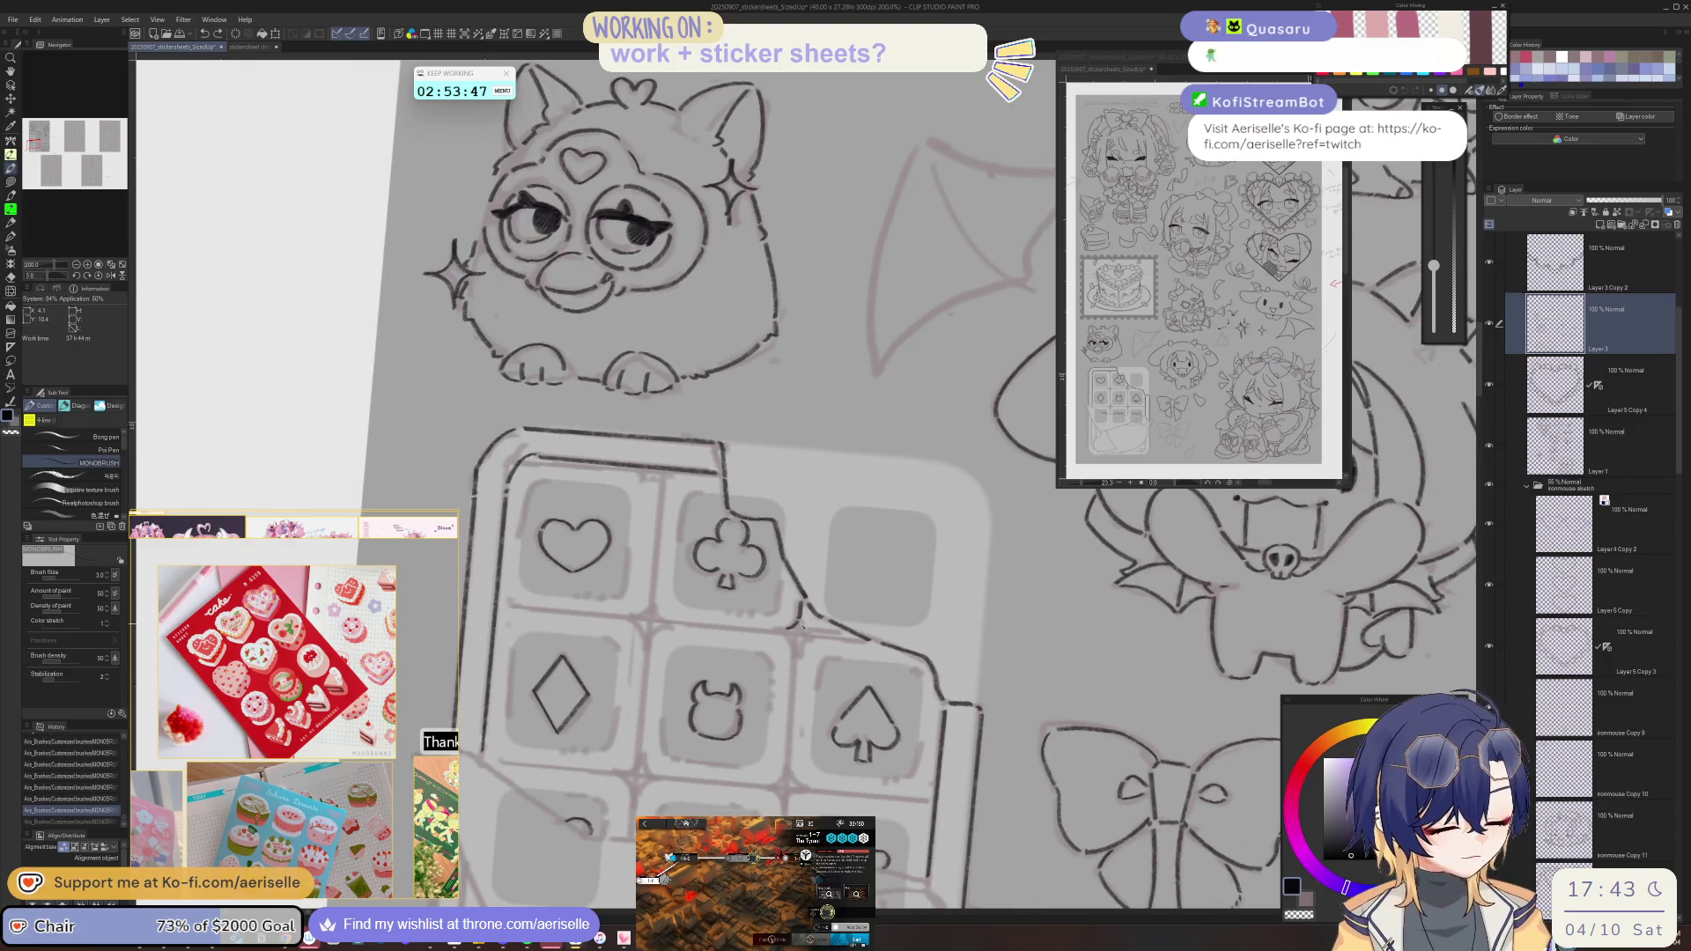
pyautogui.press('-')
pyautogui.press('h')
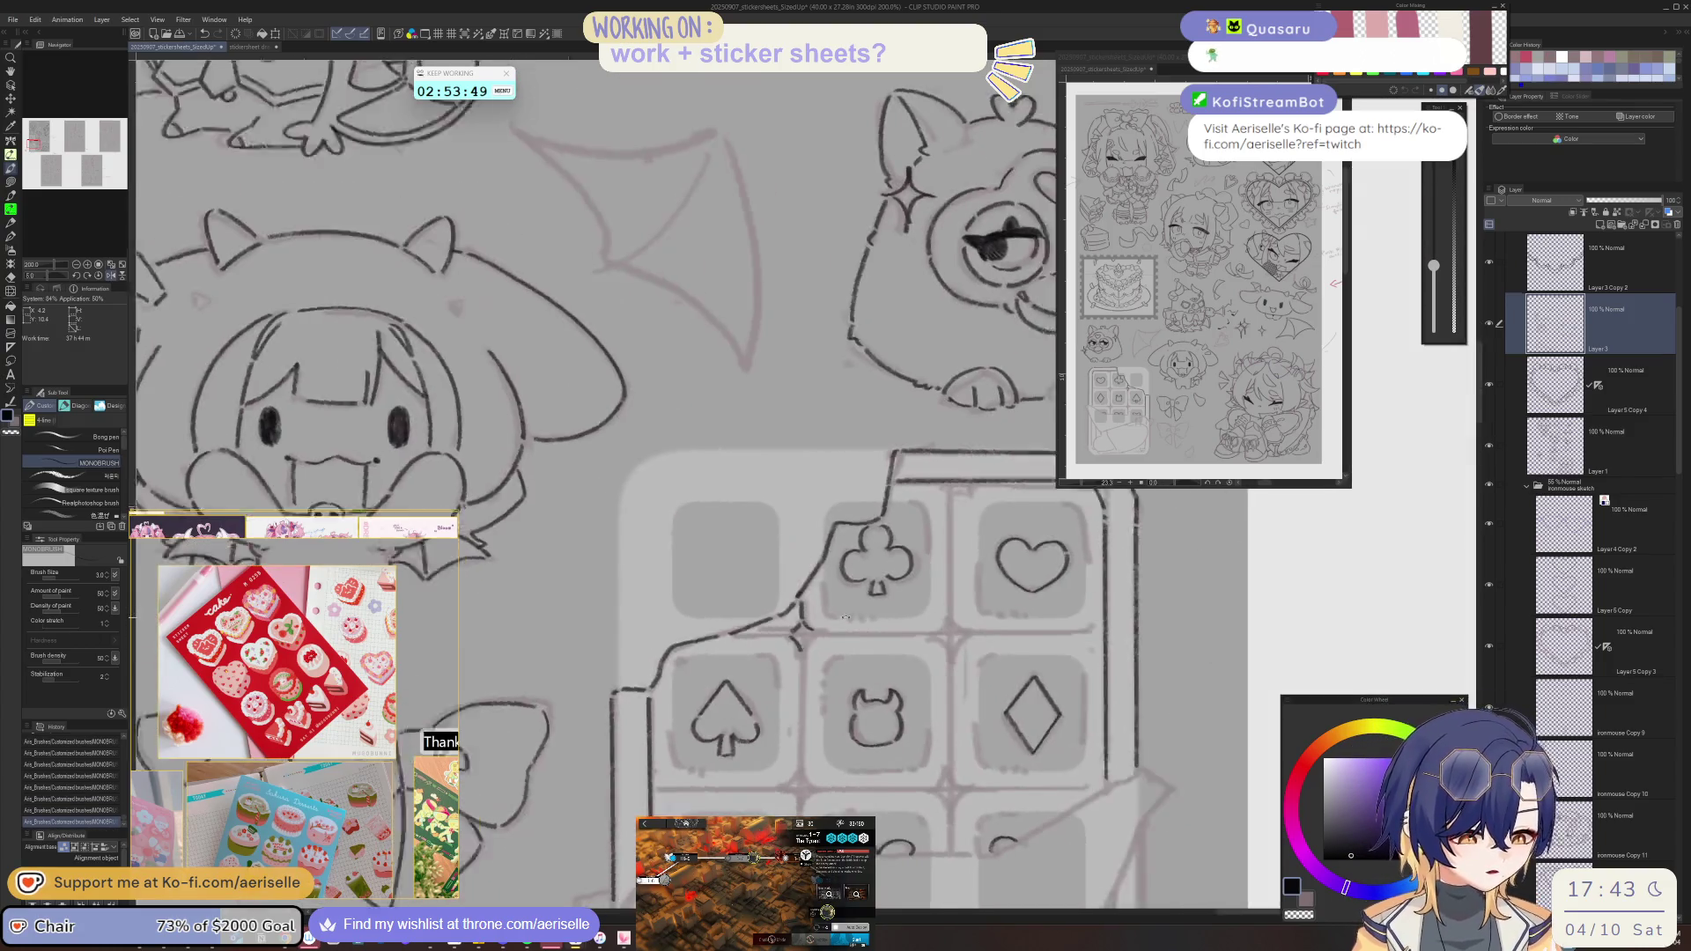
pyautogui.moveTo(835, 636); pyautogui.dragTo(936, 623)
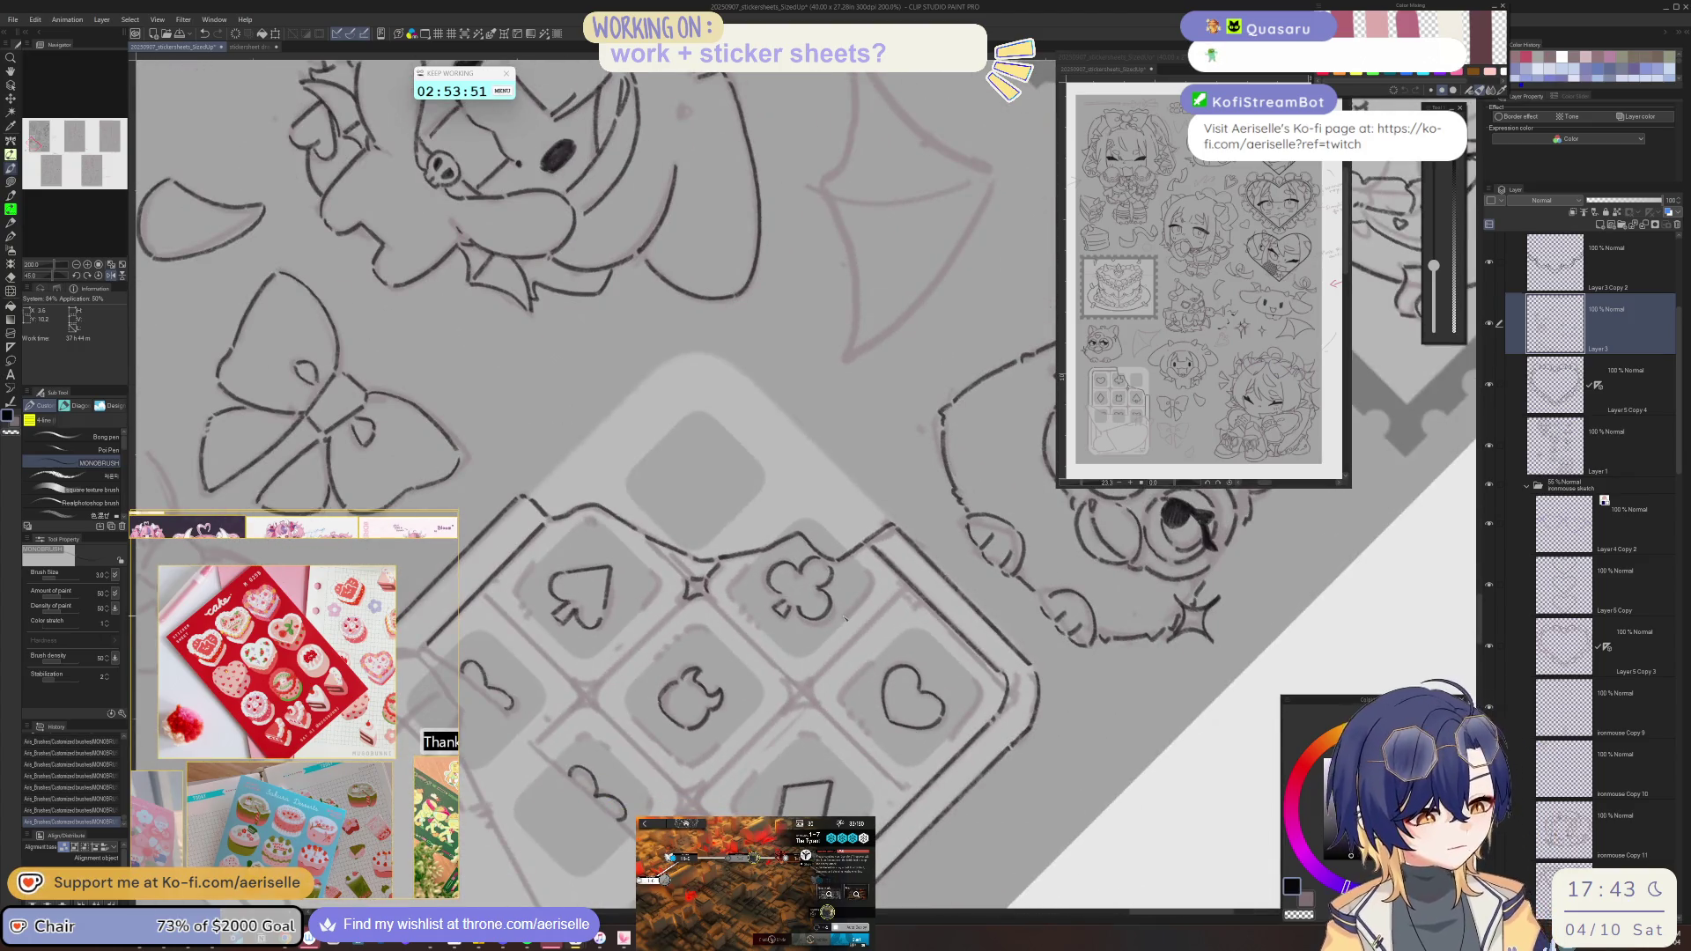
pyautogui.press('-')
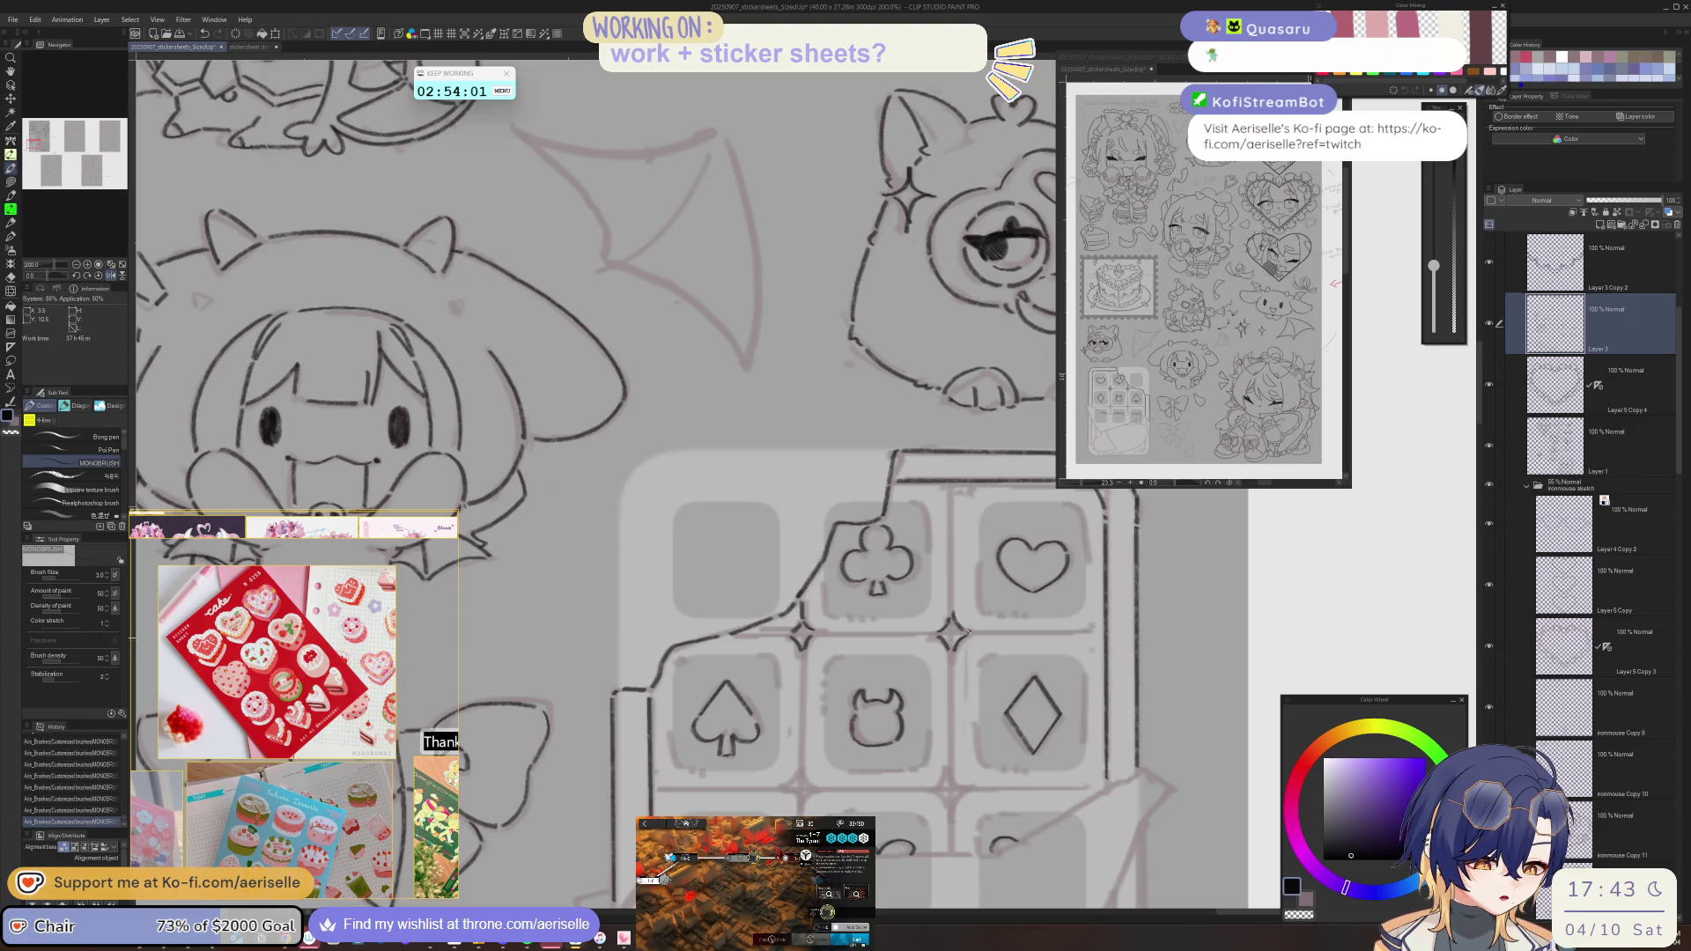
pyautogui.moveTo(966, 636); pyautogui.dragTo(909, 543)
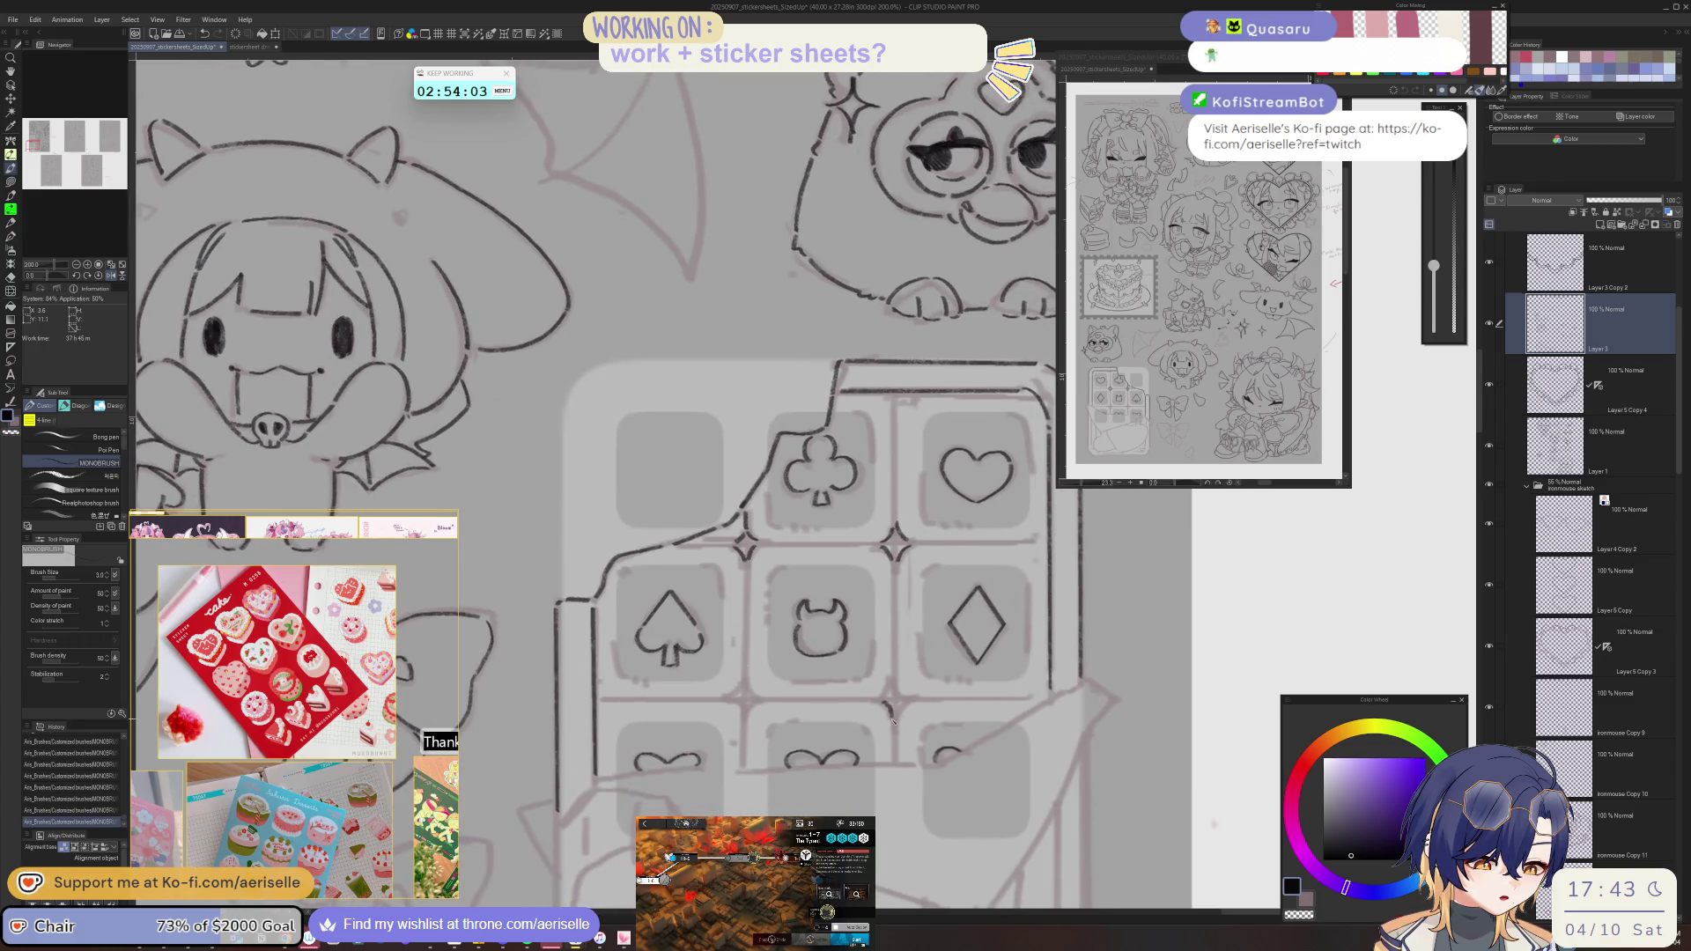
pyautogui.moveTo(896, 720)
pyautogui.mouseDown()
pyautogui.moveTo(810, 707)
pyautogui.moveTo(899, 691)
pyautogui.mouseUp()
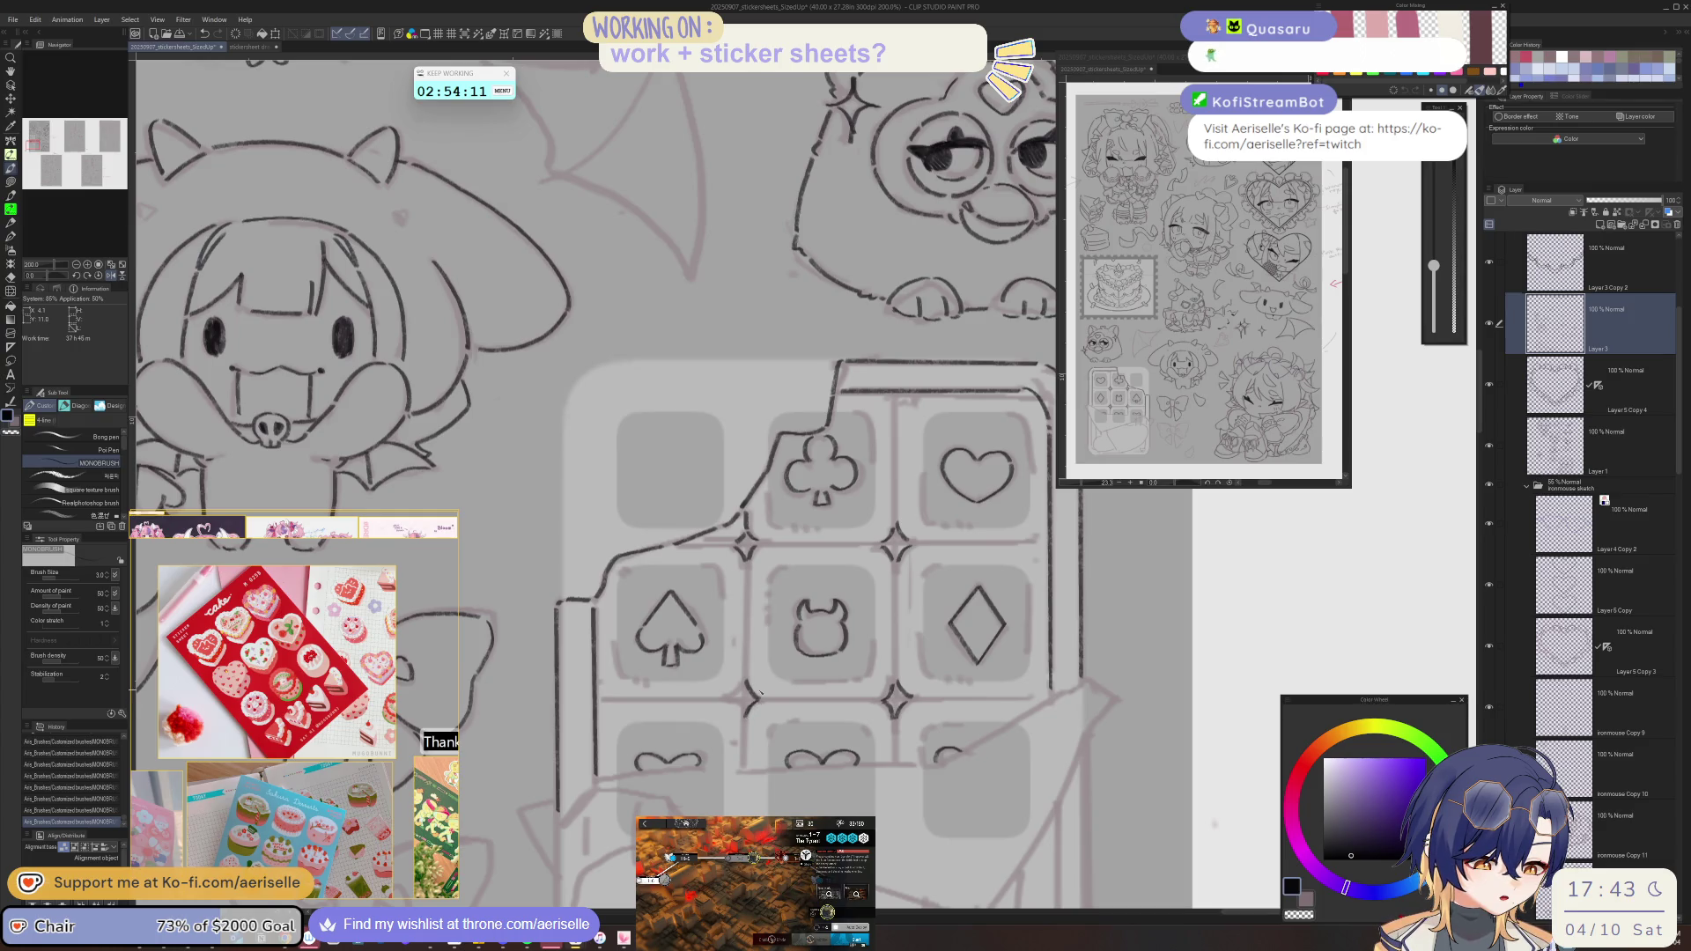
pyautogui.press('h')
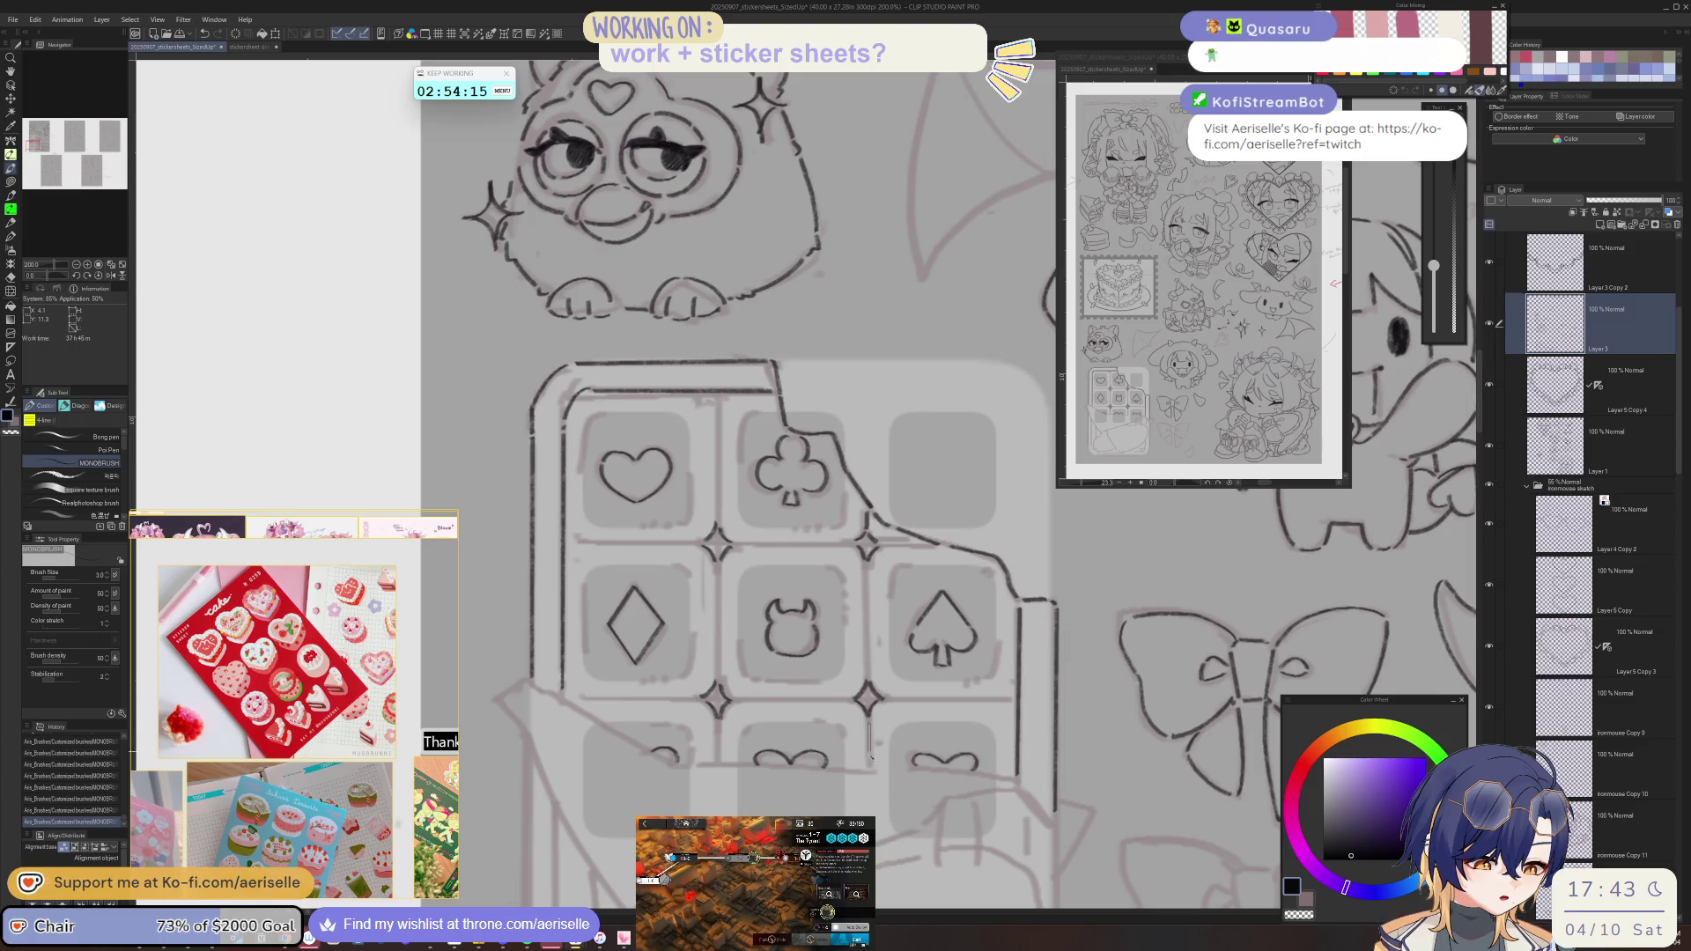
# - Ink straight tile borders, including the club tile's left edge
pyautogui.moveTo(872, 751); pyautogui.dragTo(665, 682)
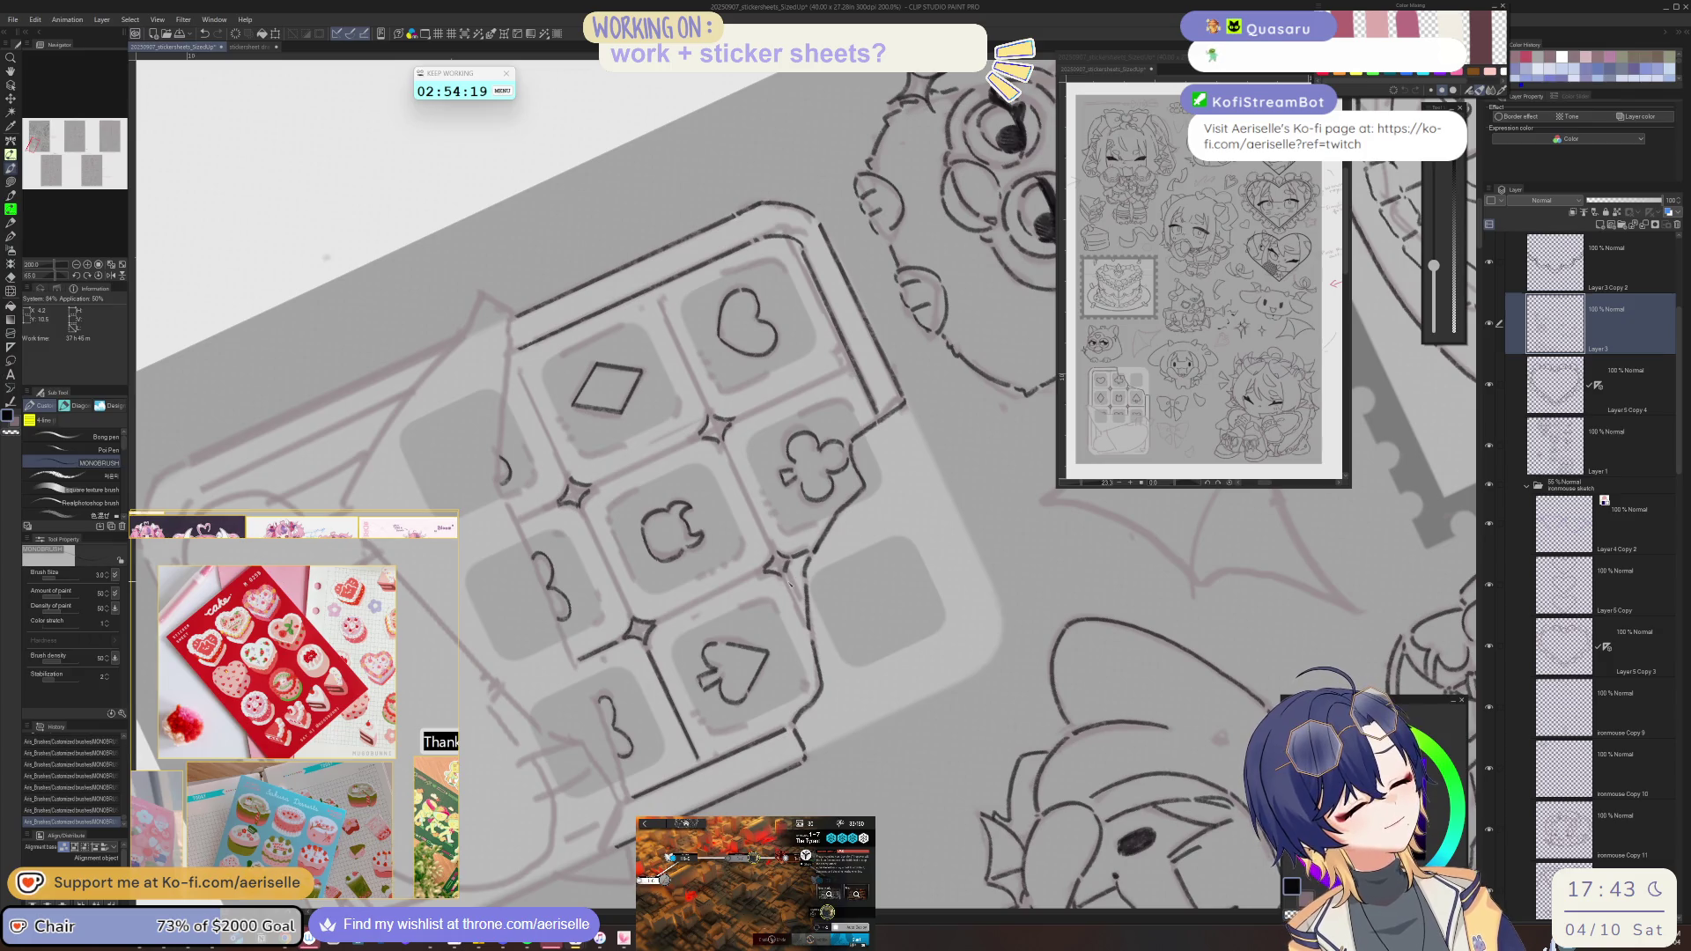
pyautogui.moveTo(725, 448); pyautogui.dragTo(756, 521)
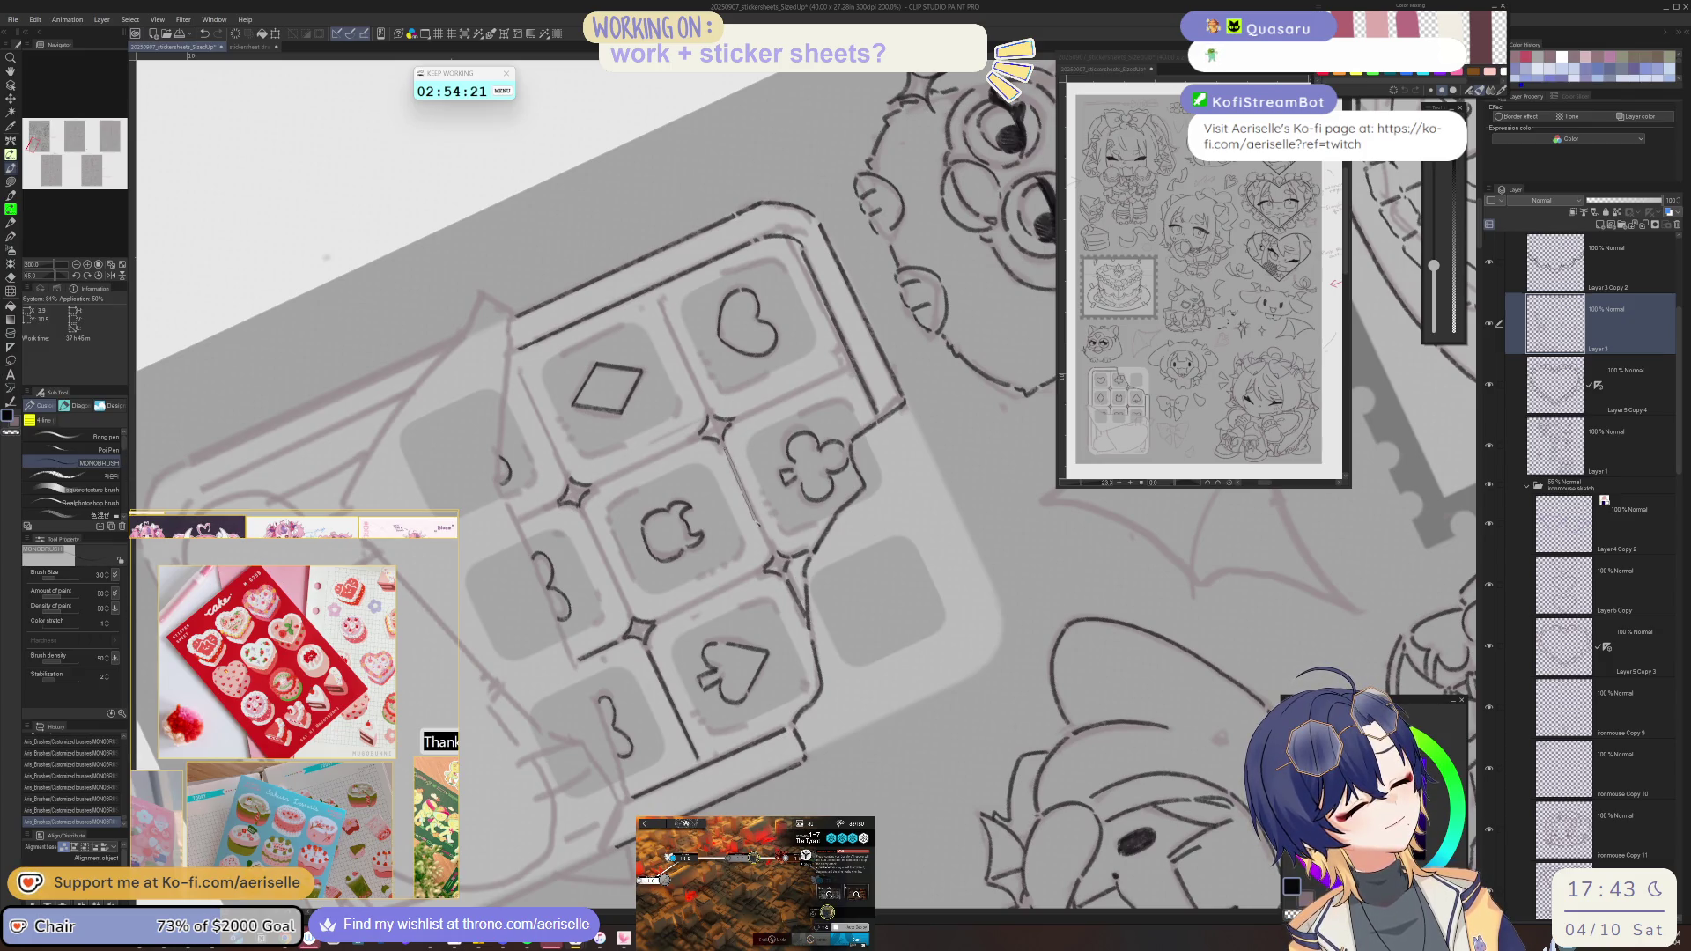
pyautogui.moveTo(666, 318); pyautogui.dragTo(755, 517)
pyautogui.press('-')
pyautogui.press('-')
pyautogui.press('-')
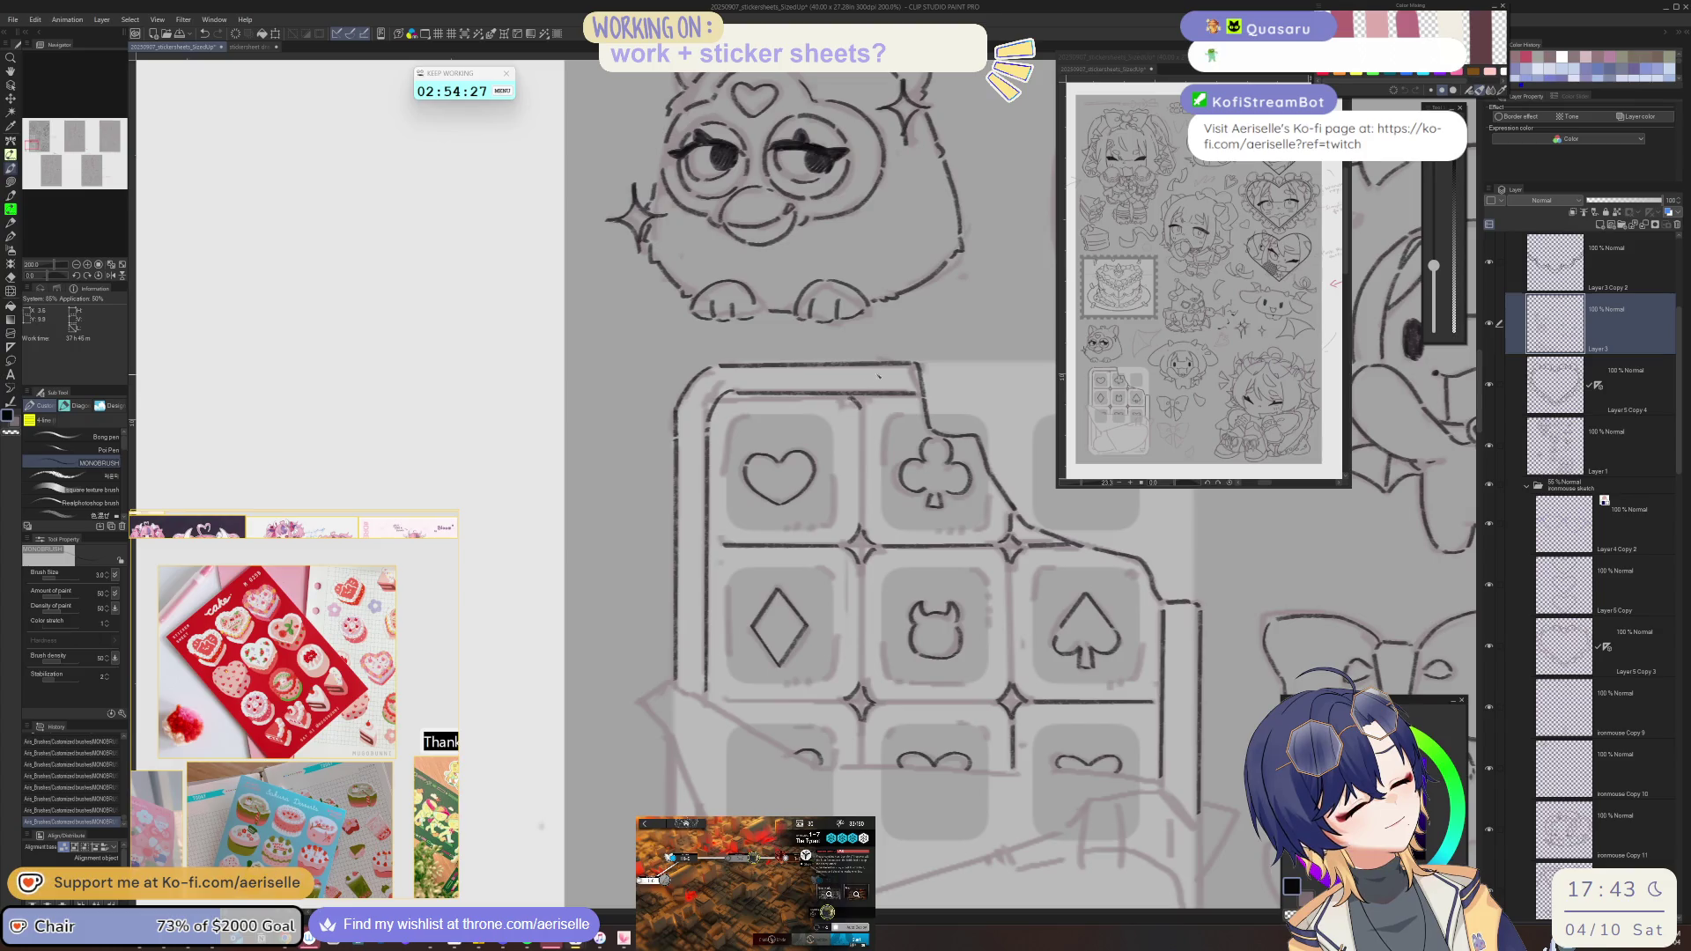
pyautogui.moveTo(864, 500); pyautogui.dragTo(866, 521)
# - Ink straight left edges on the devil and spade tiles
pyautogui.press('-')
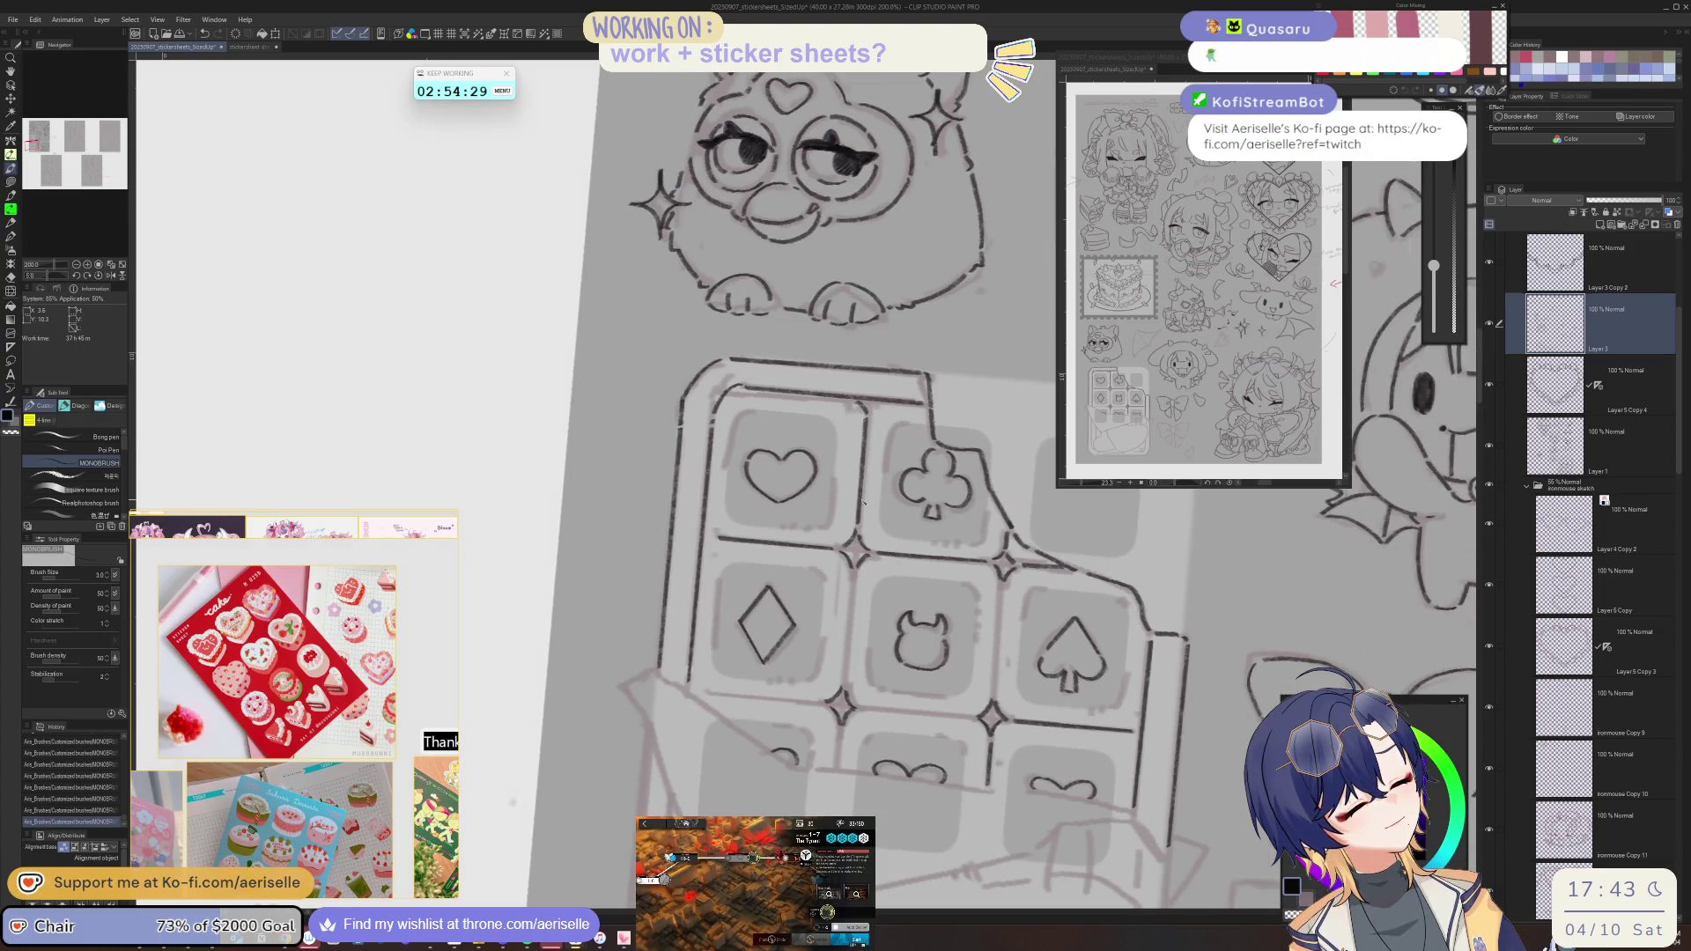
pyautogui.press('=')
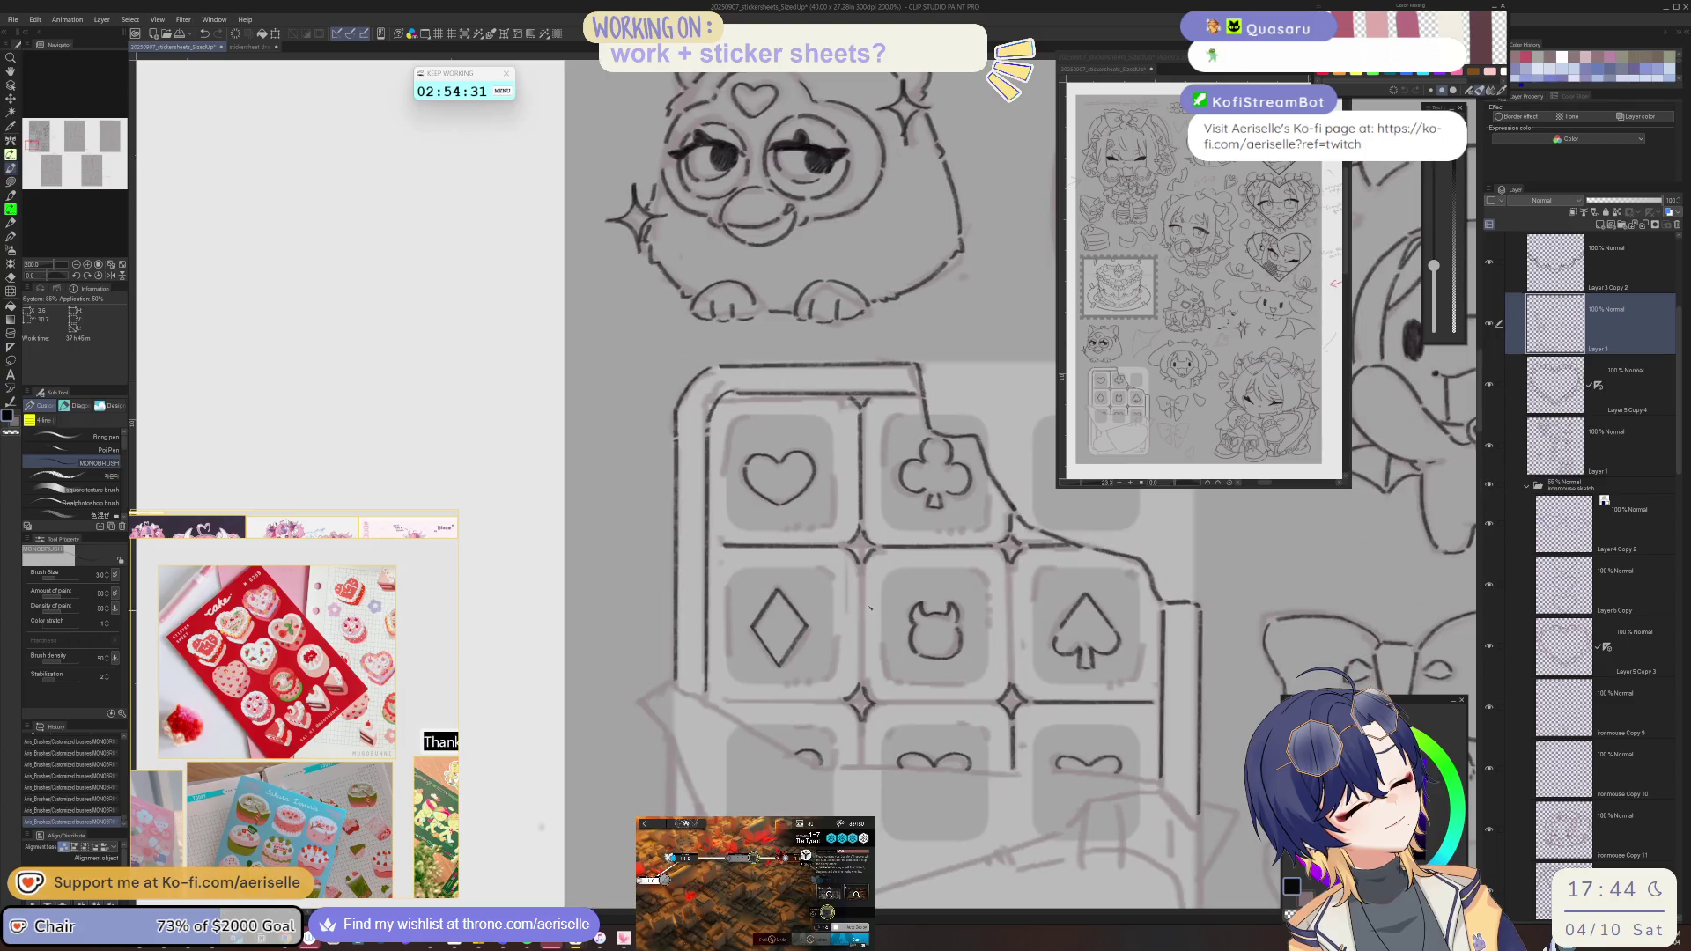
pyautogui.moveTo(861, 667); pyautogui.dragTo(862, 683)
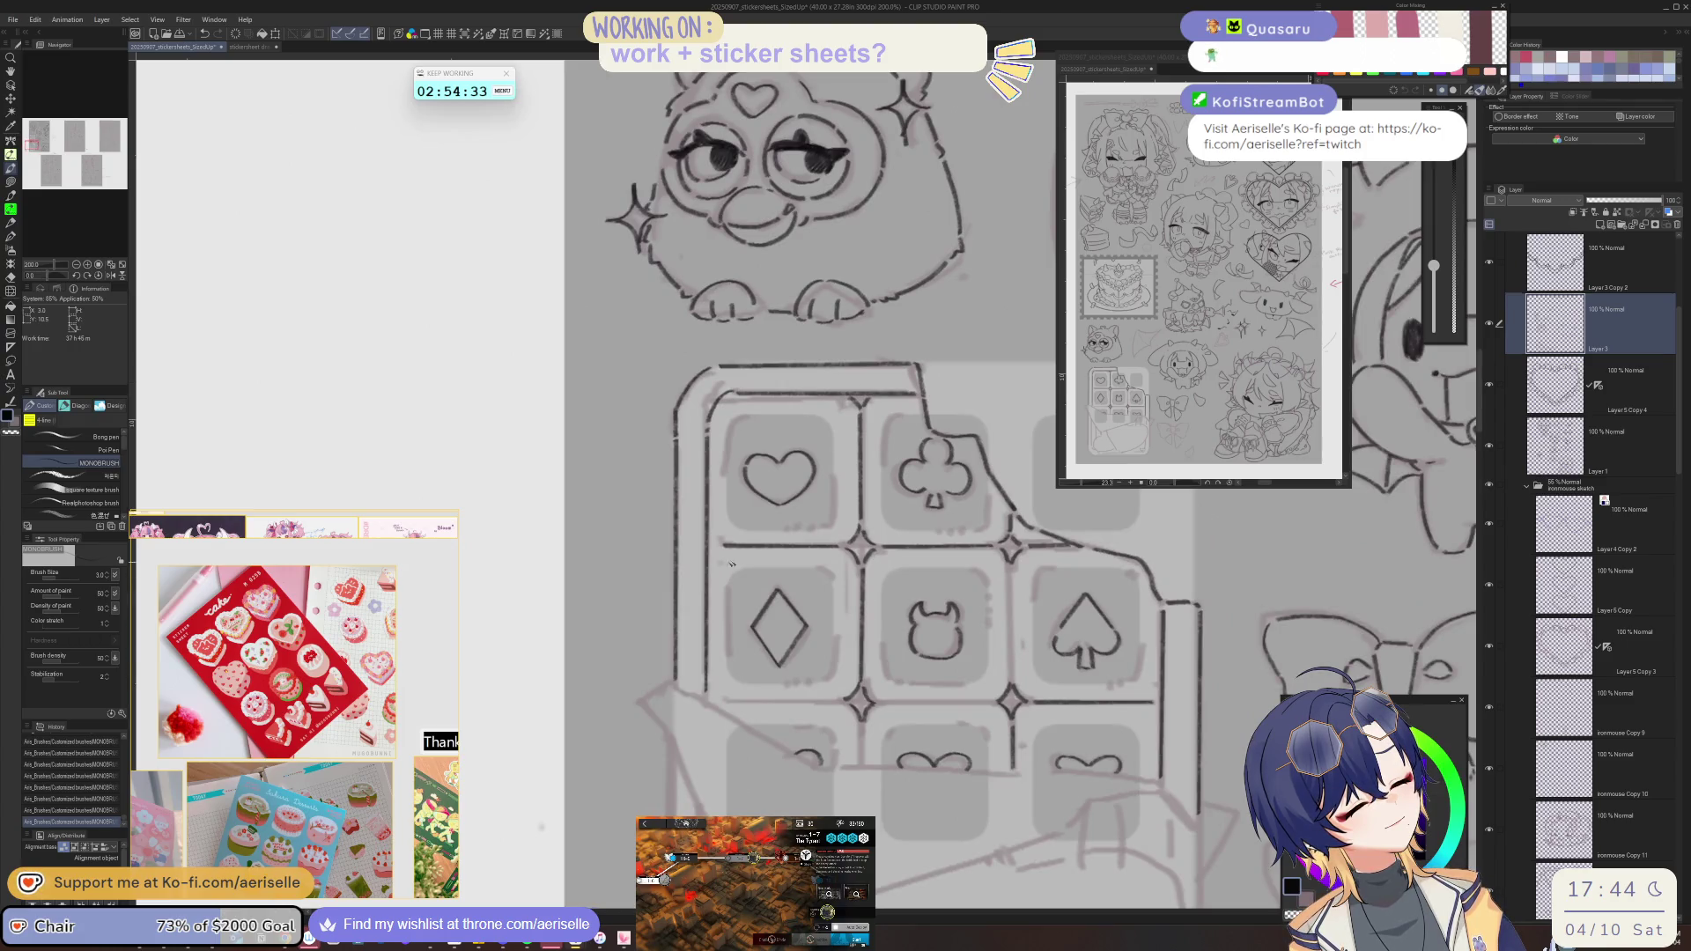
pyautogui.press('-')
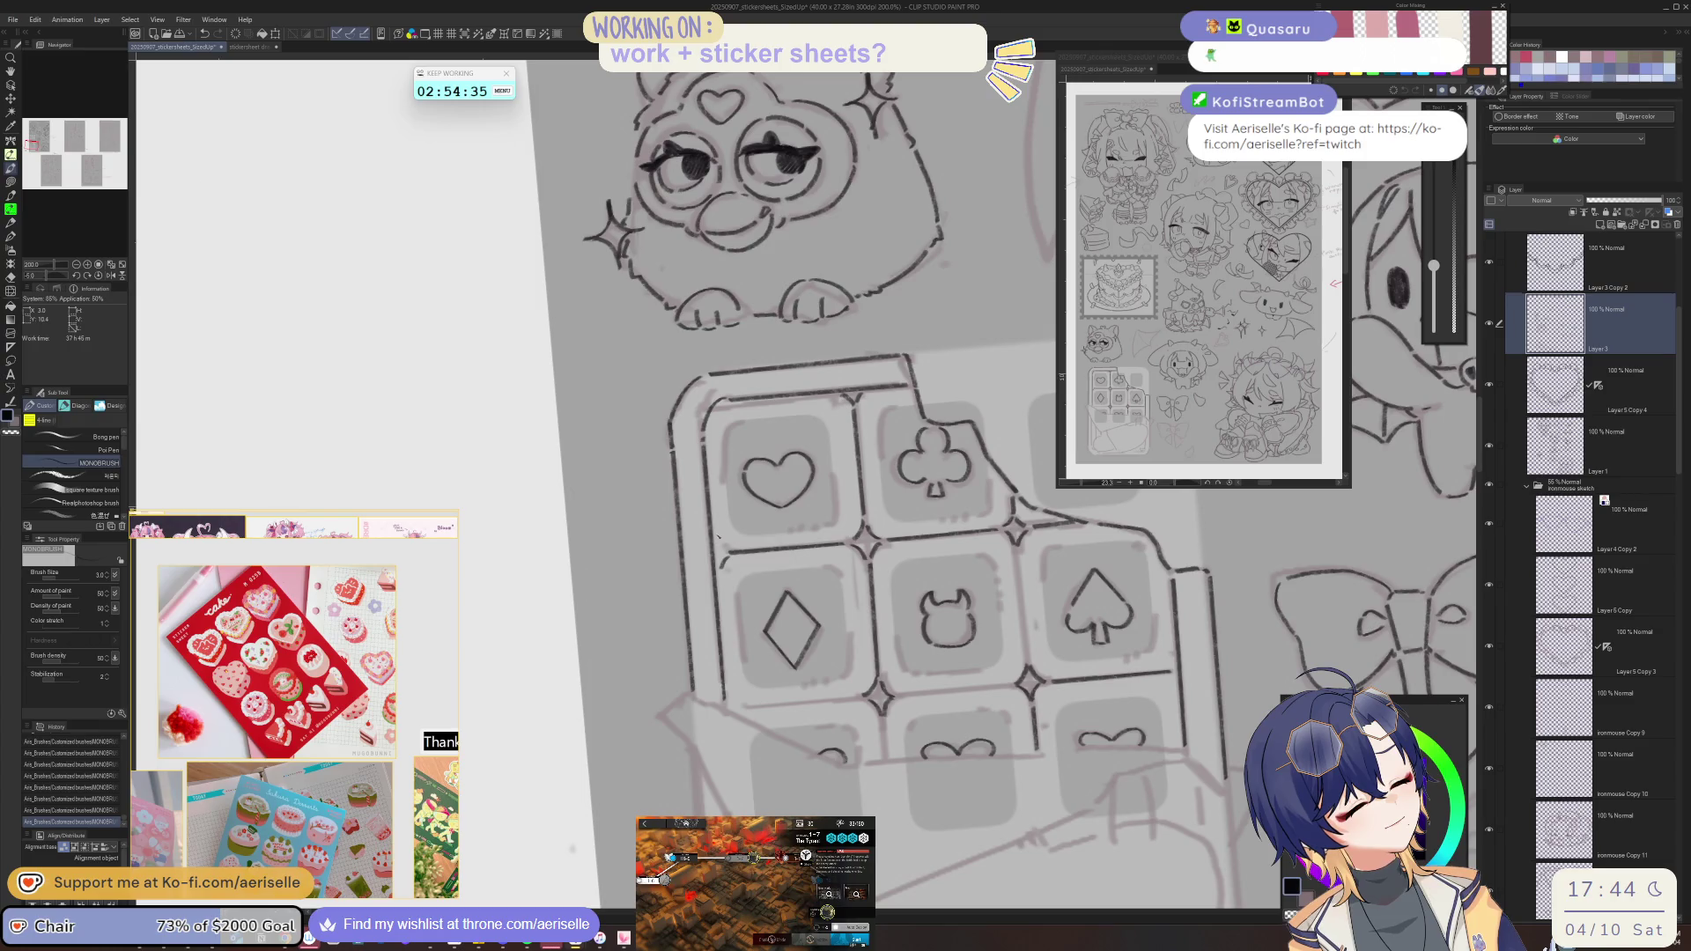
pyautogui.press('^')
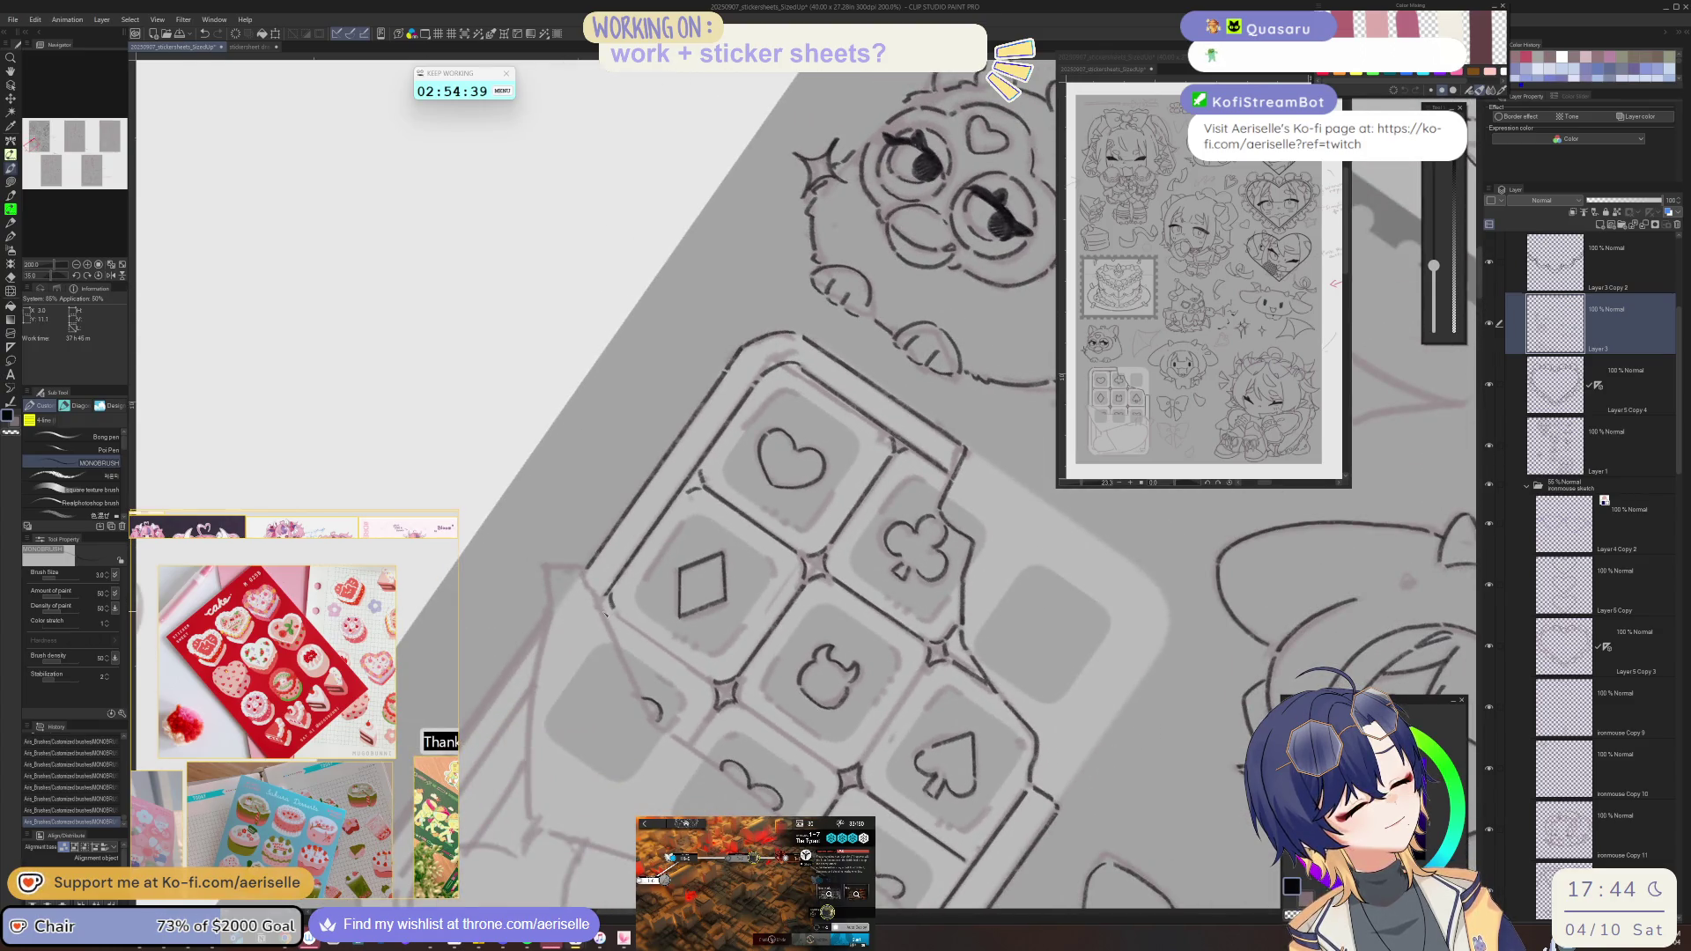
pyautogui.press('^')
pyautogui.keyDown('shift'); pyautogui.click(671, 658); pyautogui.keyUp('shift')
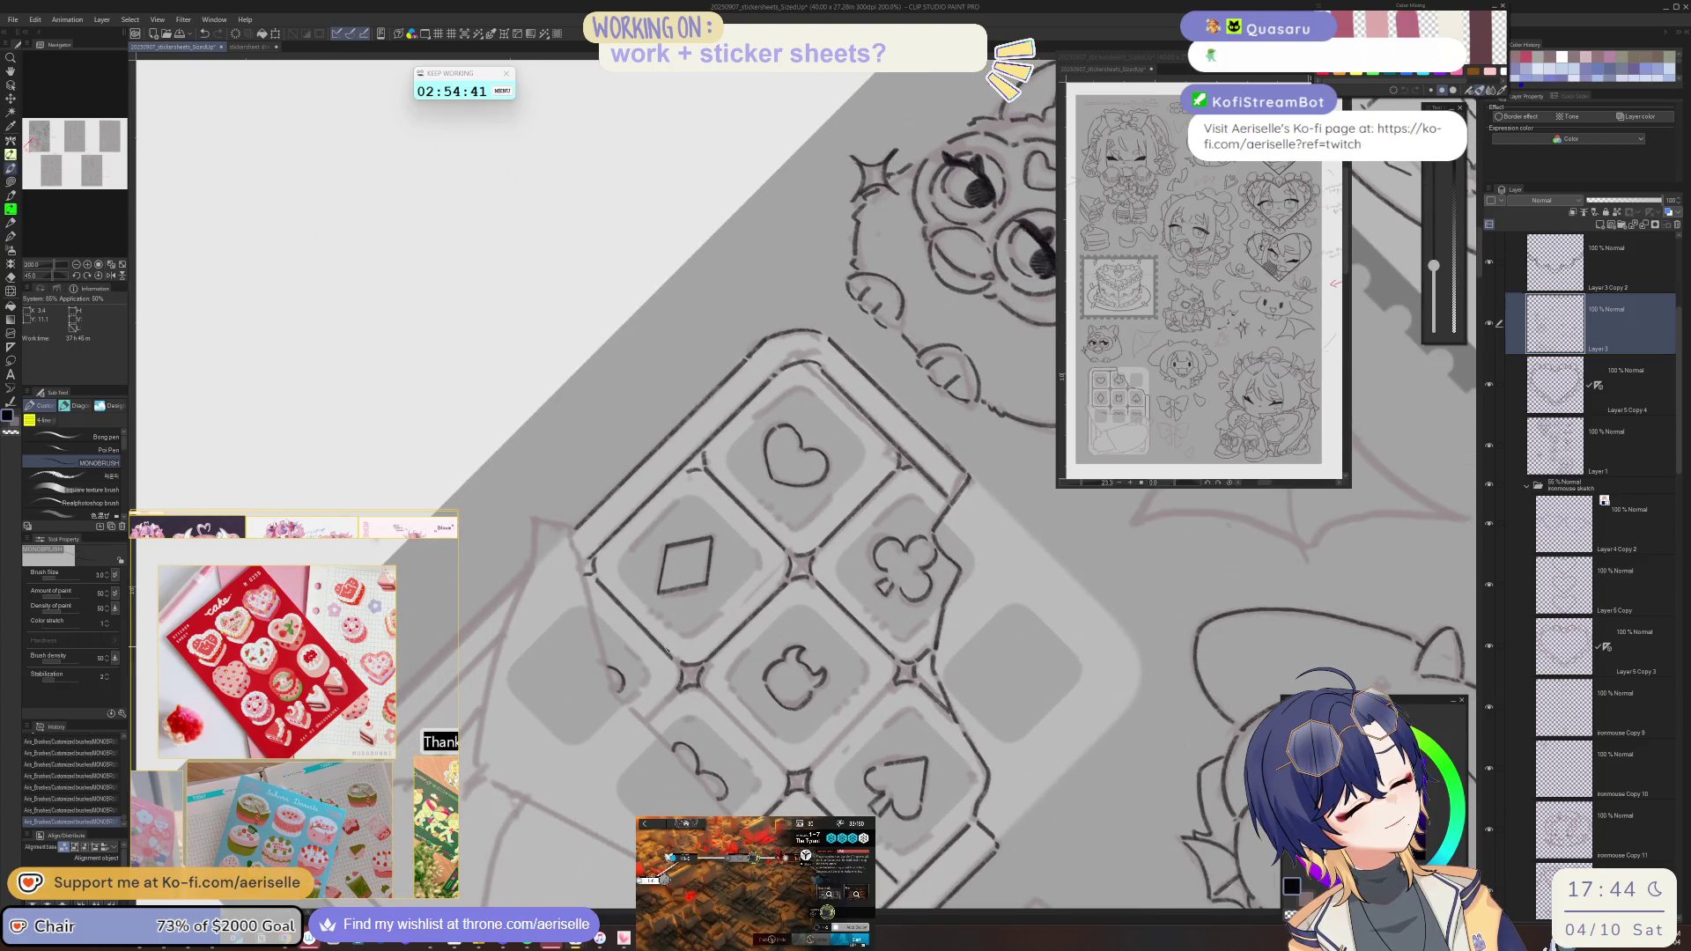
pyautogui.press('-')
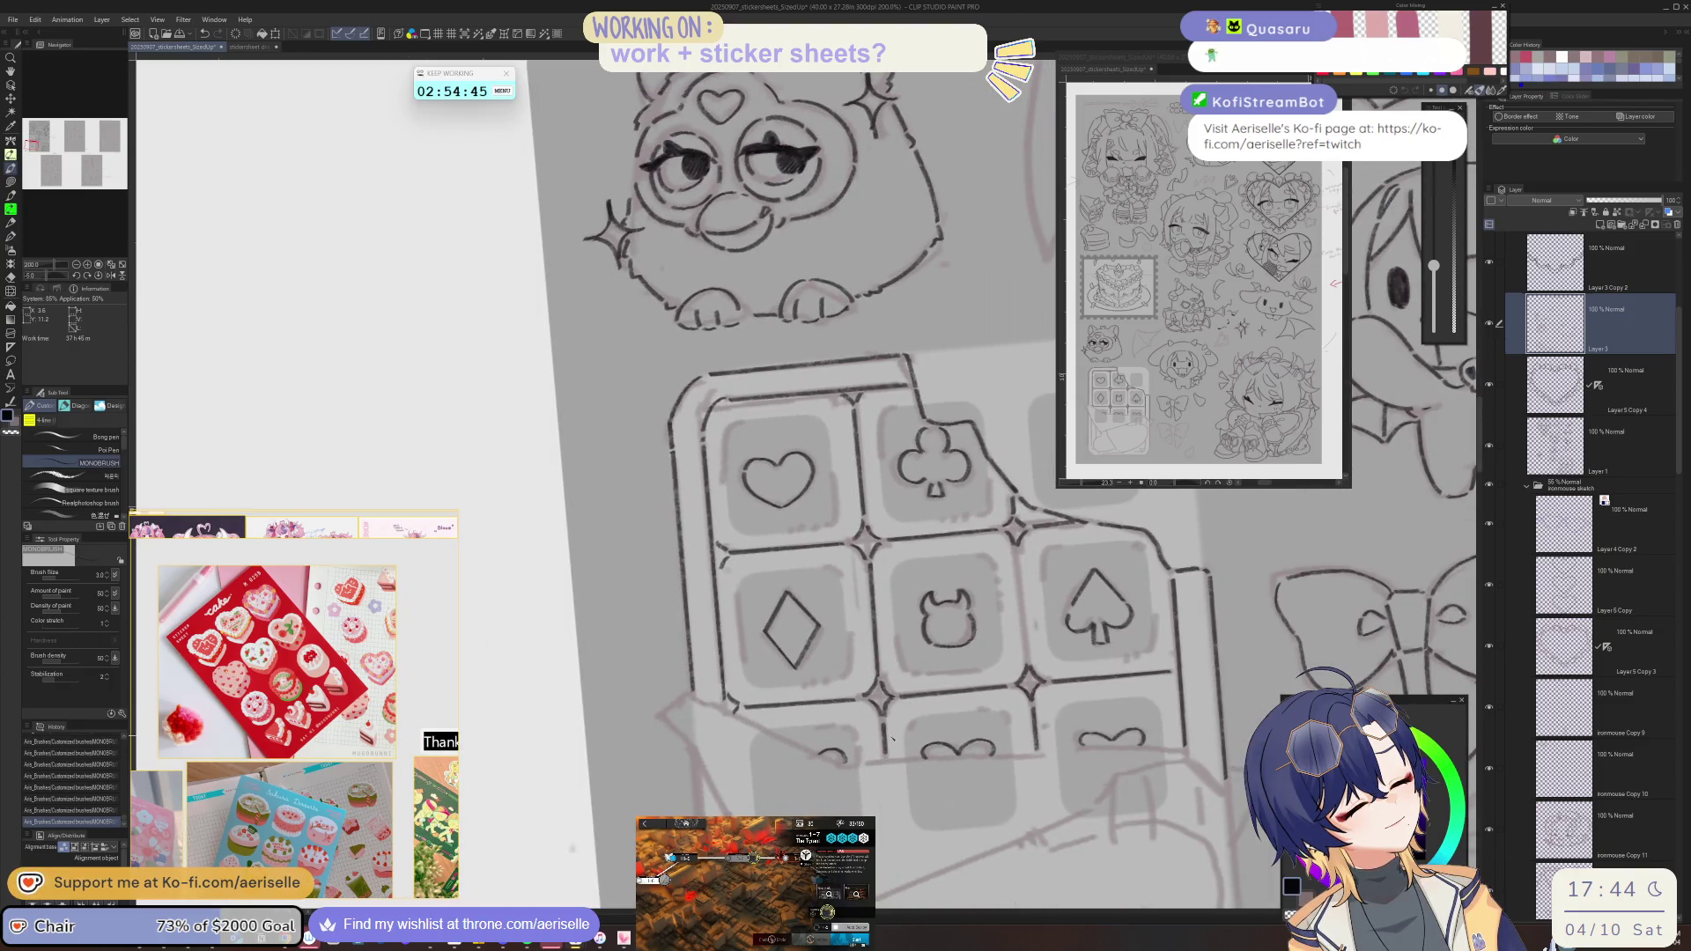
pyautogui.keyDown('shift'); pyautogui.click(1024, 656); pyautogui.keyUp('shift')
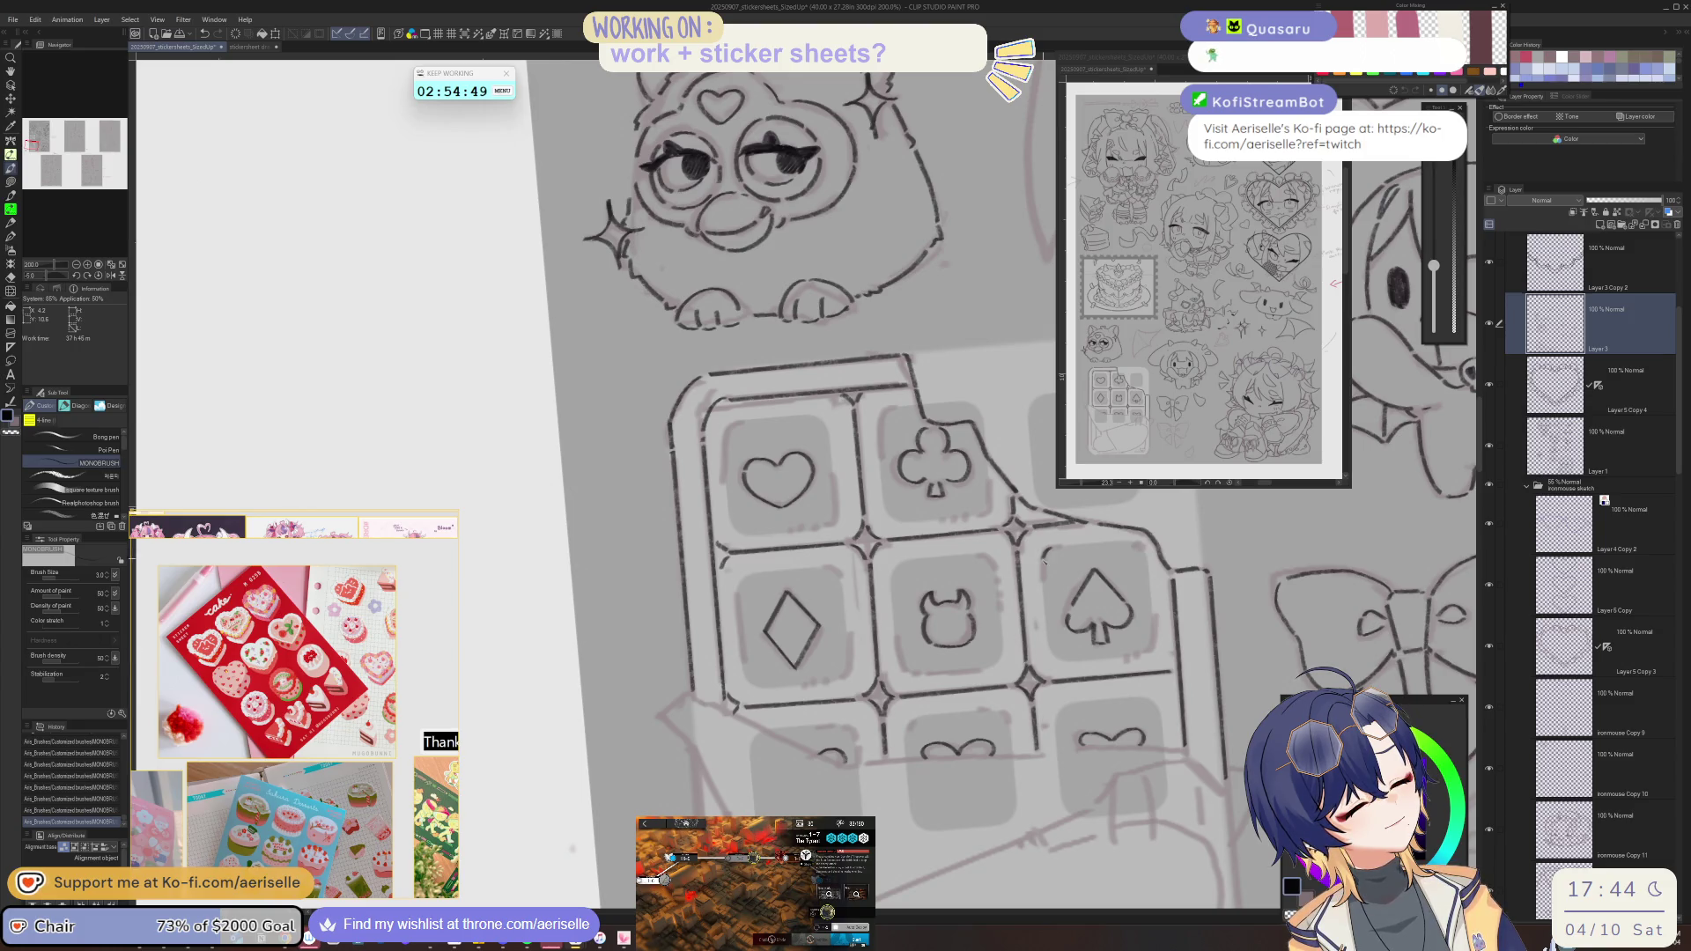
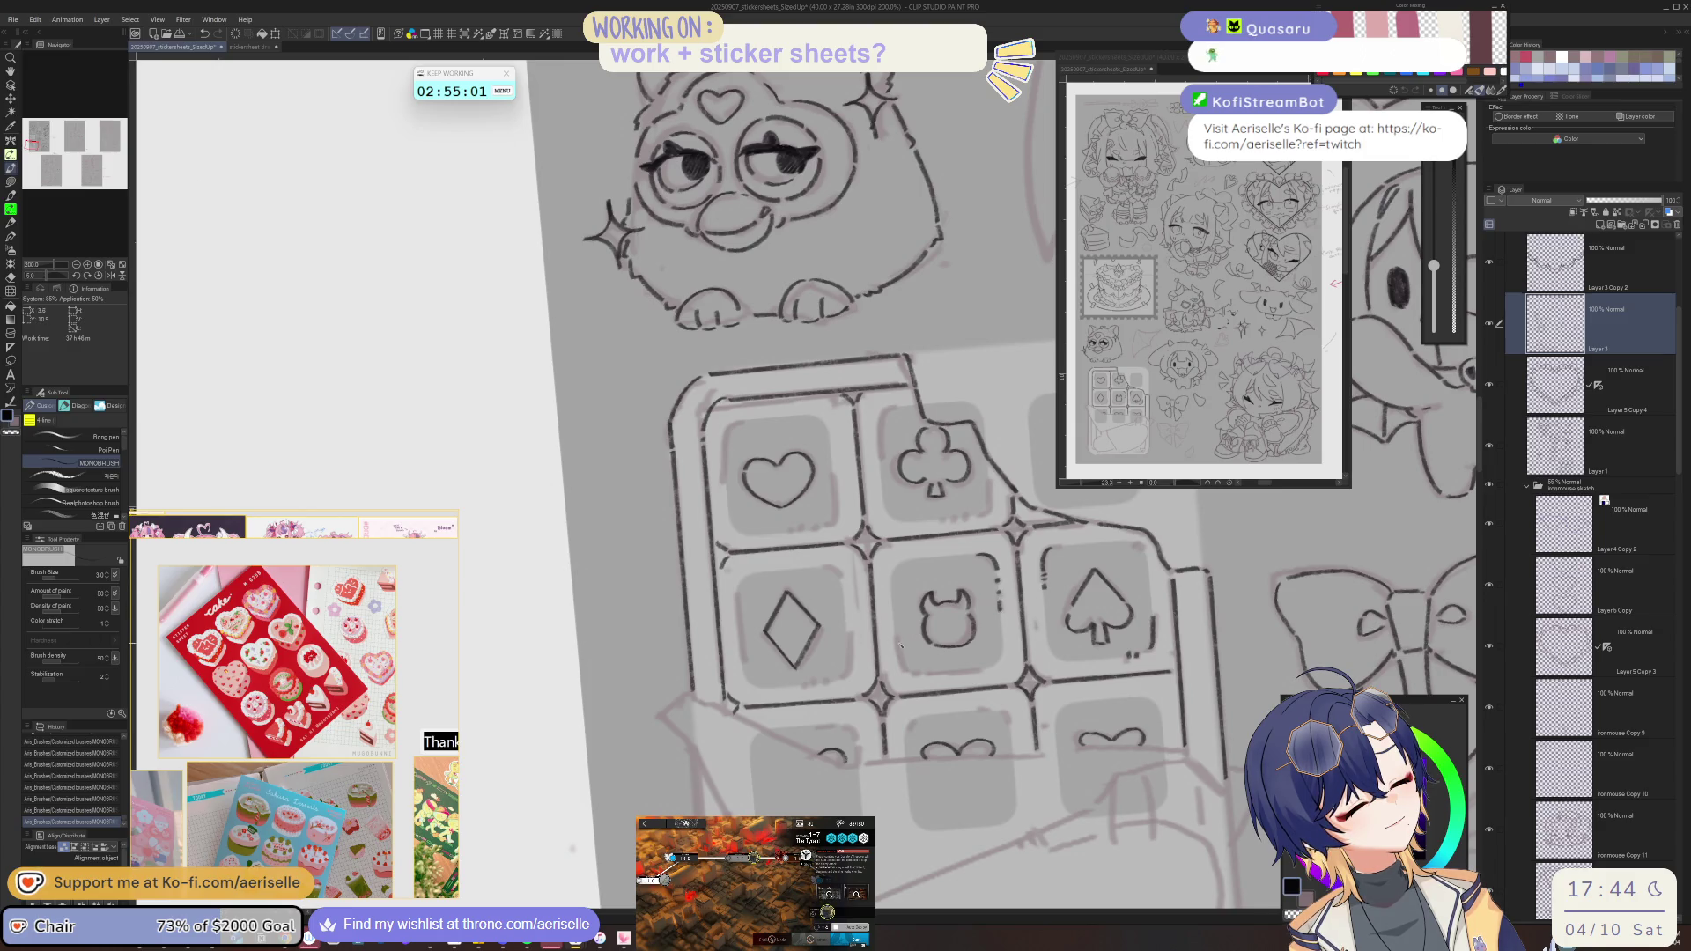
# - Tilt and mirror the canvas view, then ink a curved line along the club square's sketch
pyautogui.press('^')
pyautogui.press('^')
pyautogui.press('^')
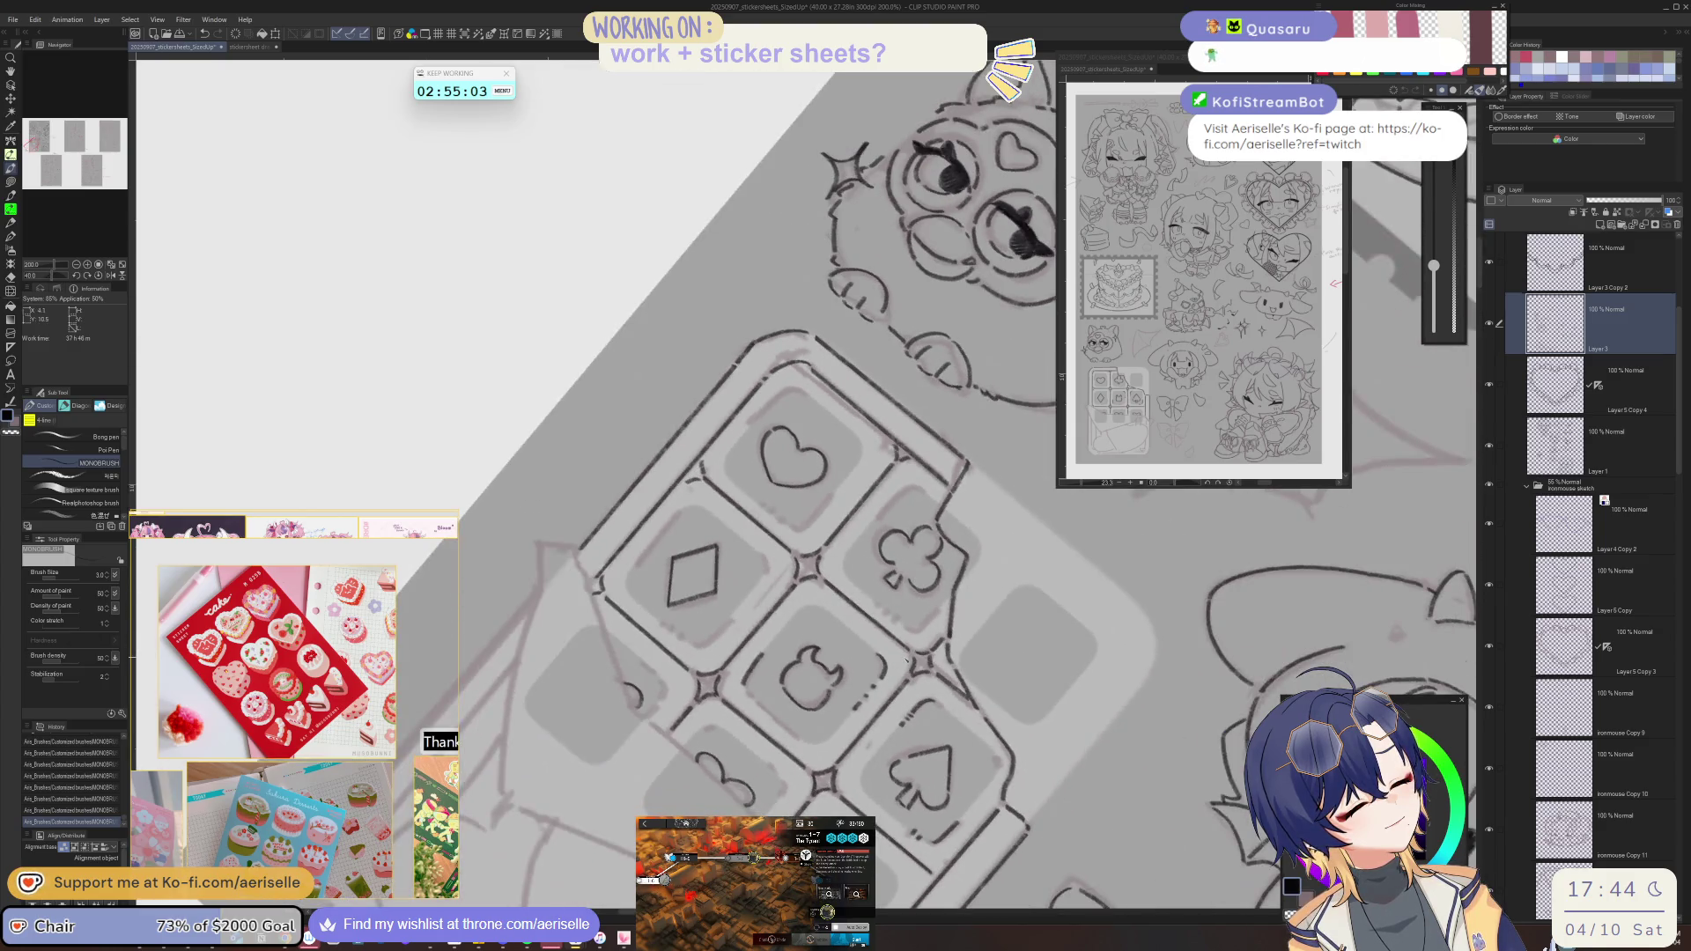
pyautogui.press('^')
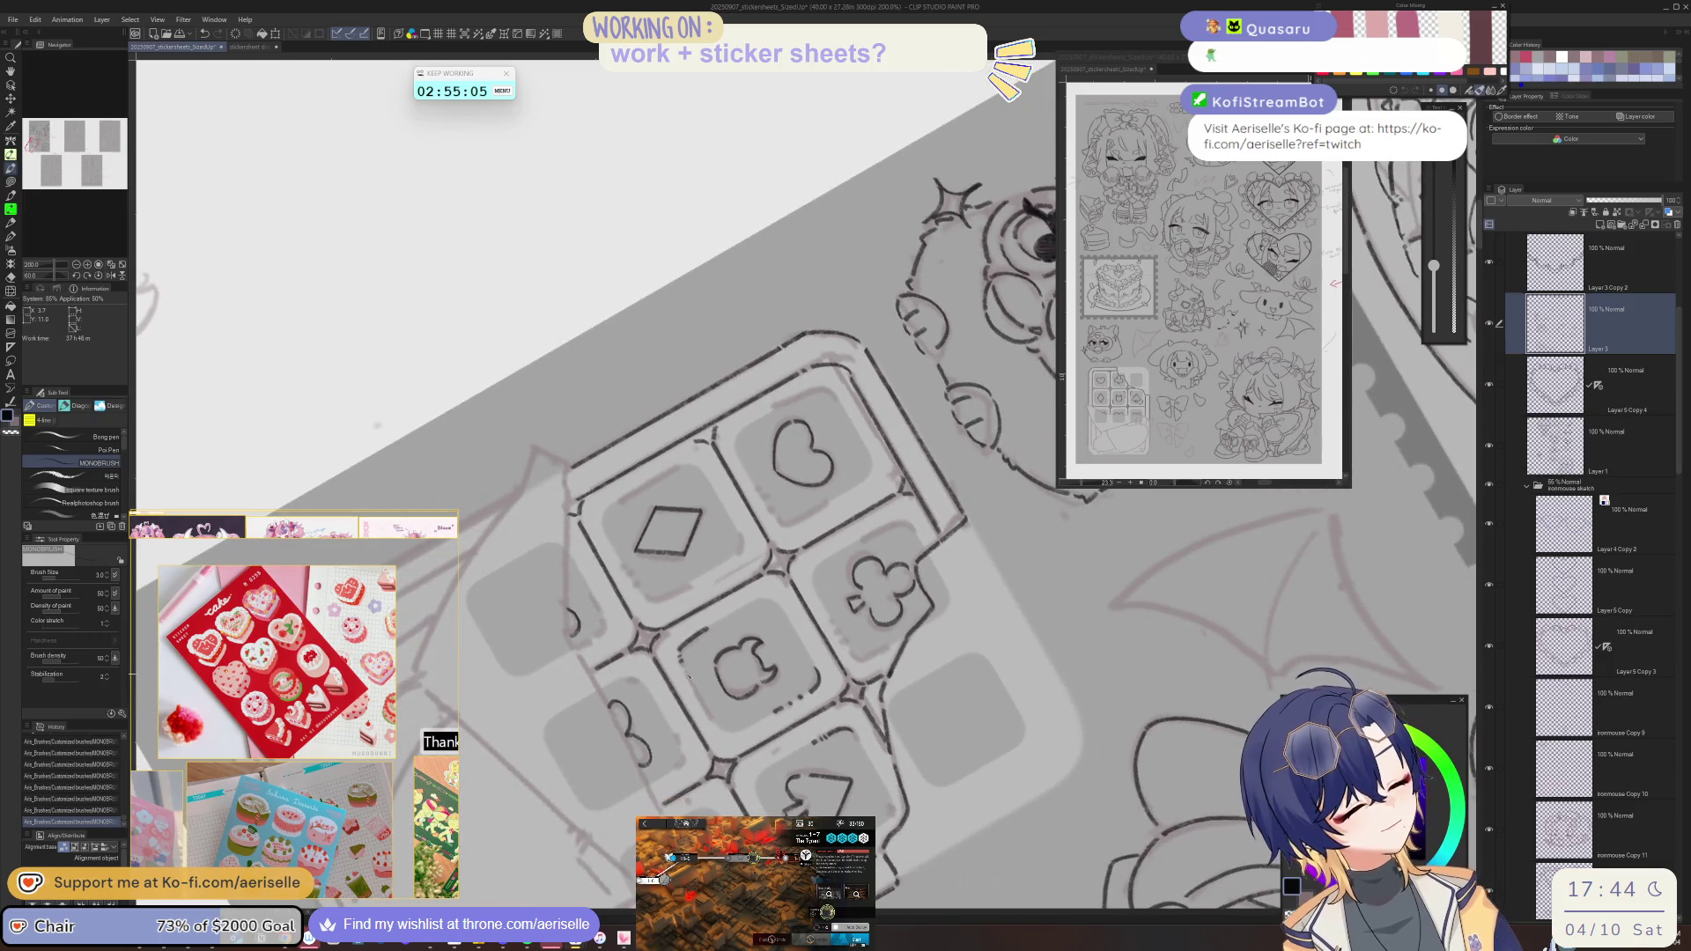
pyautogui.press('@')
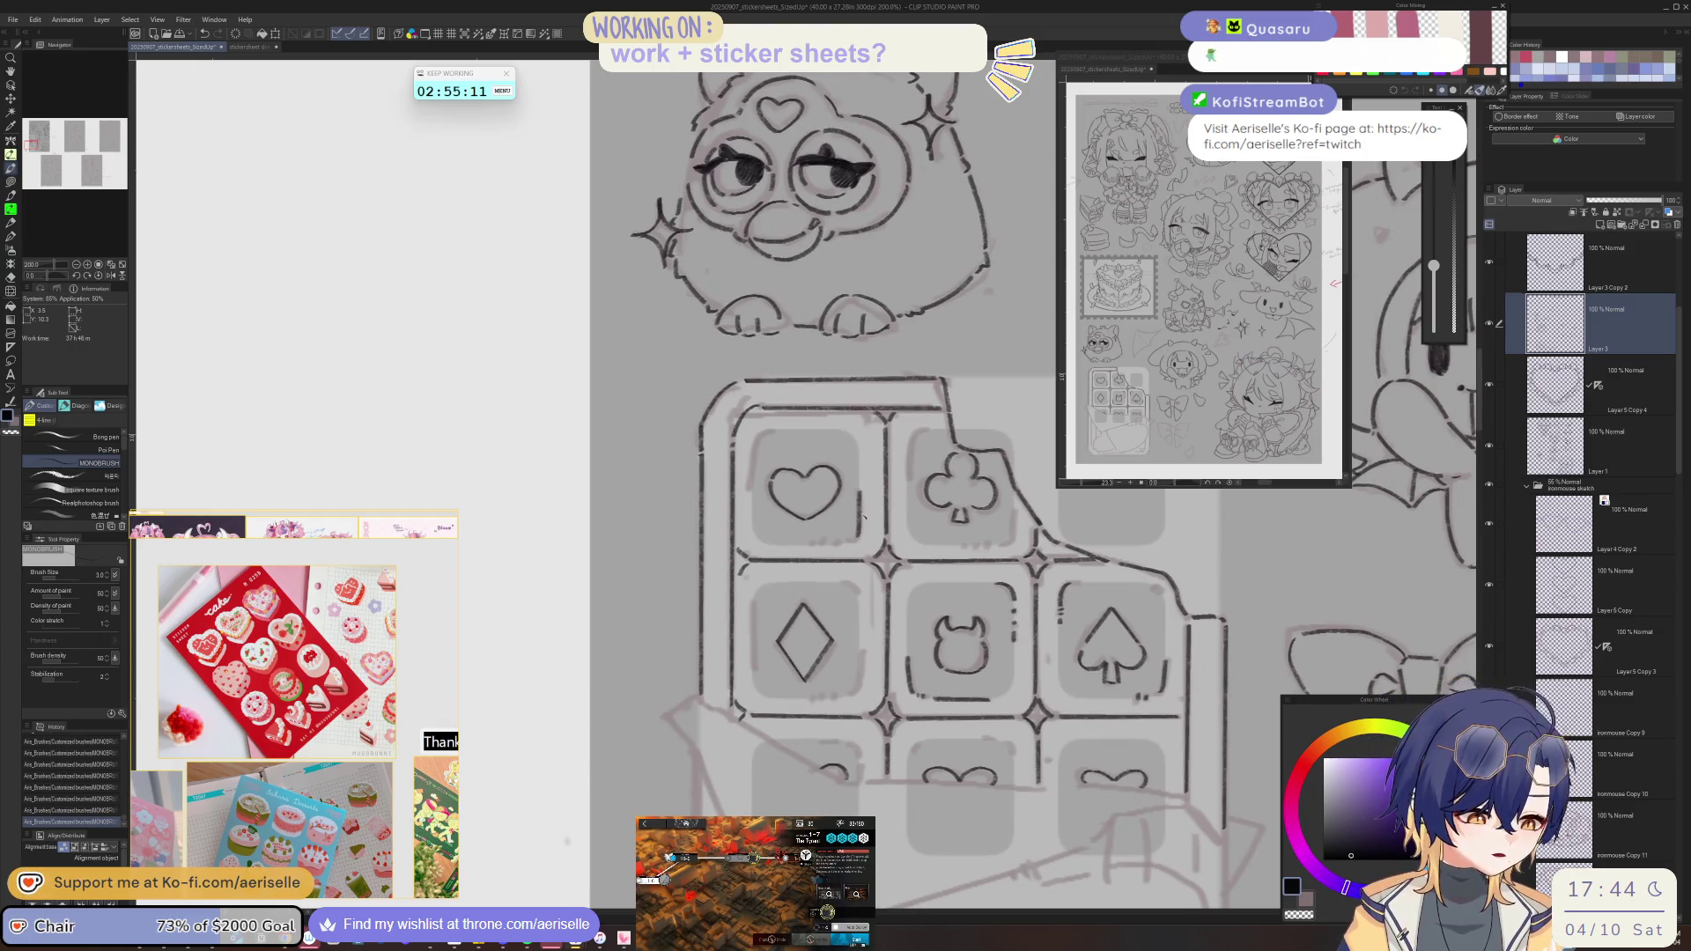
pyautogui.press('h')
pyautogui.press('^')
pyautogui.press('^')
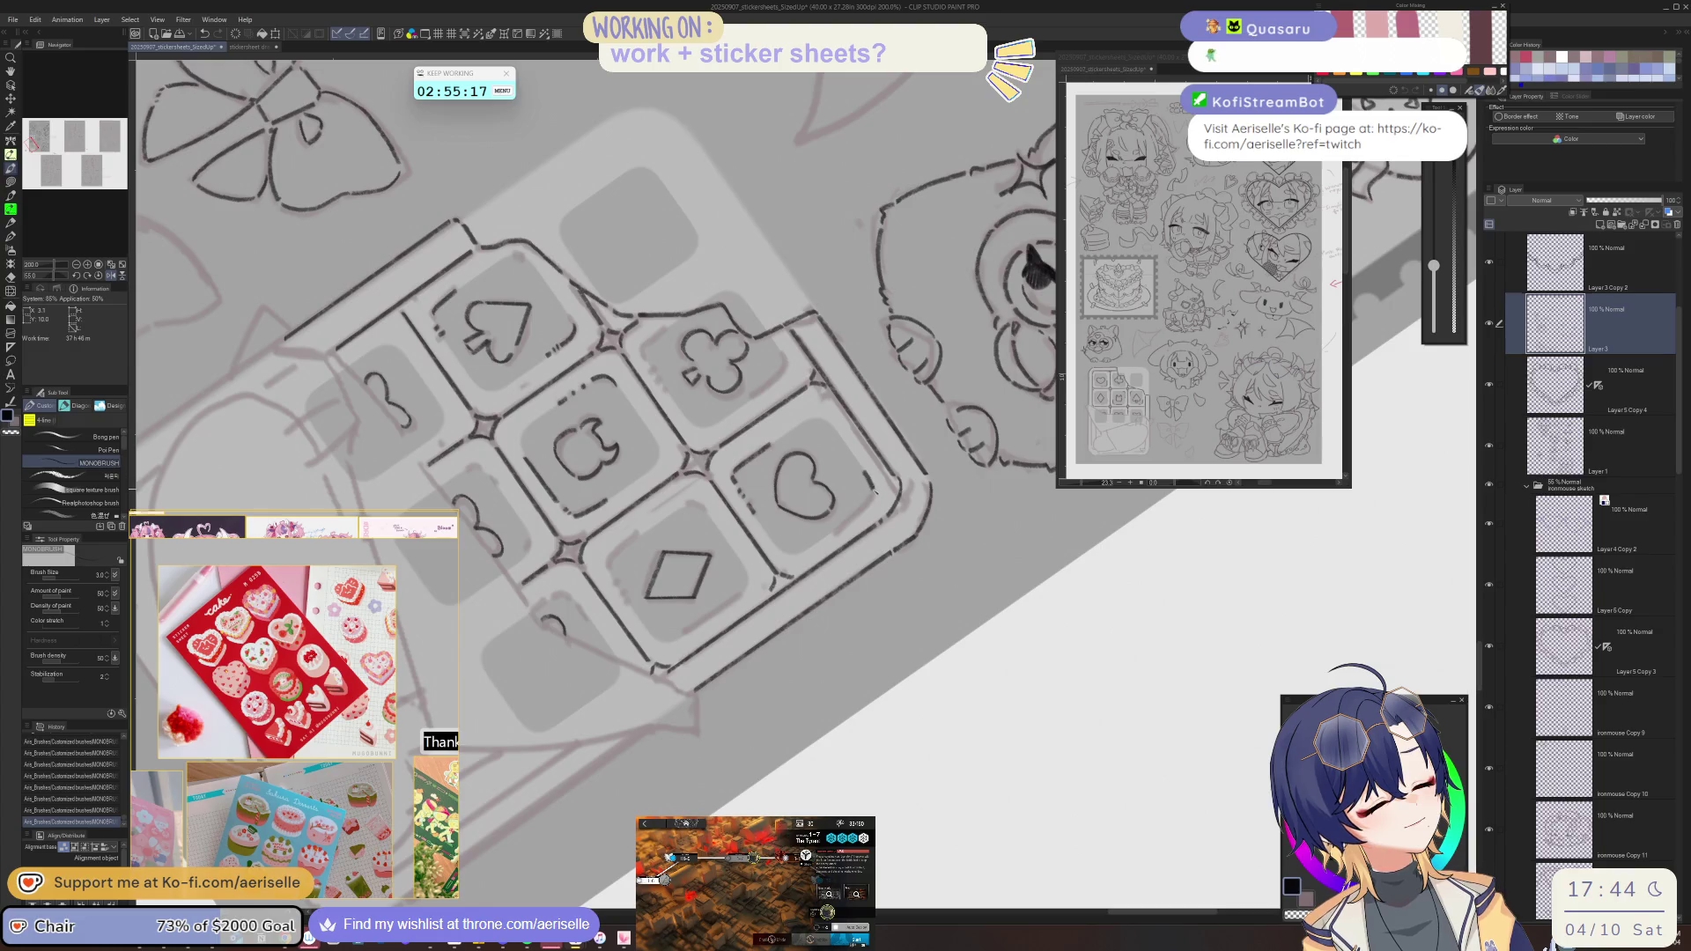
pyautogui.press('-')
pyautogui.press('-')
pyautogui.press('-')
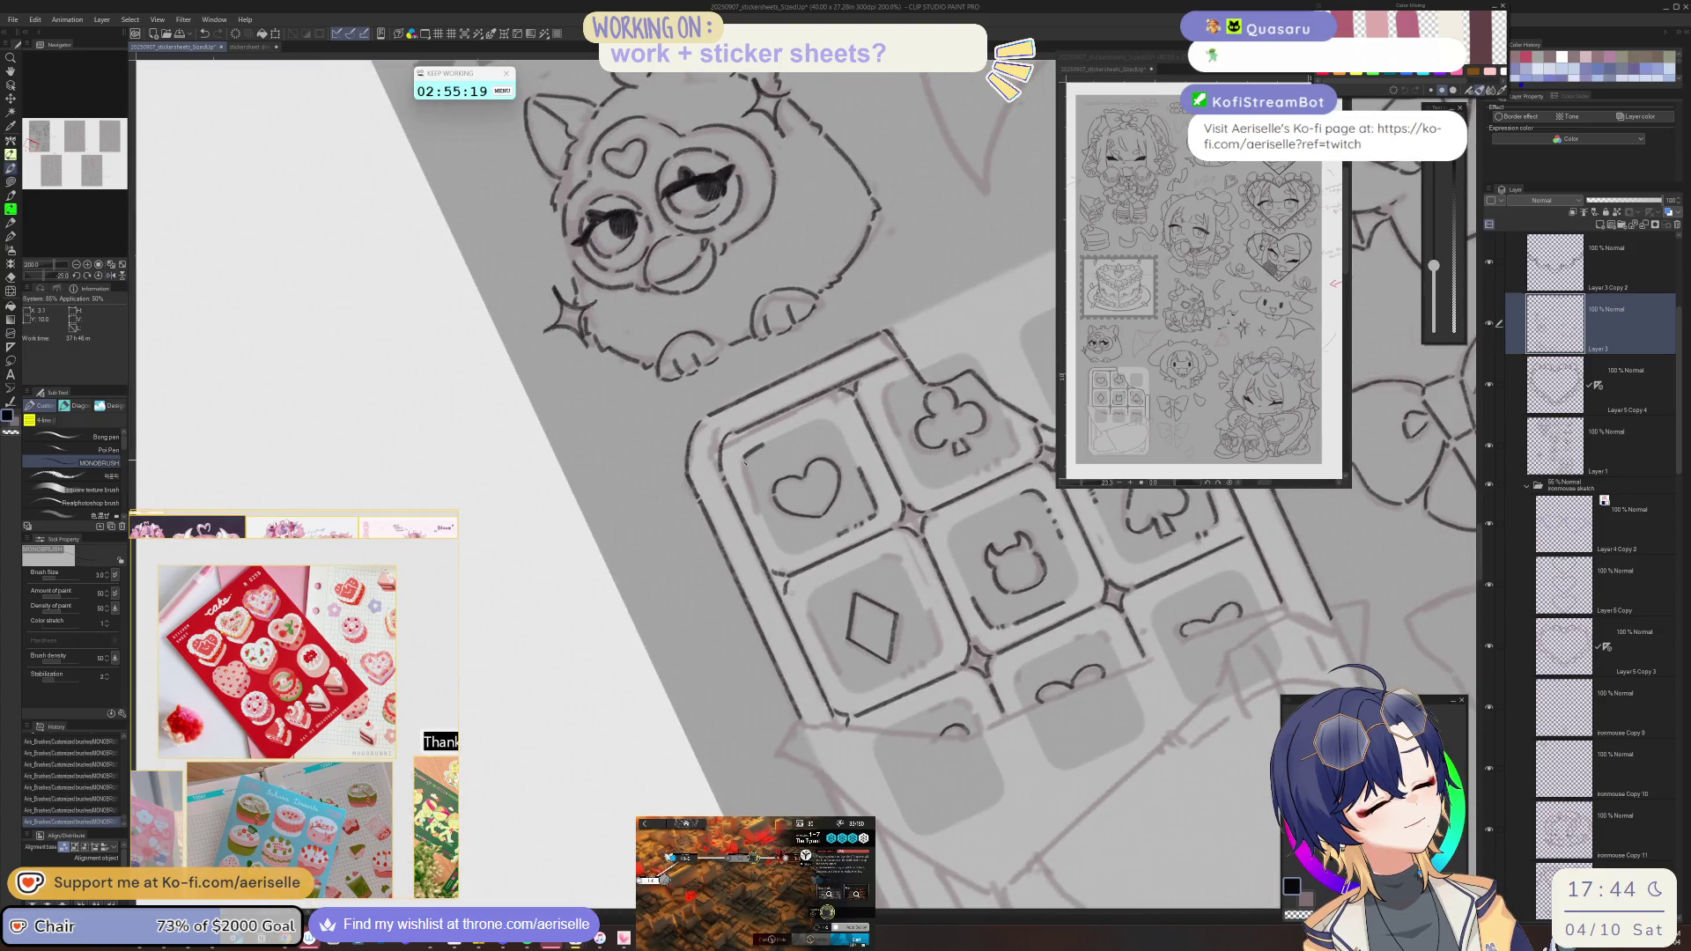
pyautogui.press('+')
pyautogui.press('+')
pyautogui.press('+')
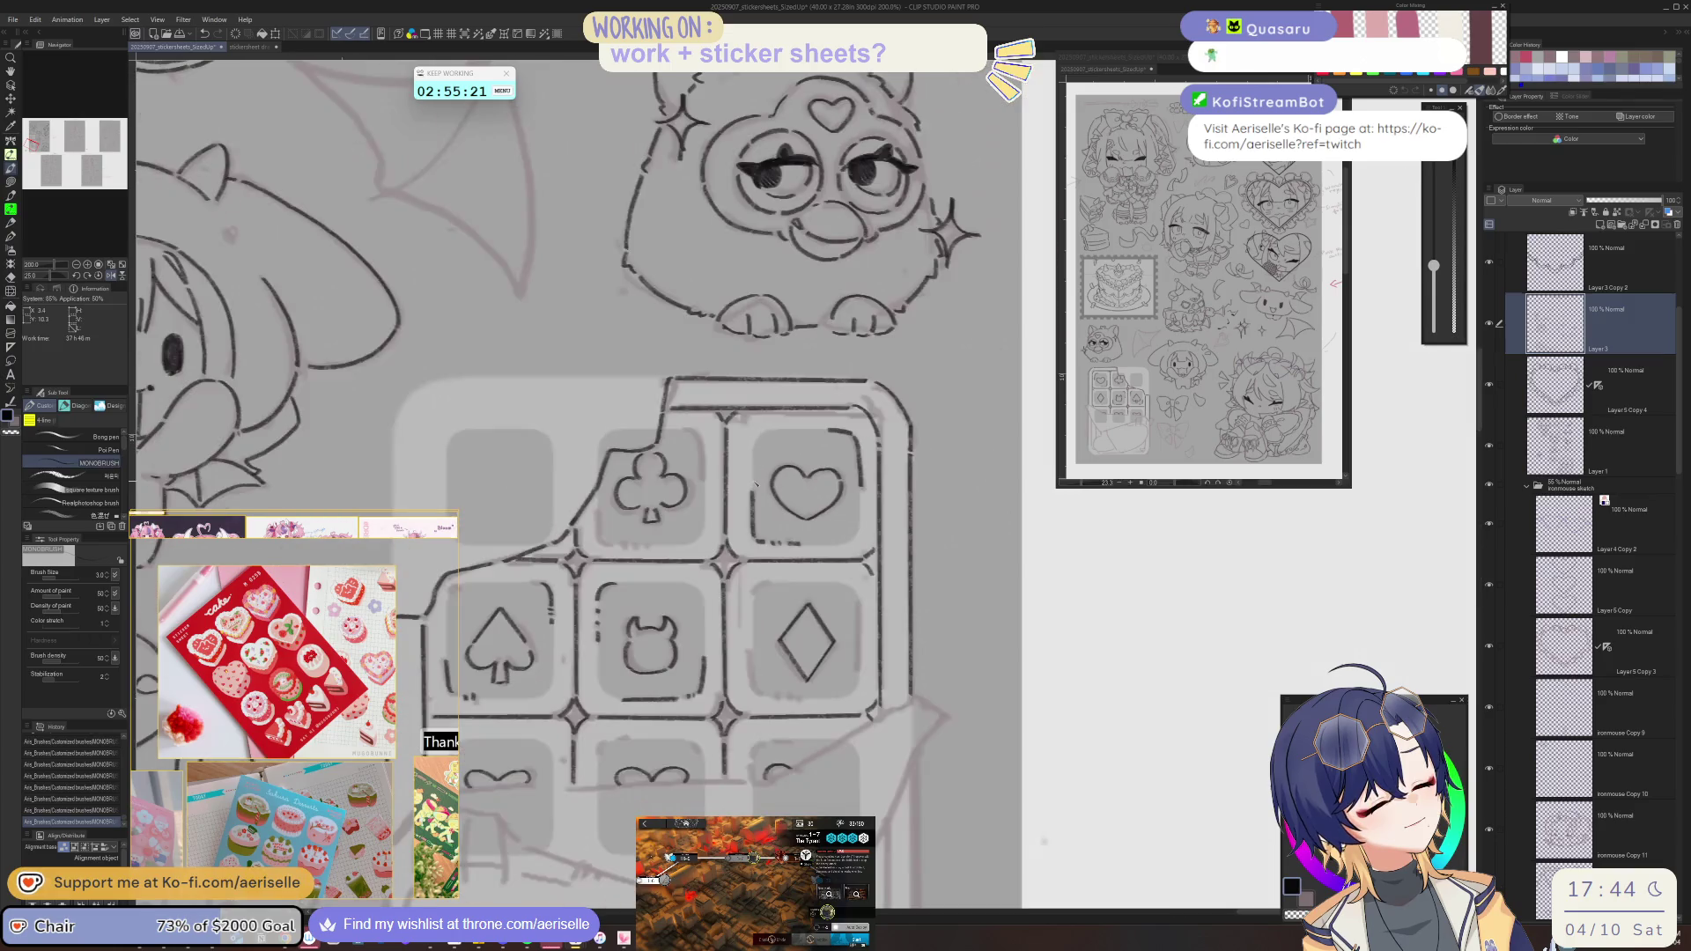
pyautogui.press('h')
pyautogui.scroll(5, 850, 530)
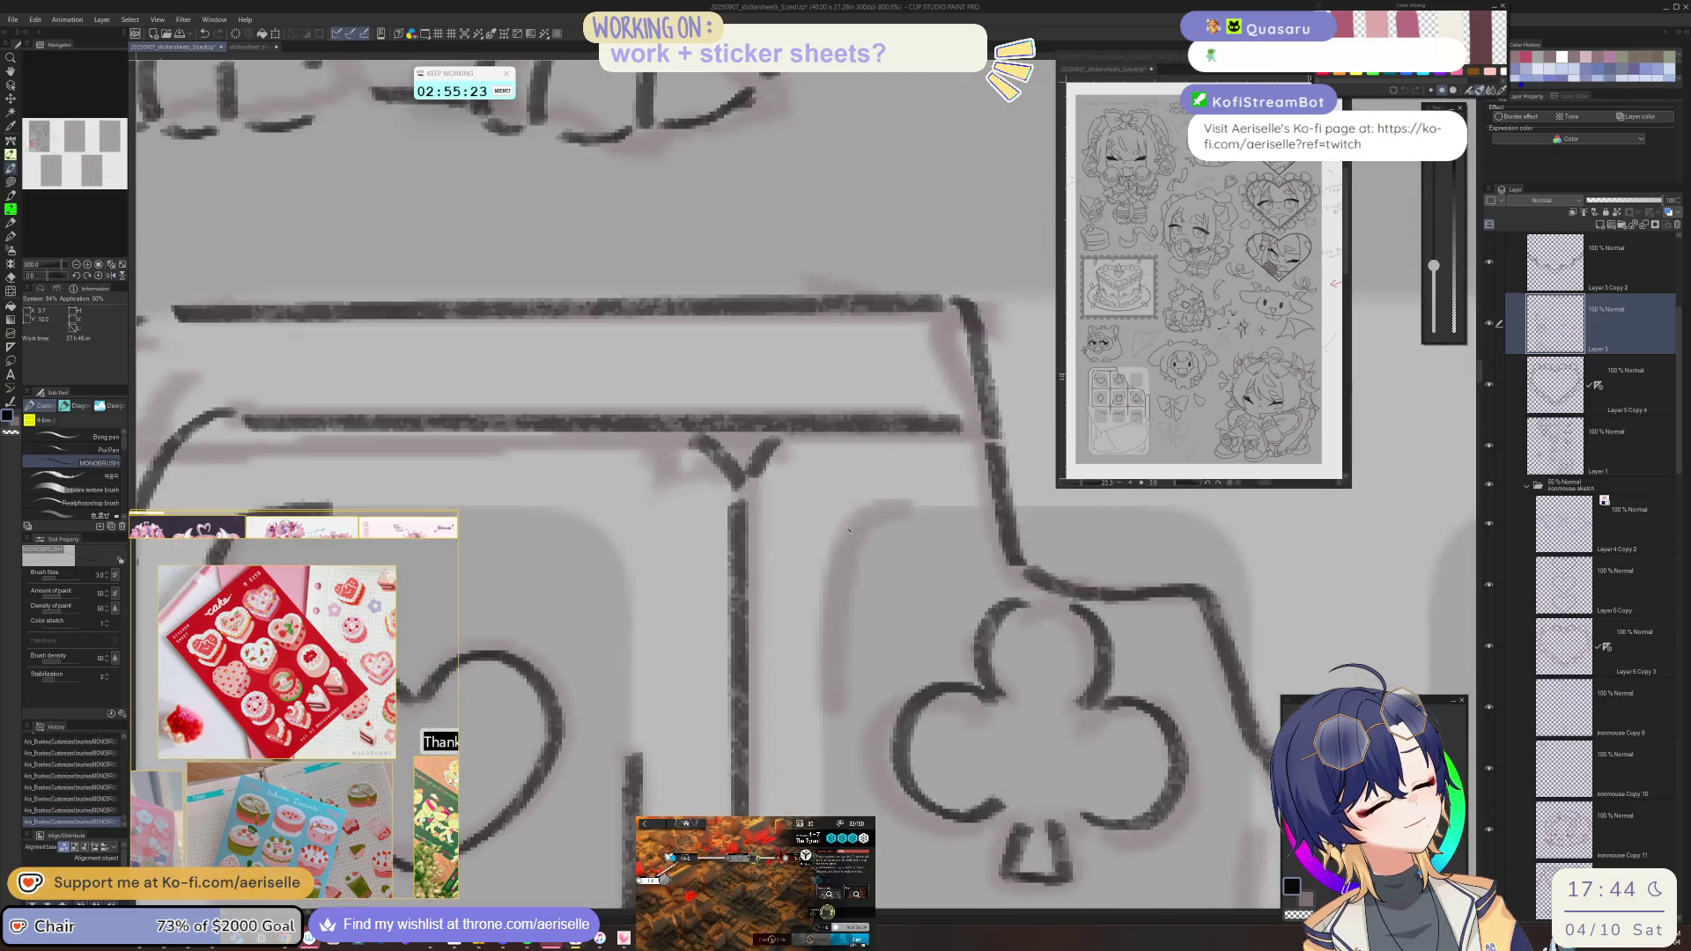
pyautogui.moveTo(856, 518); pyautogui.dragTo(828, 703)
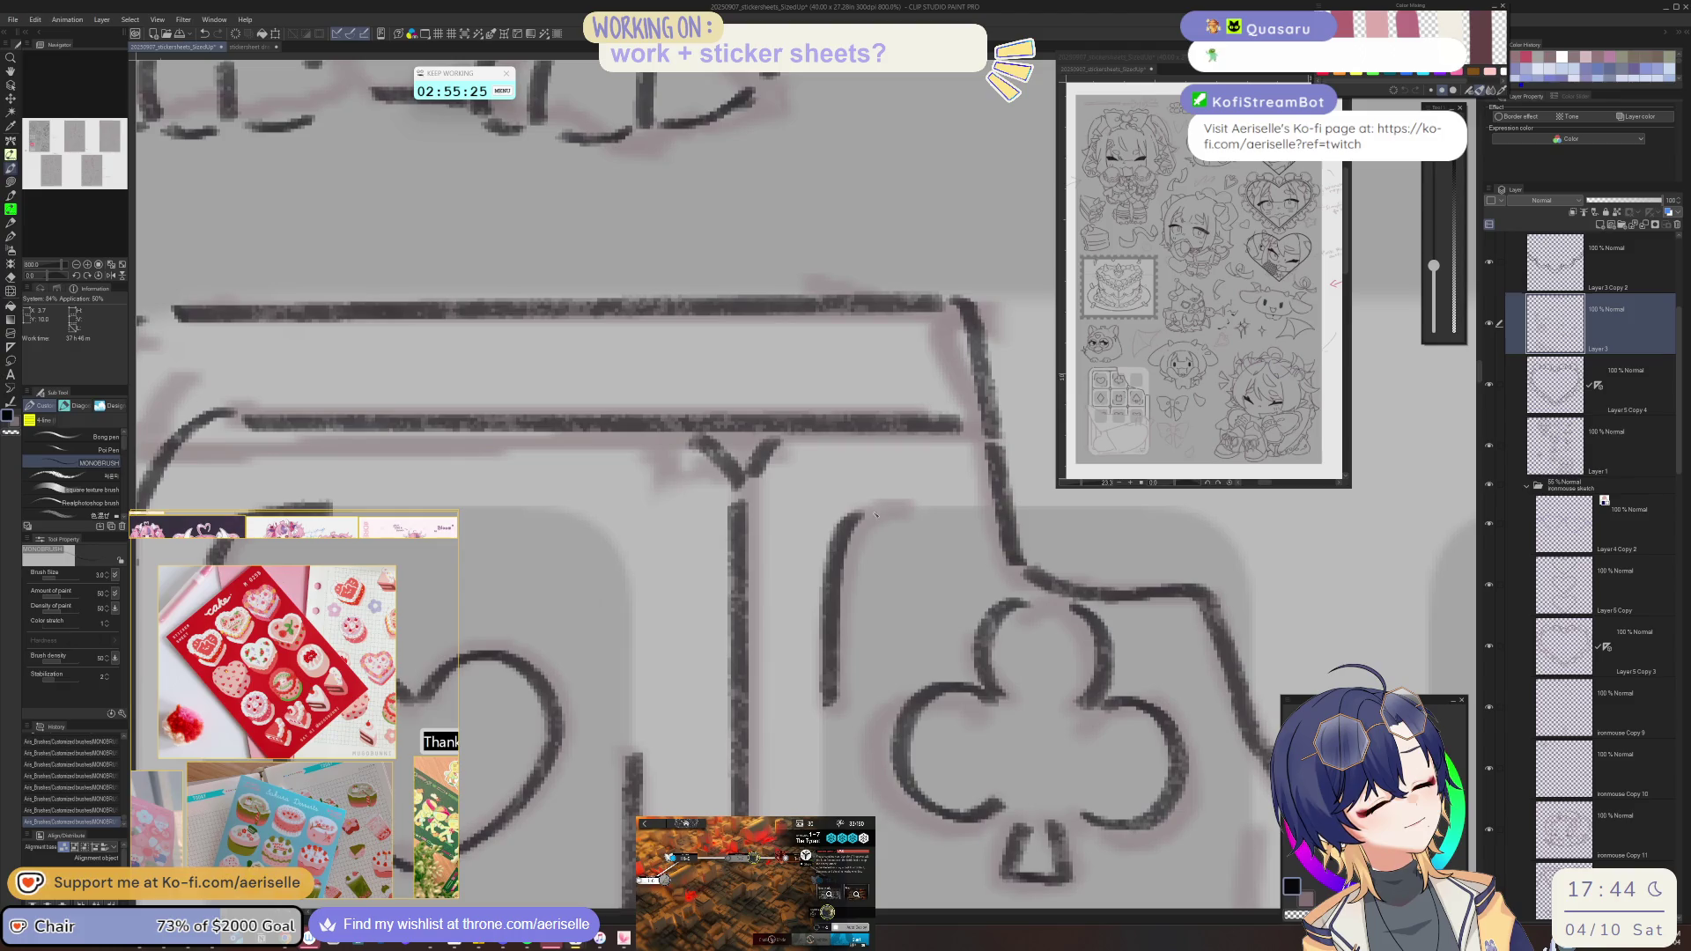
# - Reframe the view on the bar and ink a short vertical line beside the bottom-middle square
pyautogui.scroll(-3, 914, 508)
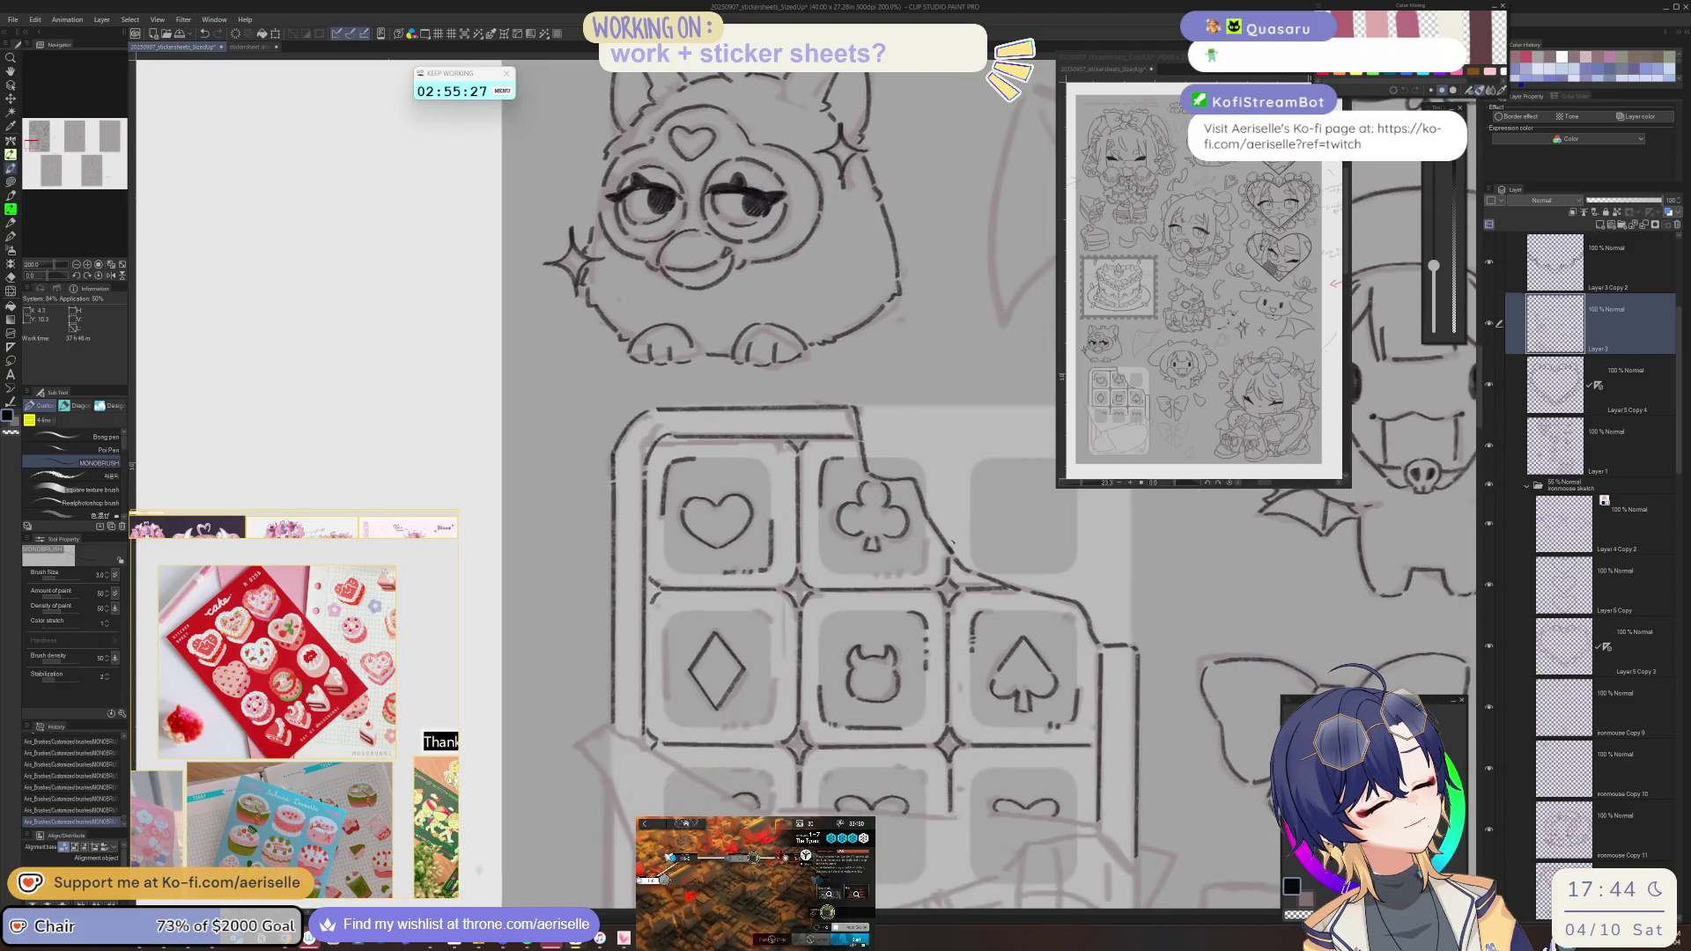
pyautogui.scroll(1, 929, 544)
pyautogui.moveTo(923, 539)
pyautogui.mouseDown()
pyautogui.moveTo(958, 504)
pyautogui.moveTo(950, 491)
pyautogui.mouseUp()
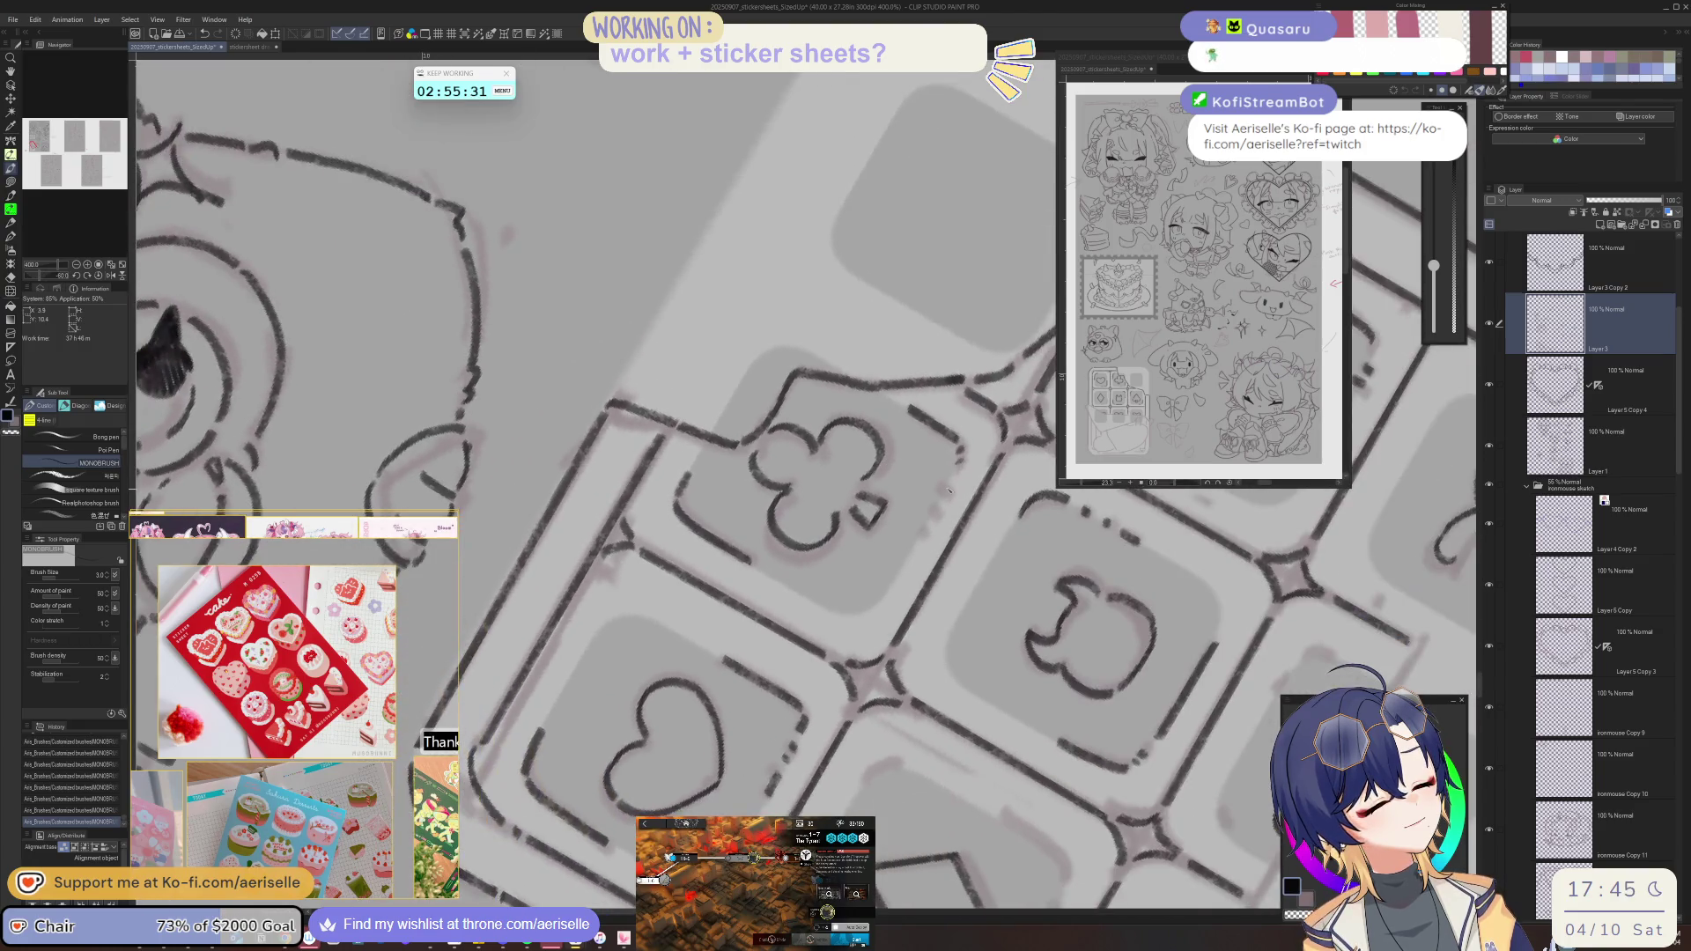
pyautogui.hotkey('ctrl', 'alt', '0')
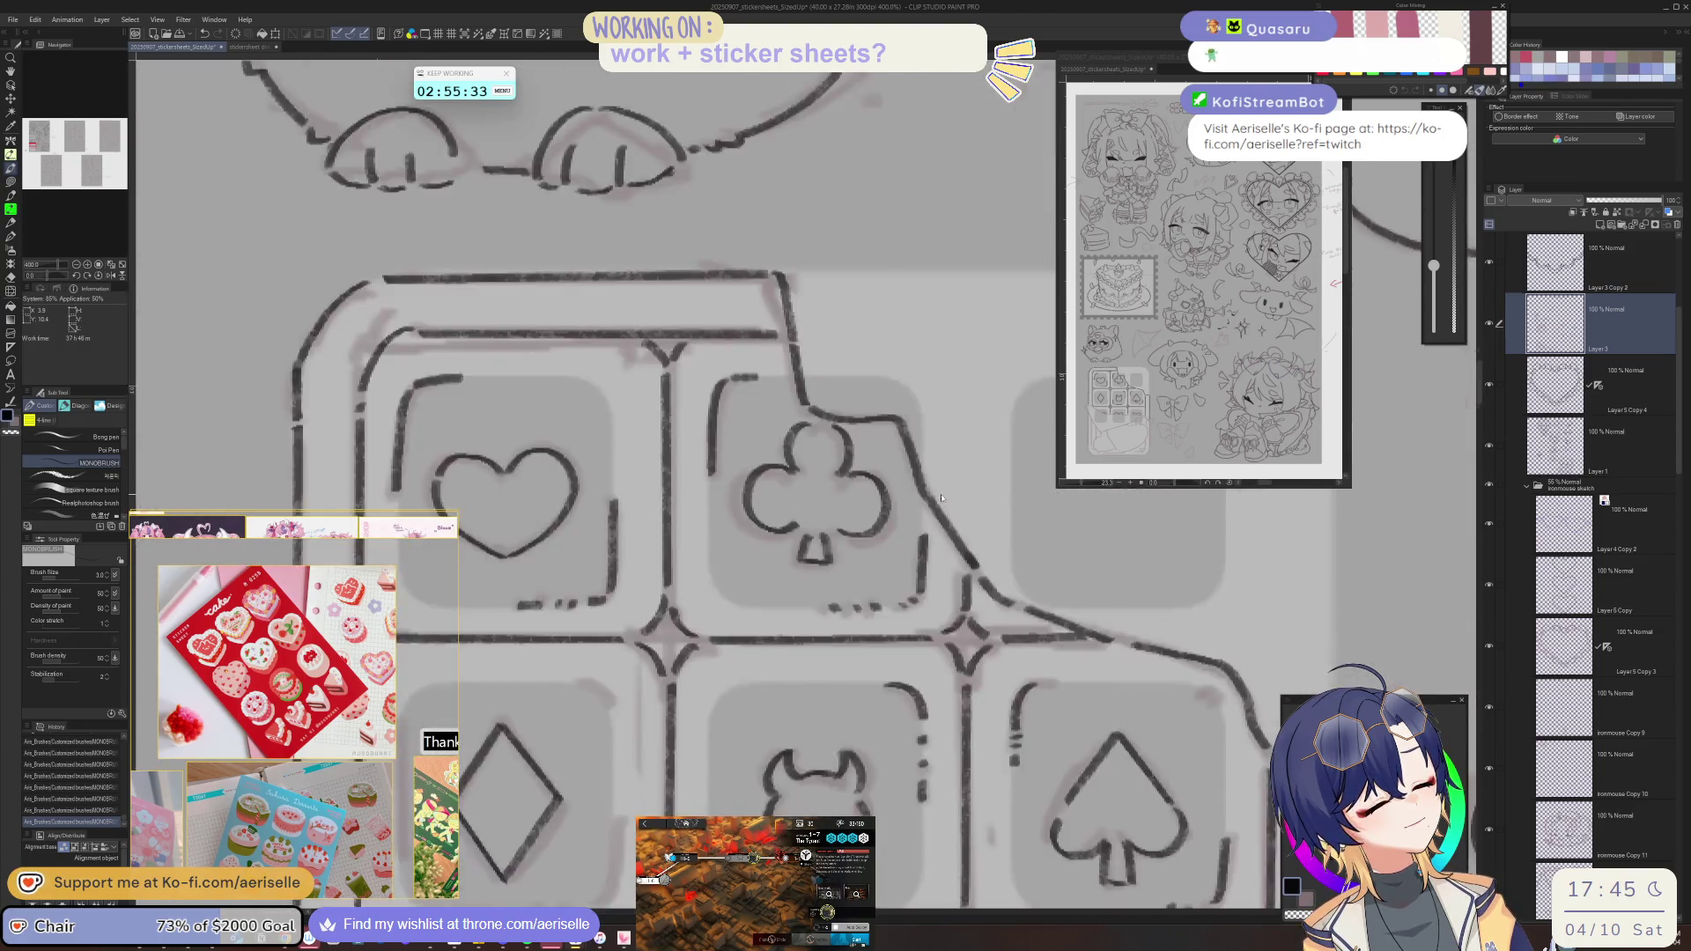
pyautogui.scroll(-6, 934, 573)
pyautogui.scroll(2, 896, 542)
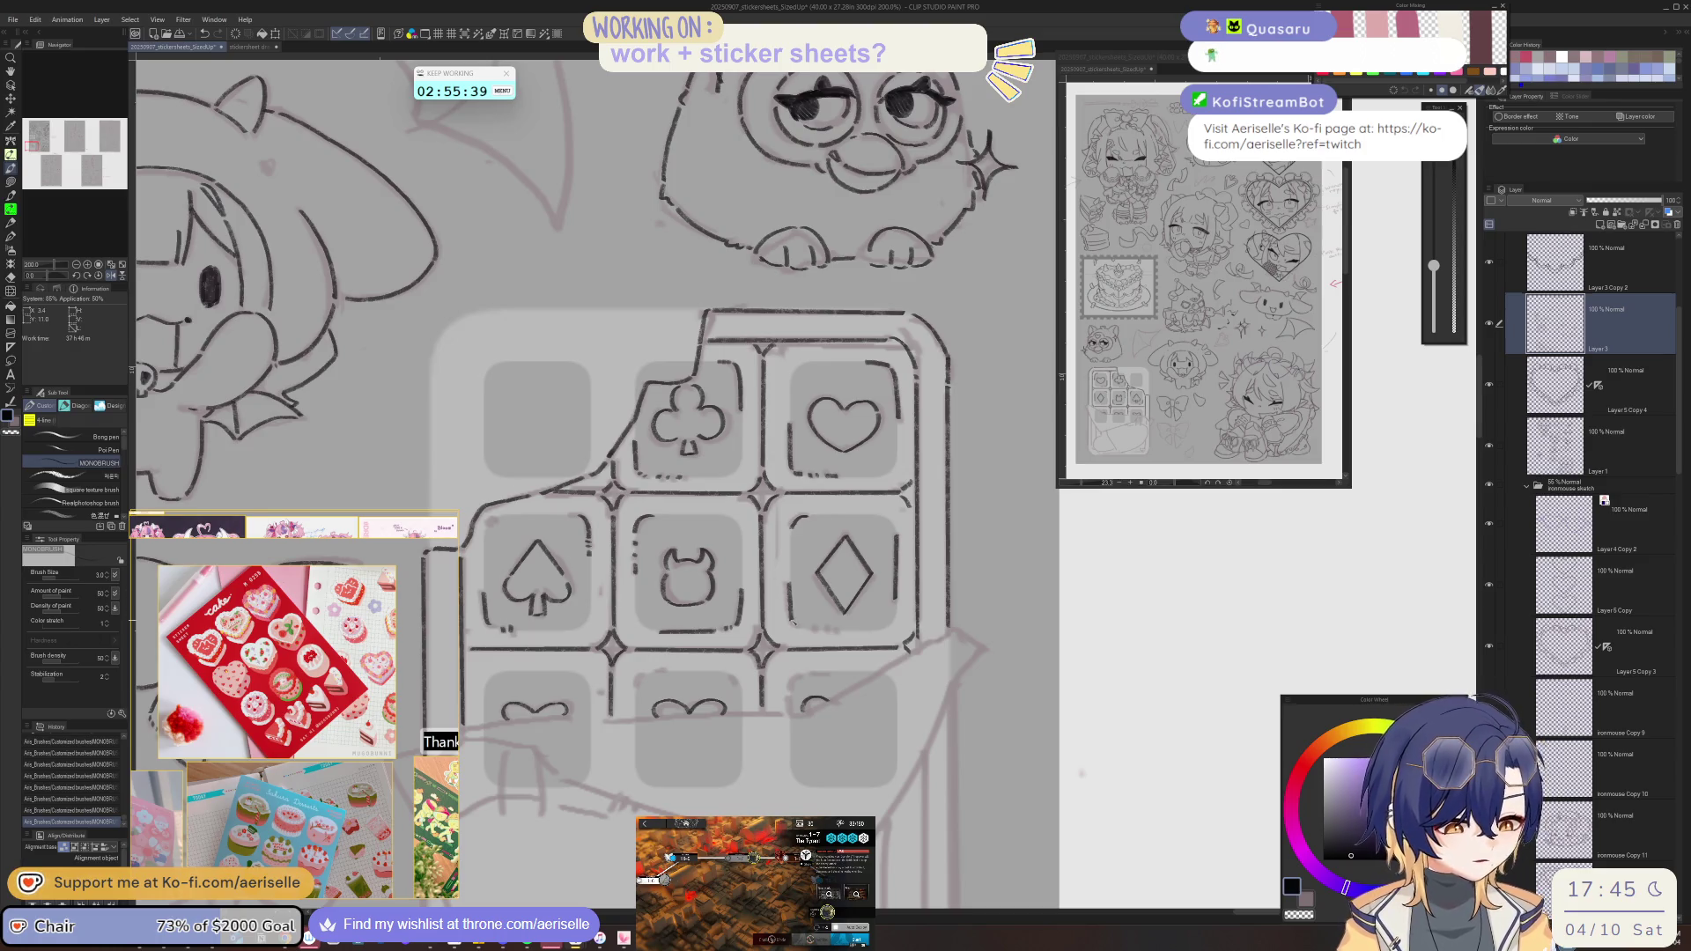
pyautogui.moveTo(792, 593); pyautogui.dragTo(712, 593)
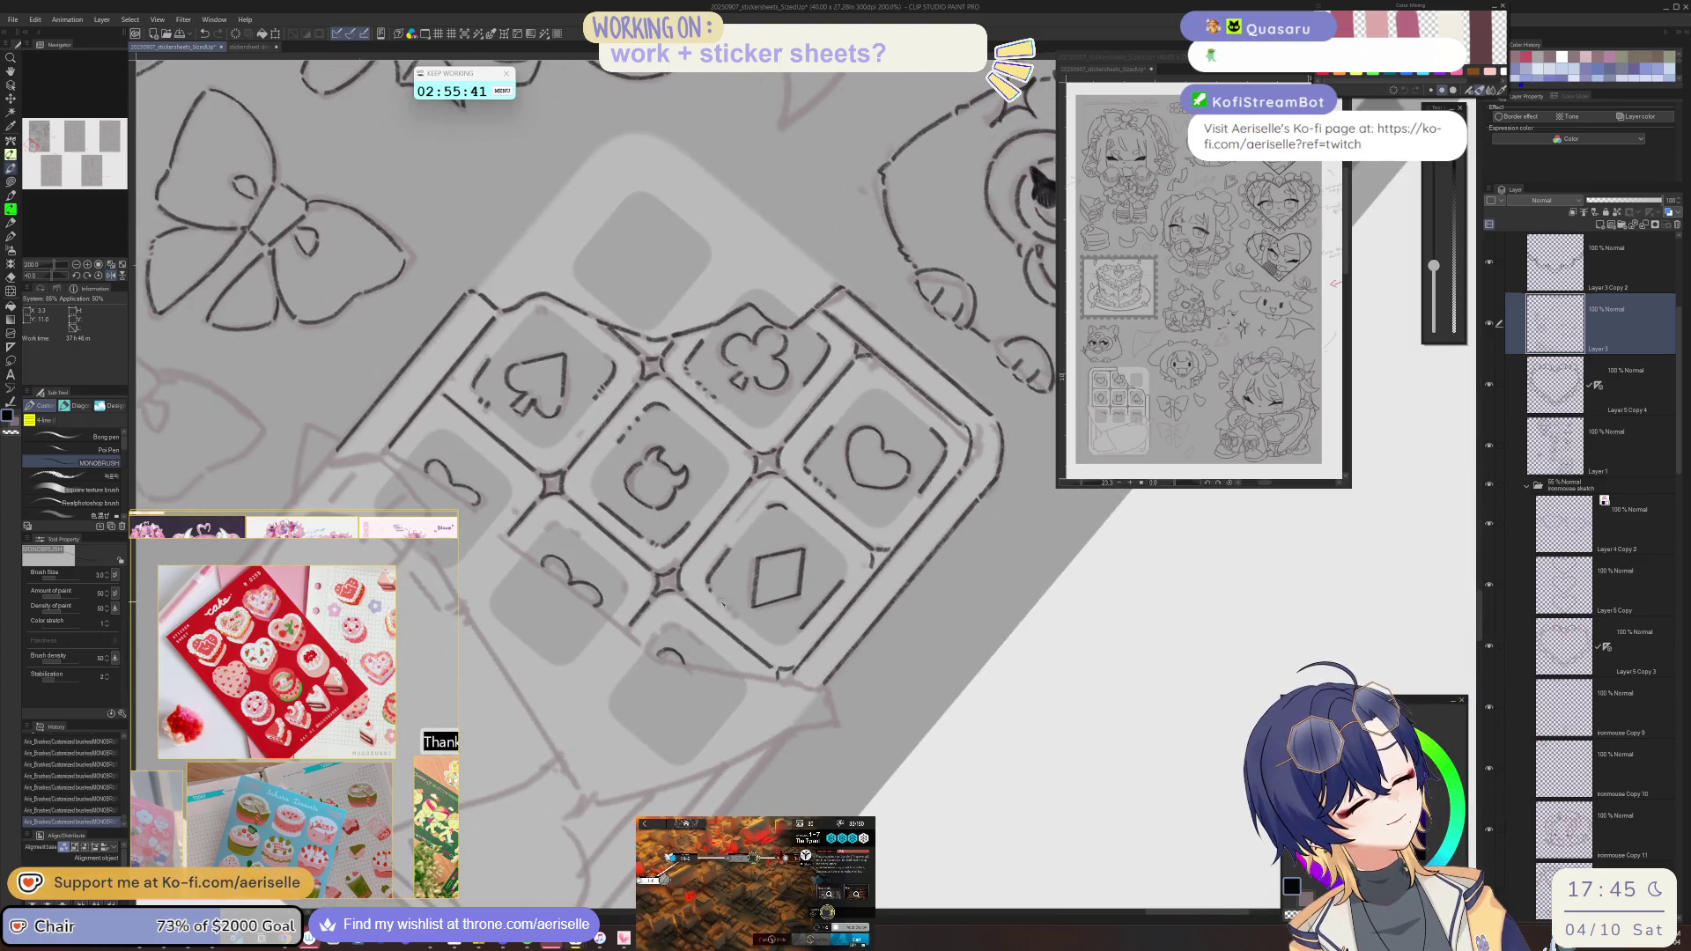
pyautogui.moveTo(729, 596); pyautogui.dragTo(811, 596)
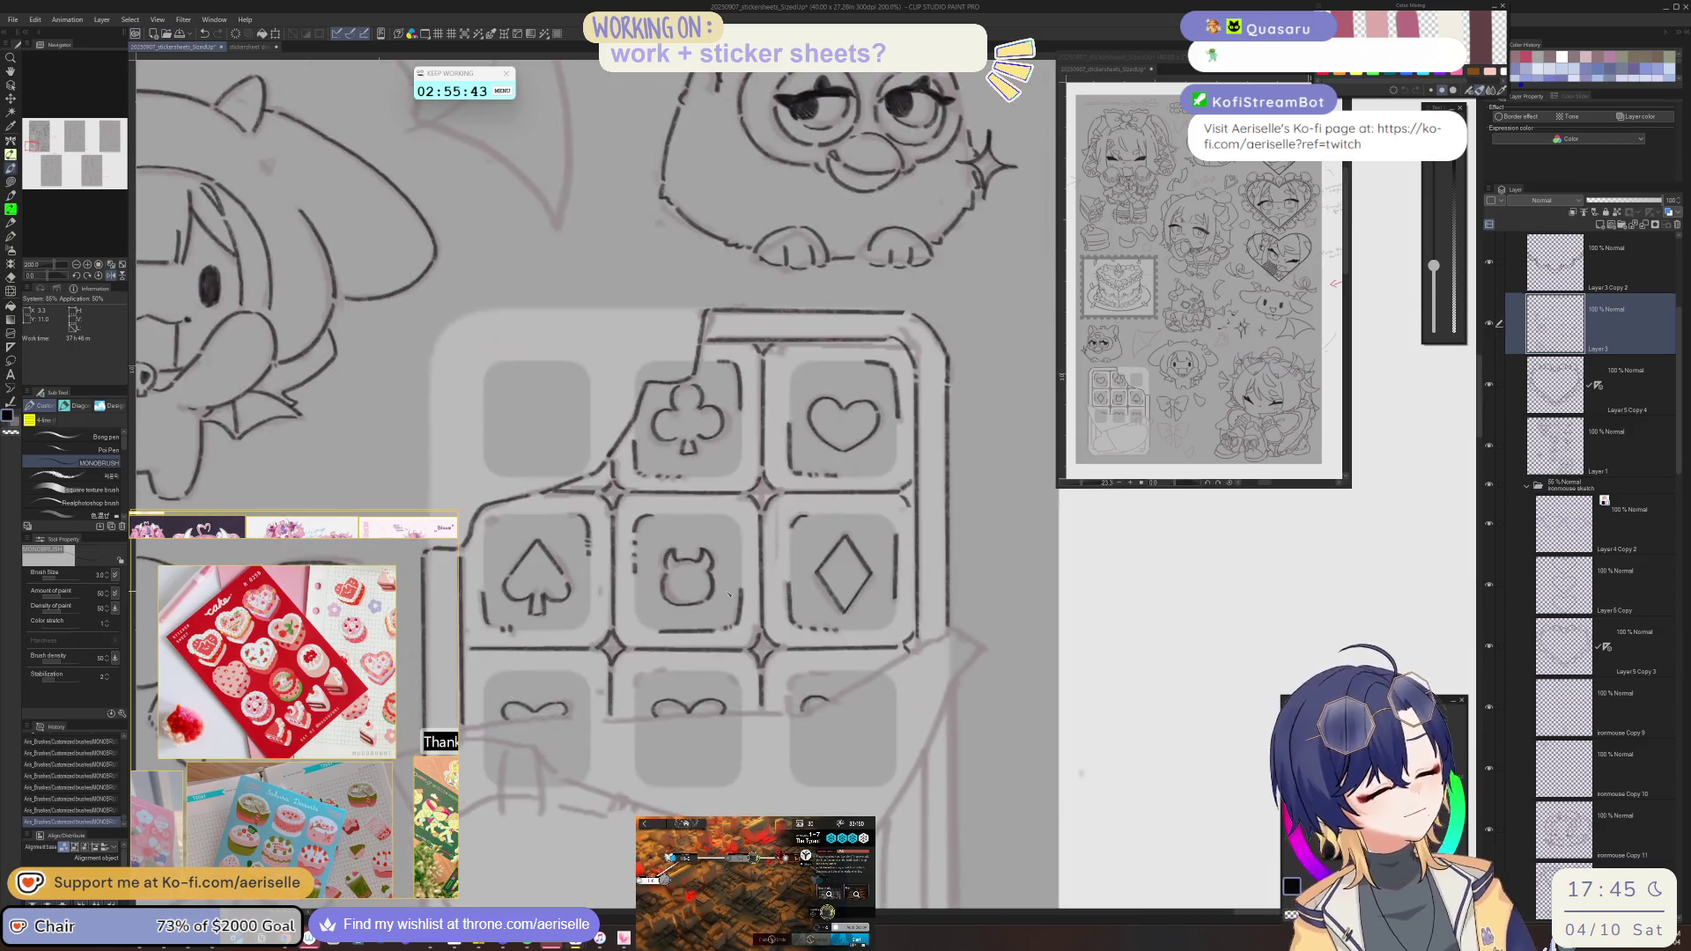
pyautogui.moveTo(641, 683); pyautogui.dragTo(842, 587)
pyautogui.scroll(2, 842, 586)
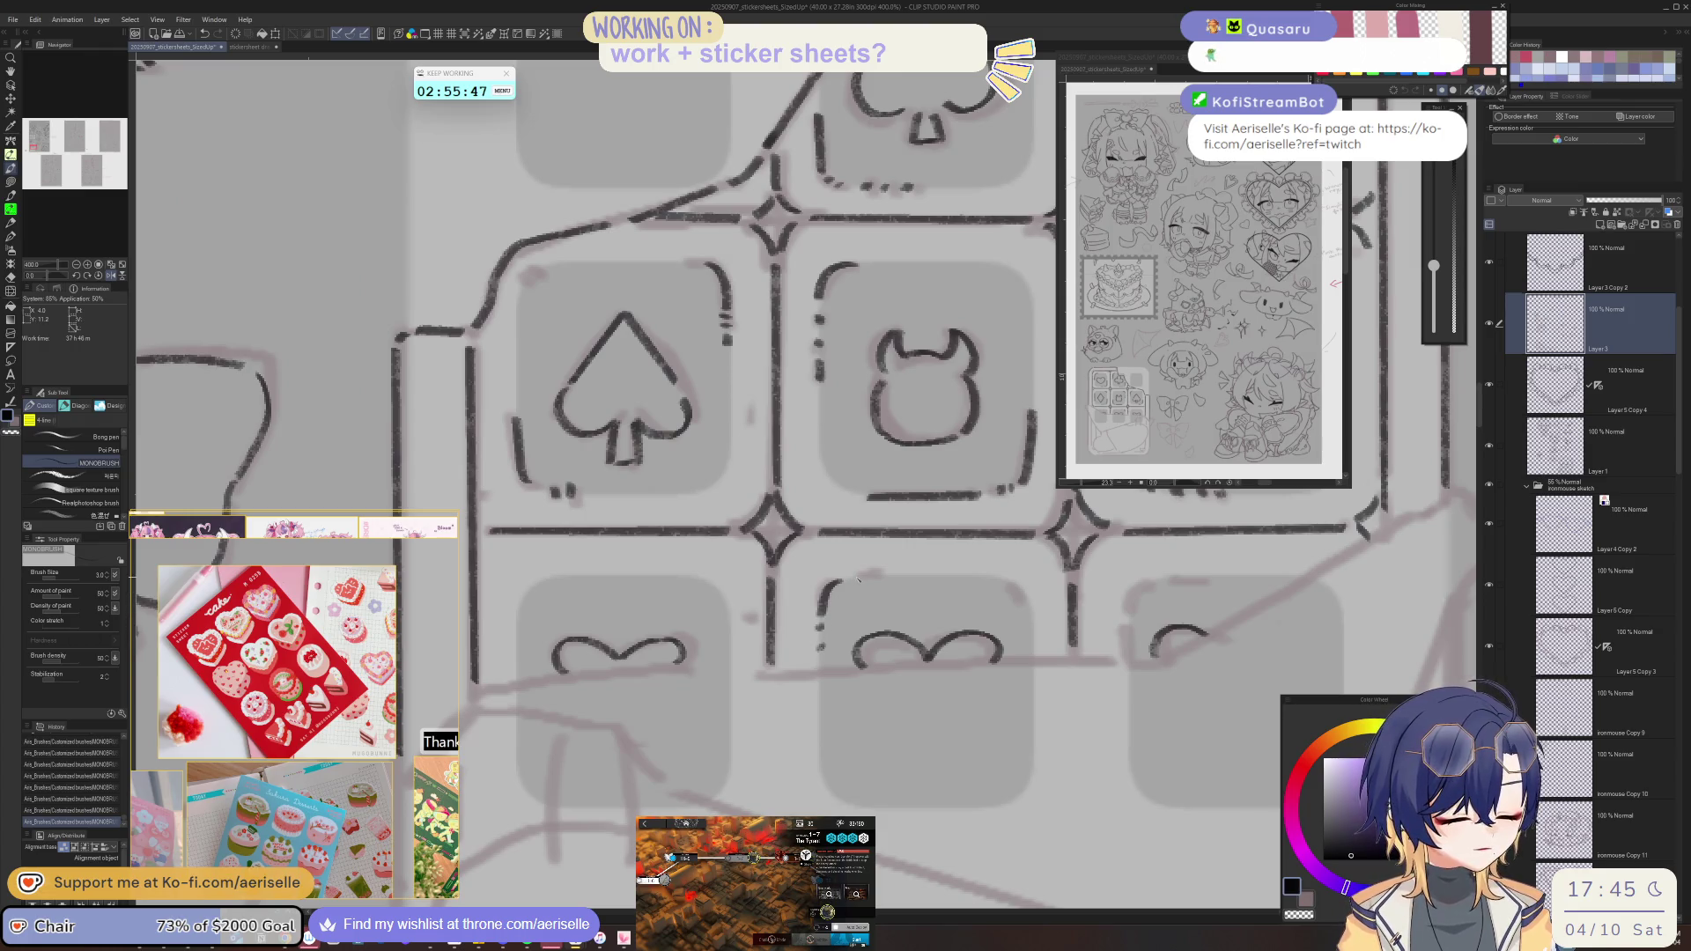
pyautogui.moveTo(547, 583)
pyautogui.mouseDown()
pyautogui.moveTo(734, 600)
pyautogui.moveTo(707, 656)
pyautogui.mouseUp()
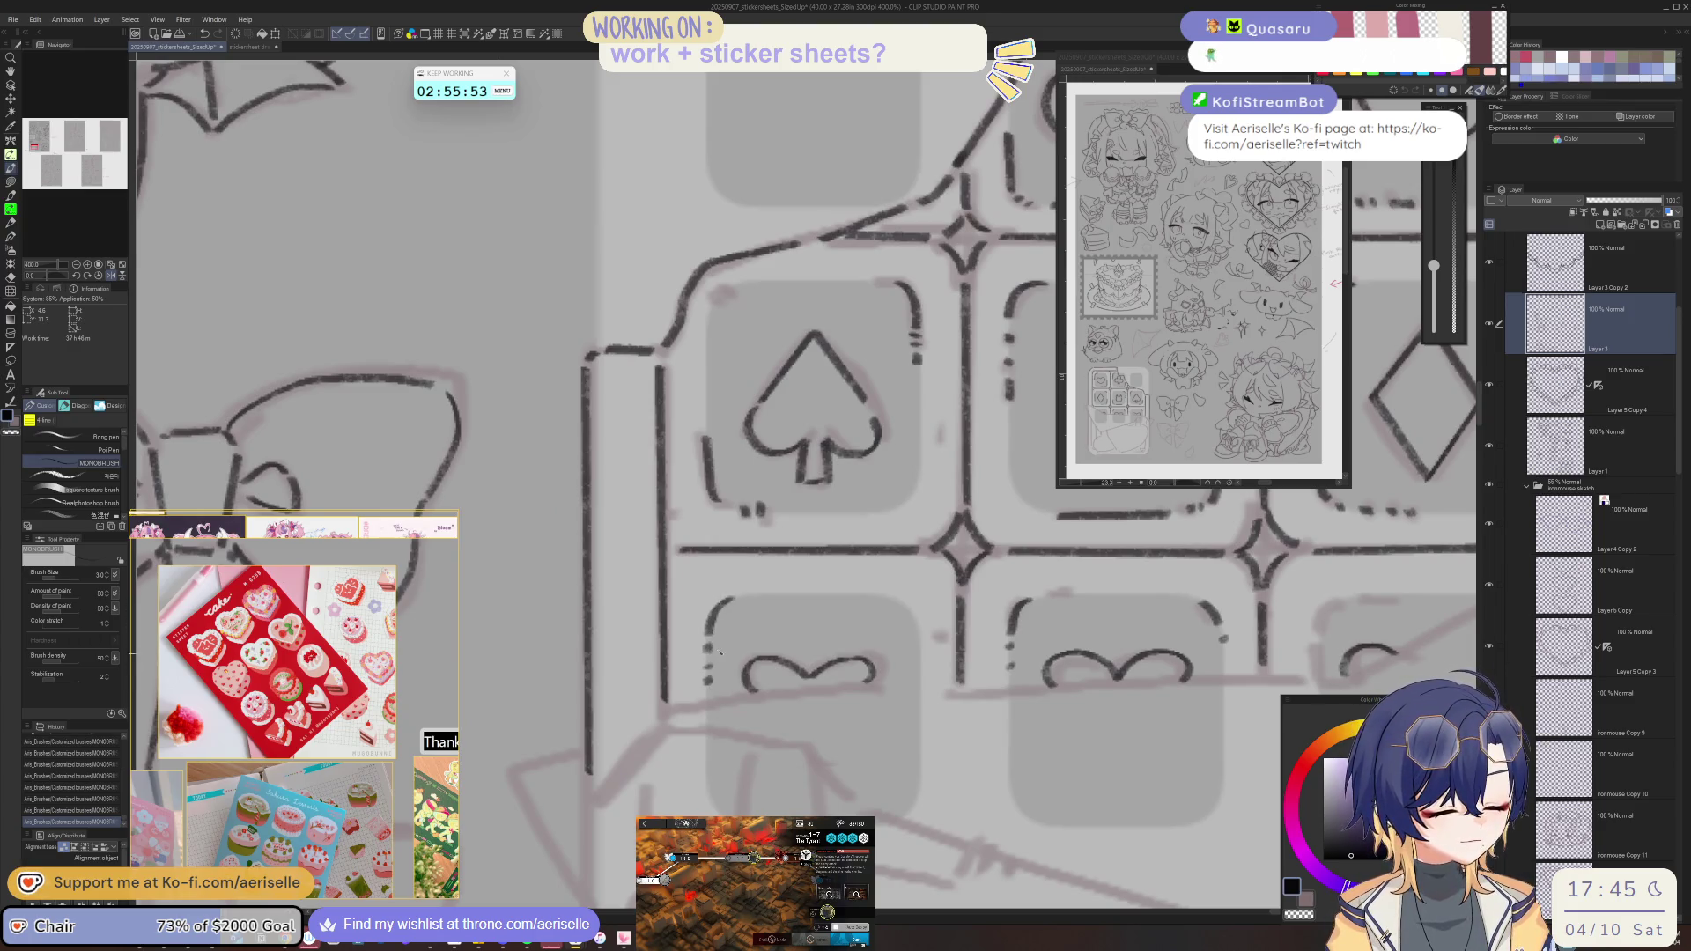
pyautogui.moveTo(918, 631); pyautogui.dragTo(923, 691)
# - Tilt the canvas slightly and ink a short diagonal line across the chocolate bar
pyautogui.scroll(-2, 924, 666)
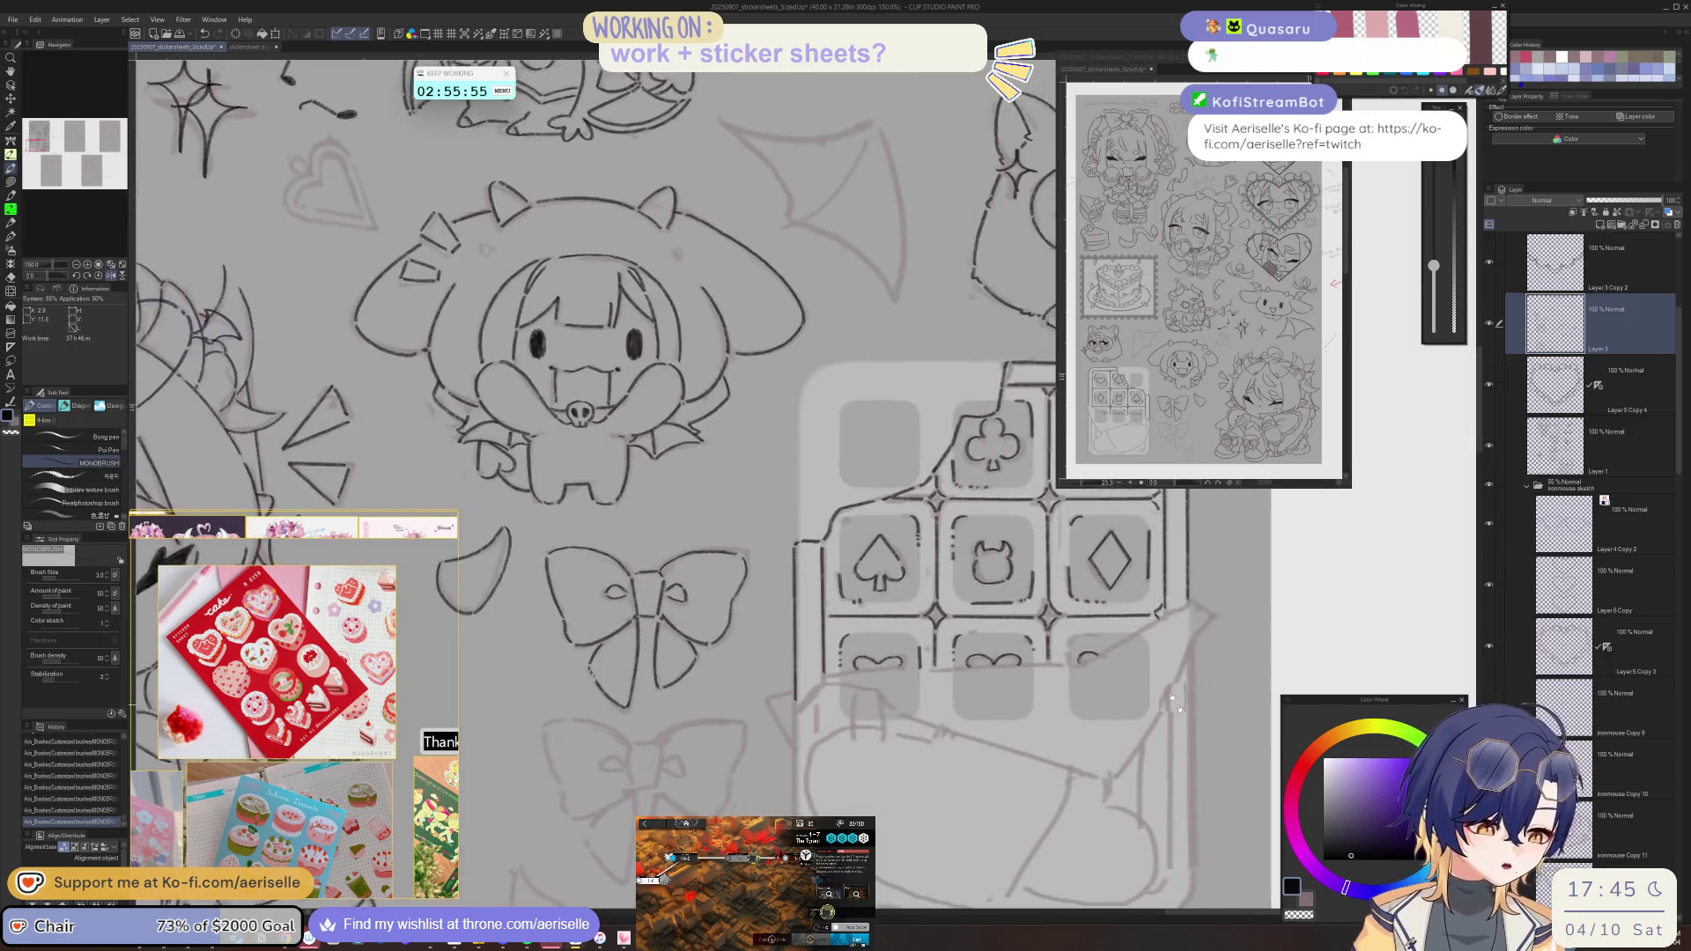
pyautogui.scroll(-1, 862, 622)
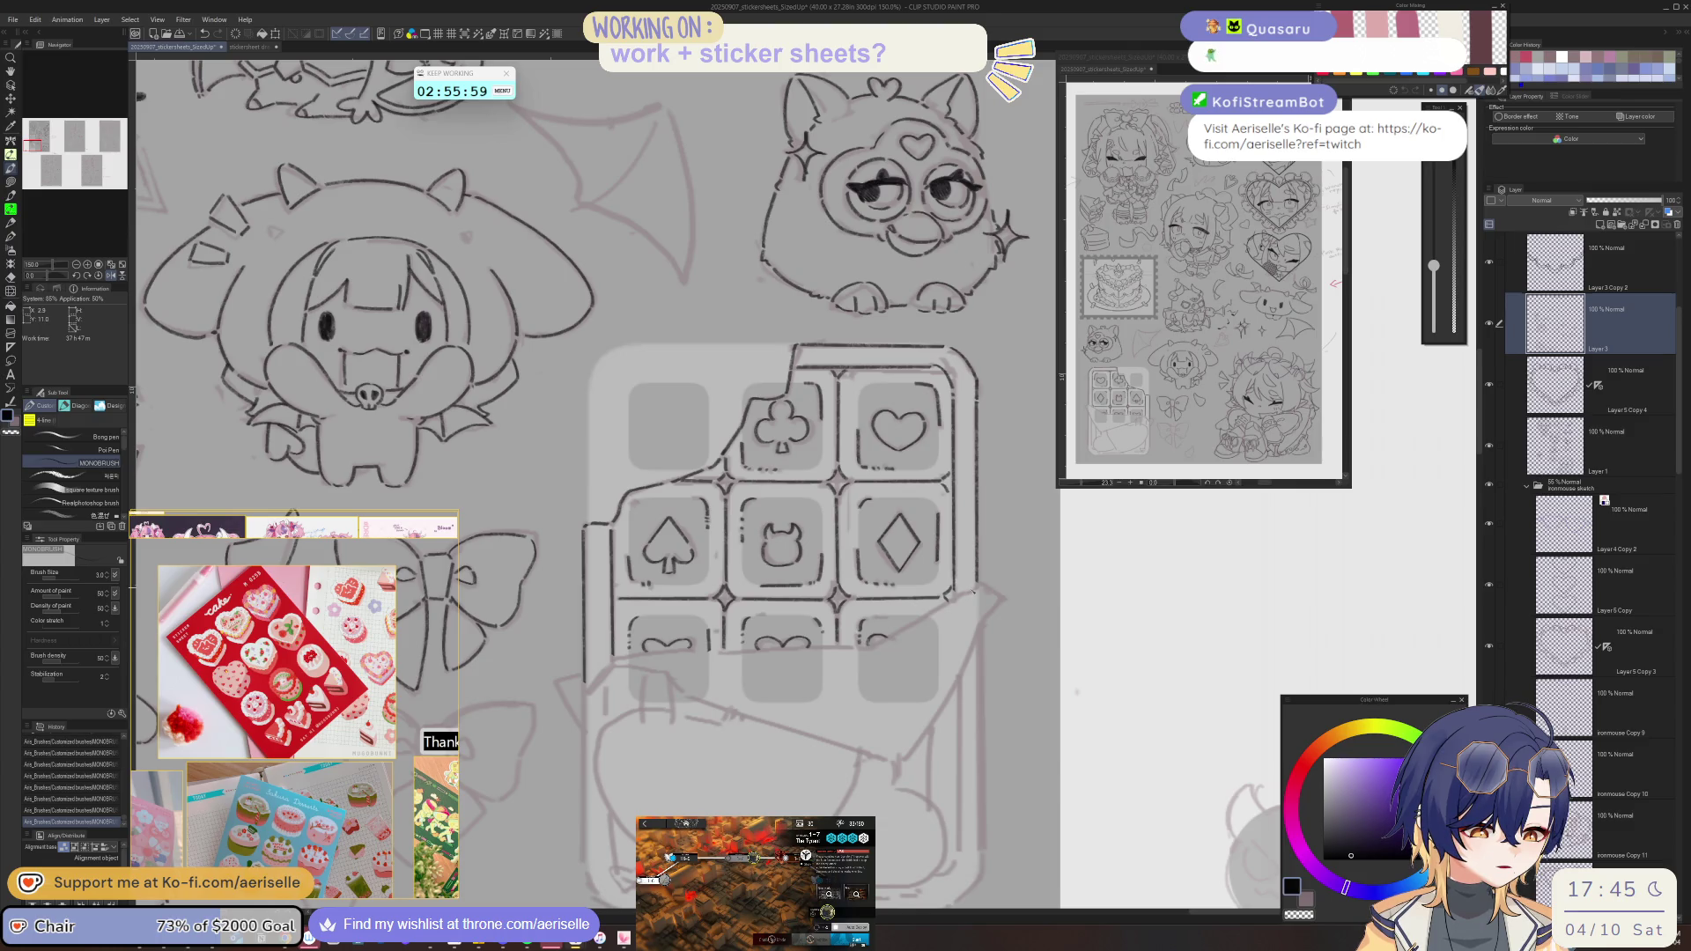
pyautogui.press('-')
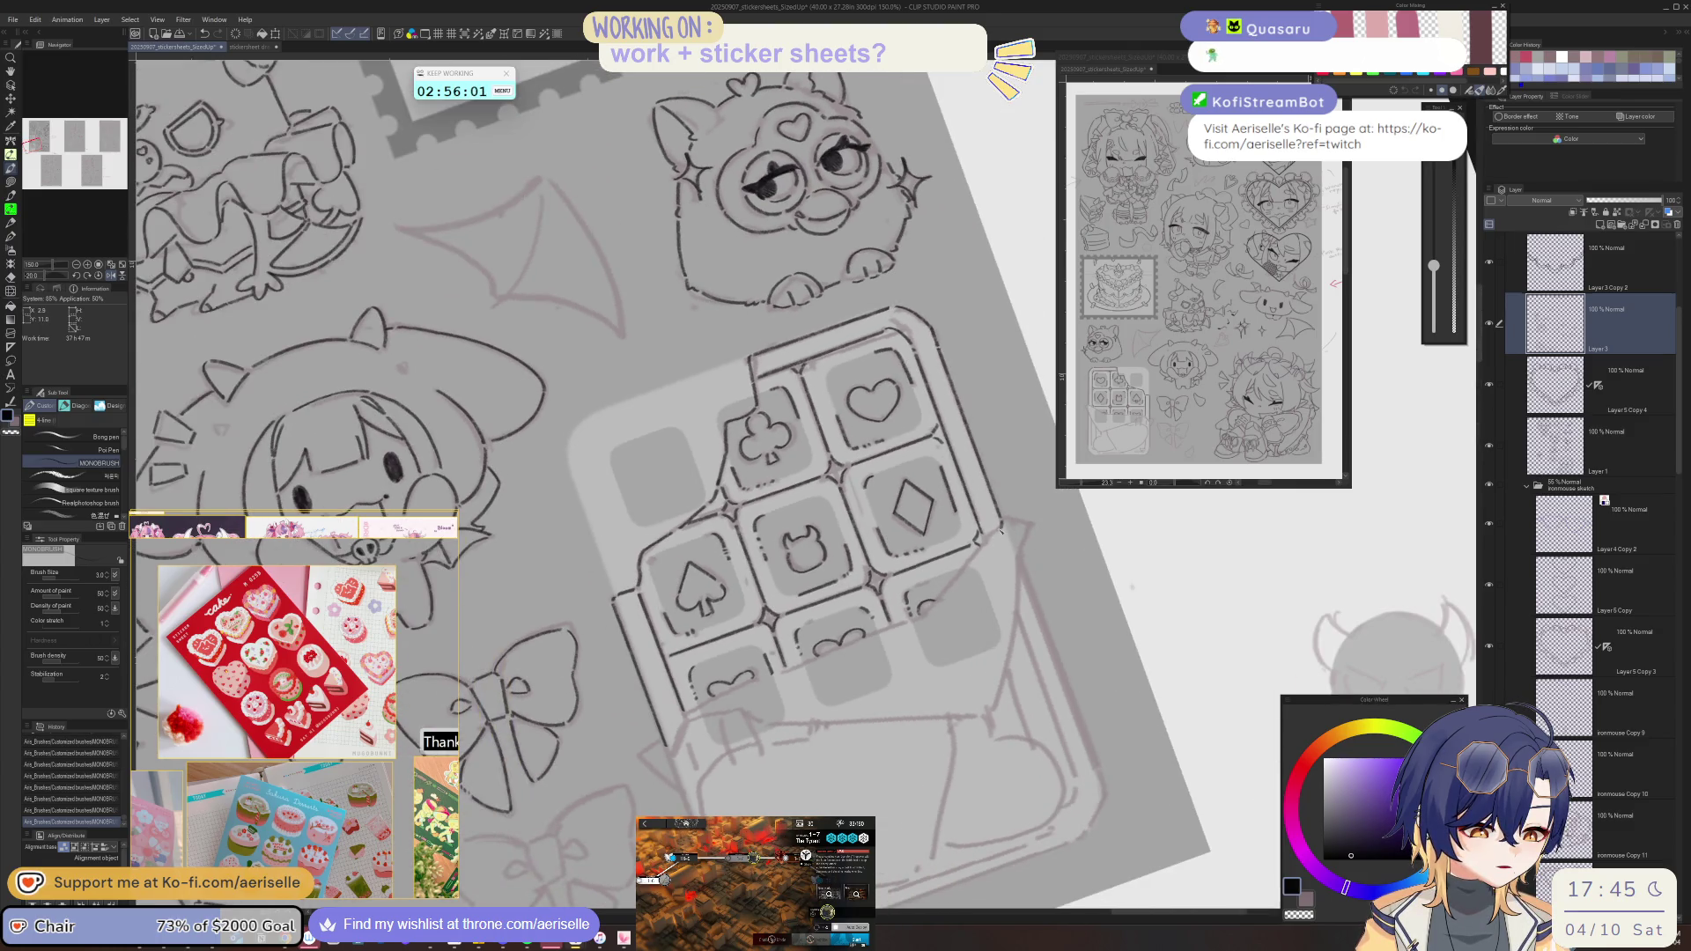
pyautogui.moveTo(983, 548)
pyautogui.mouseDown()
pyautogui.moveTo(939, 603)
pyautogui.moveTo(639, 525)
pyautogui.mouseUp()
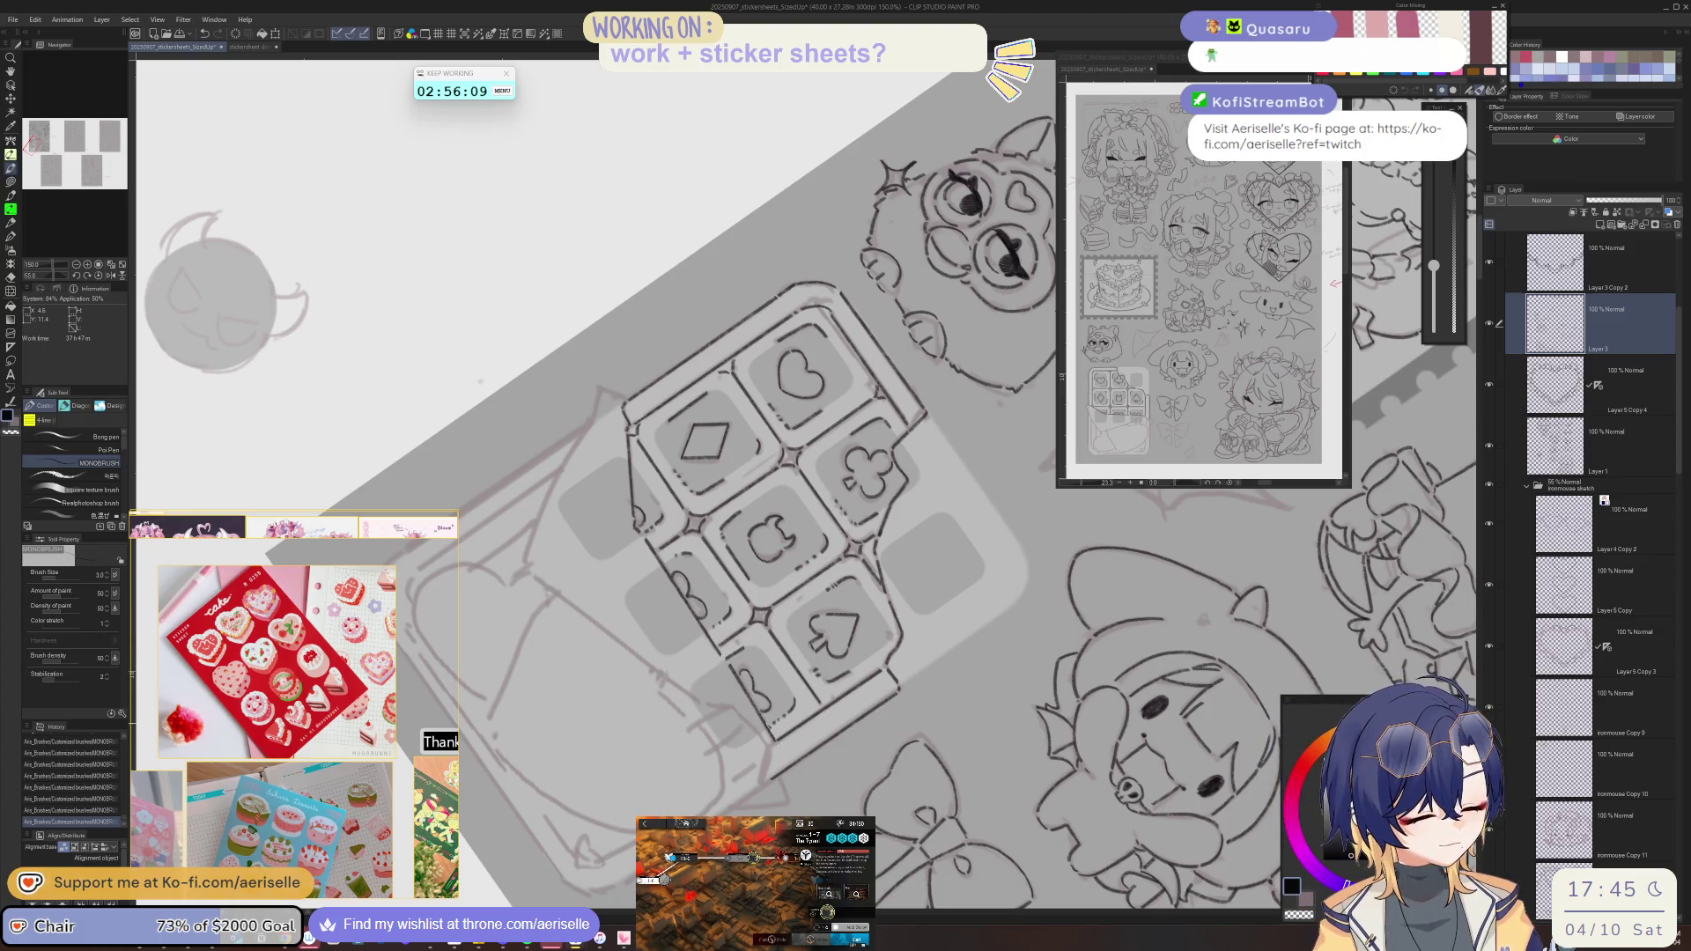
# - Rotate and mirror the view to a good angle and ink a line along the foil wrapper's edge
pyautogui.moveTo(743, 683); pyautogui.dragTo(878, 751)
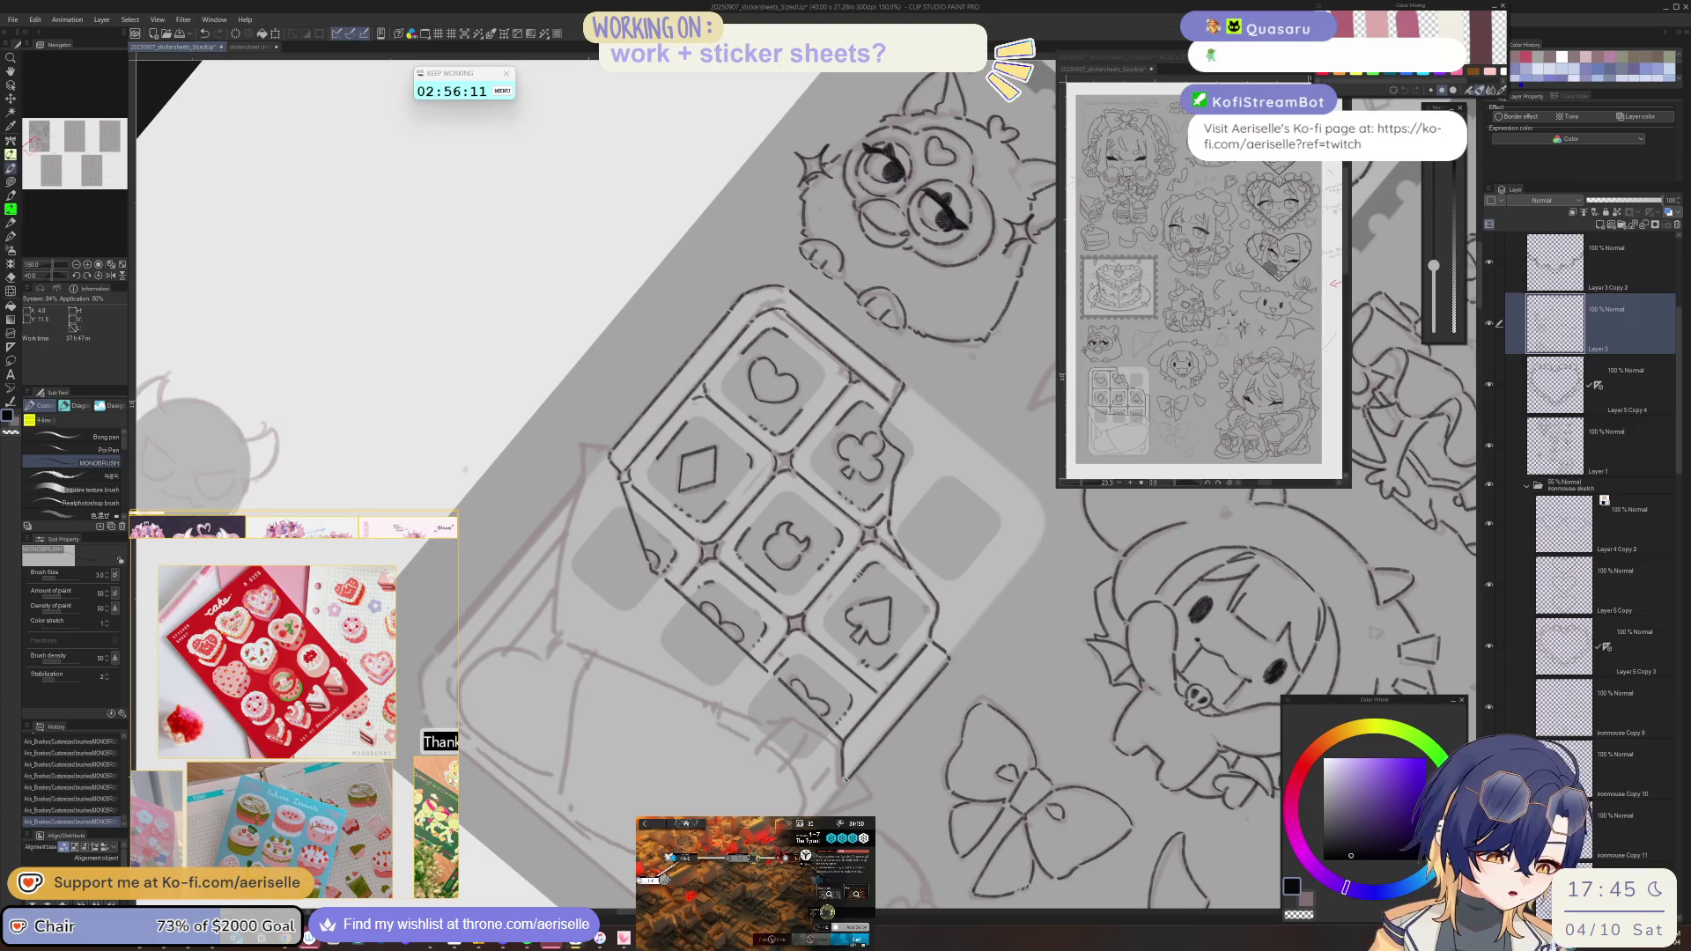
pyautogui.press('h')
pyautogui.moveTo(1056, 632); pyautogui.dragTo(889, 733)
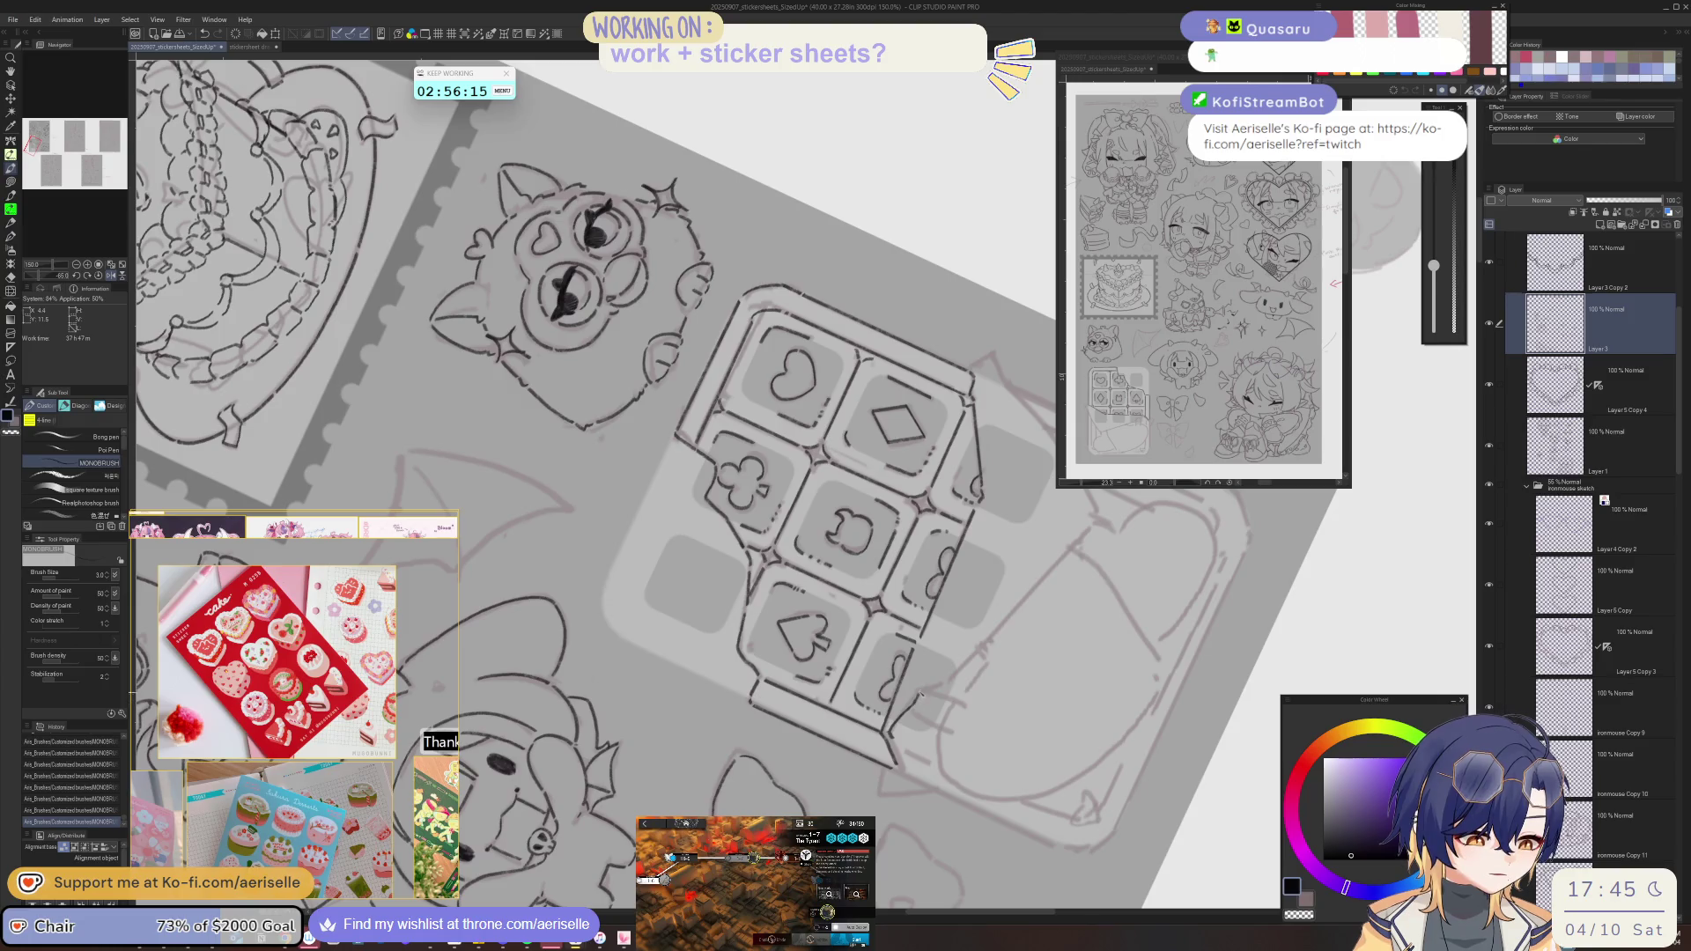
pyautogui.press('h')
pyautogui.press('-')
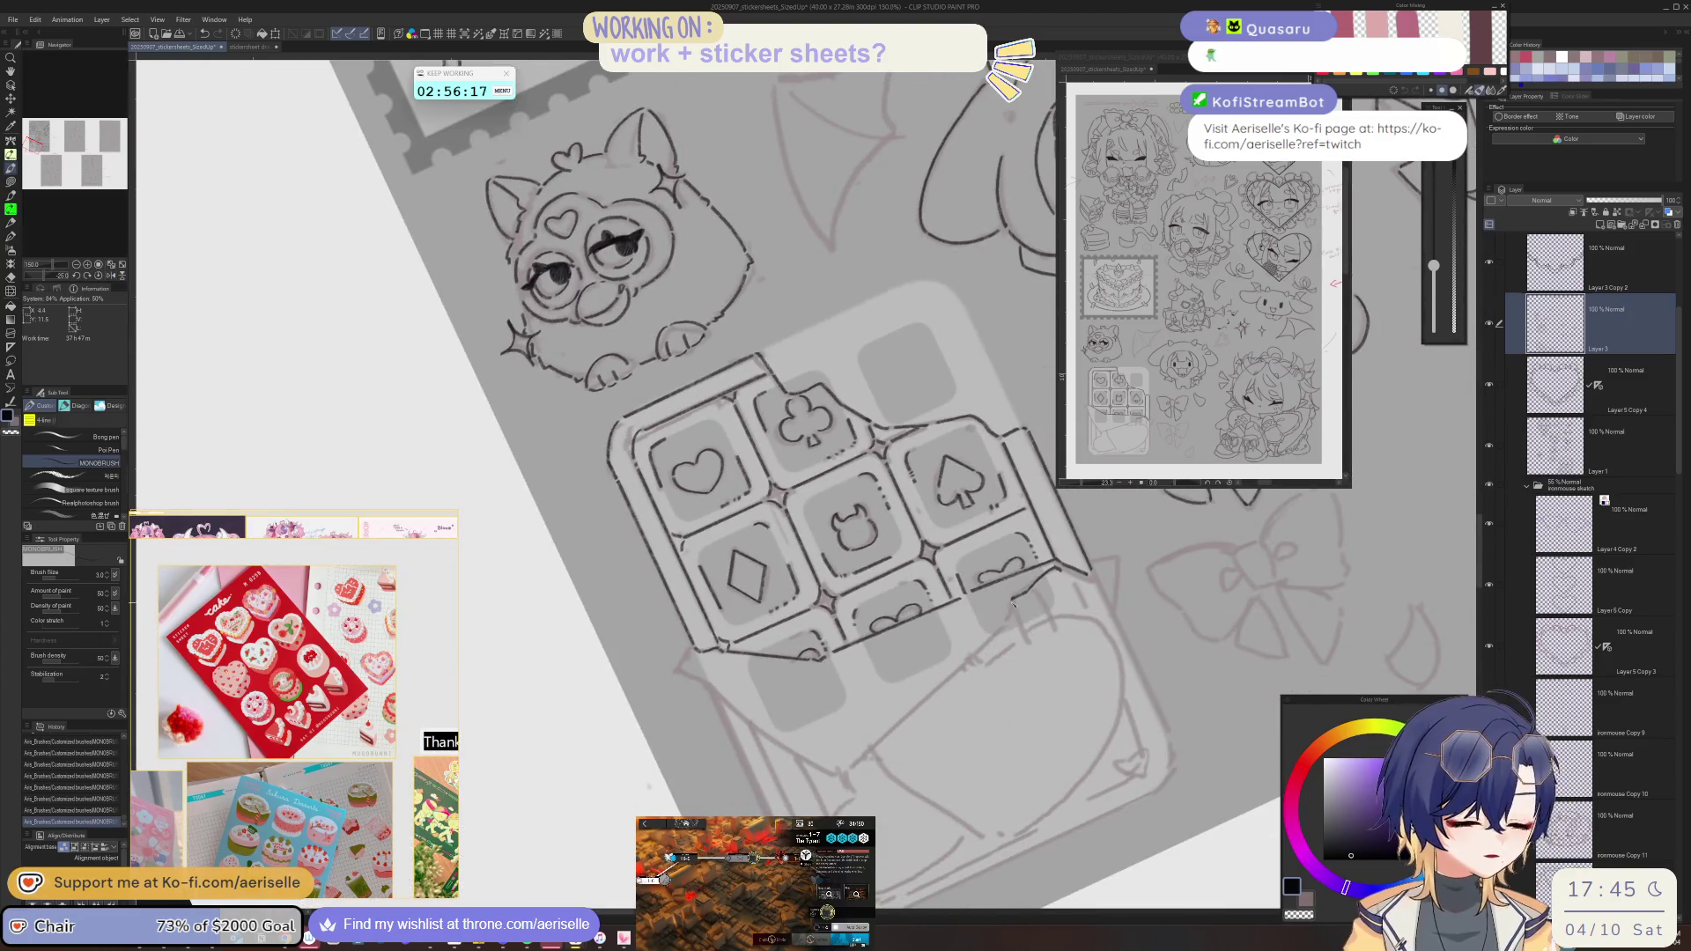
pyautogui.press('-')
pyautogui.press('-')
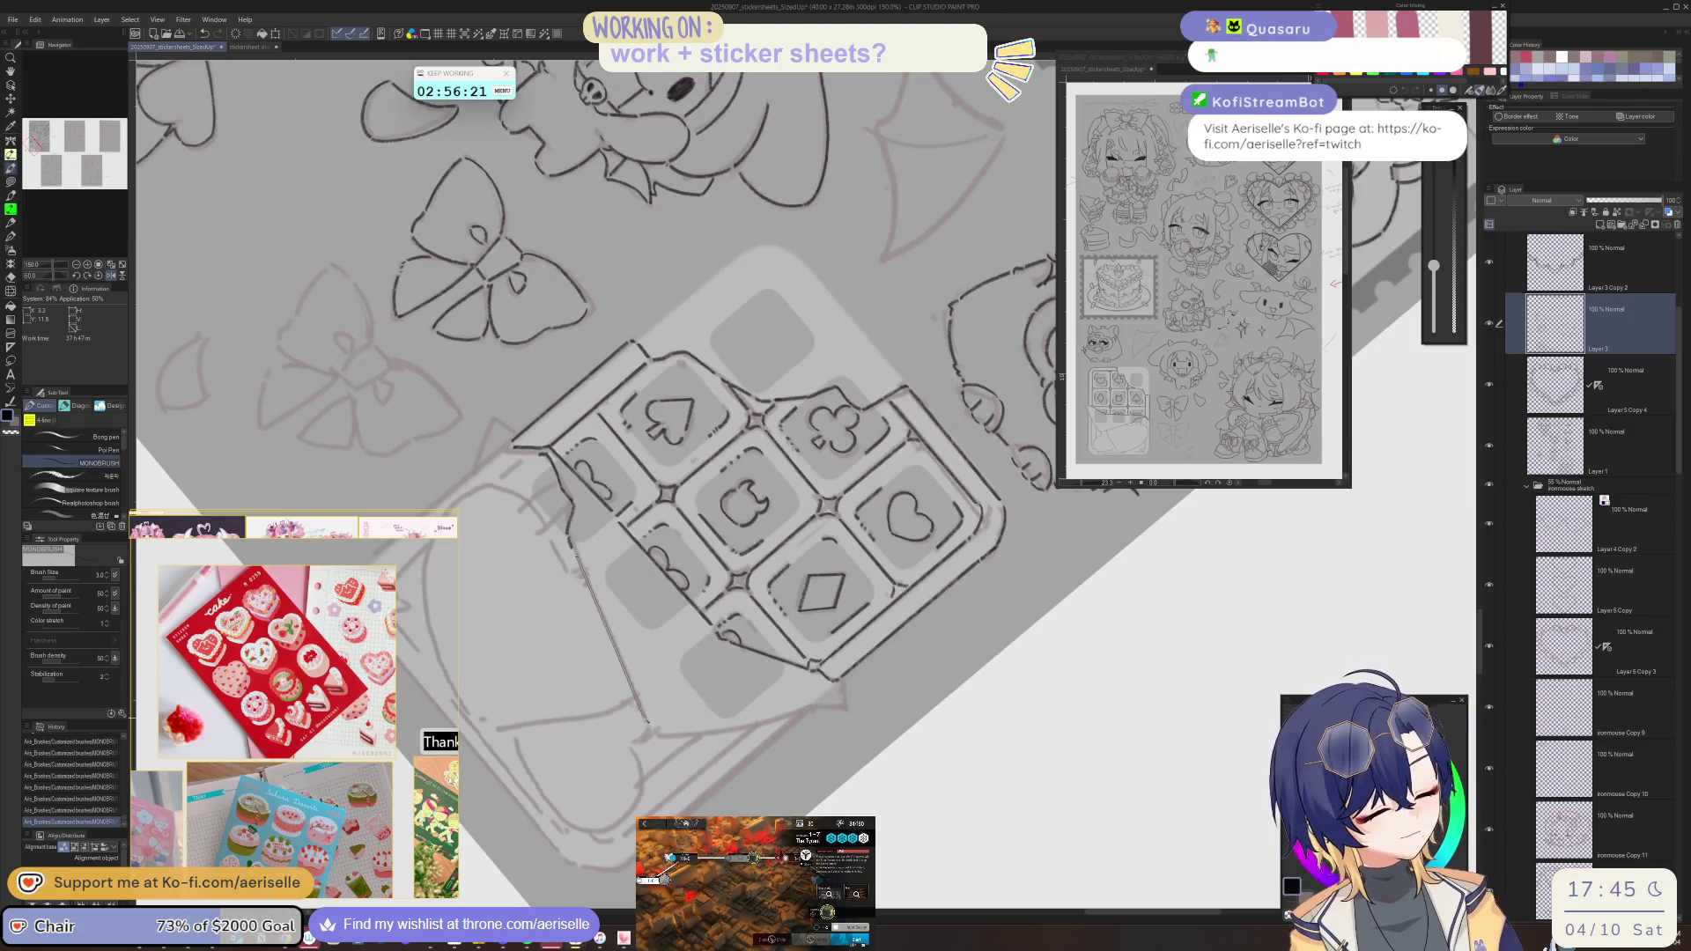
pyautogui.press('h')
pyautogui.press('h')
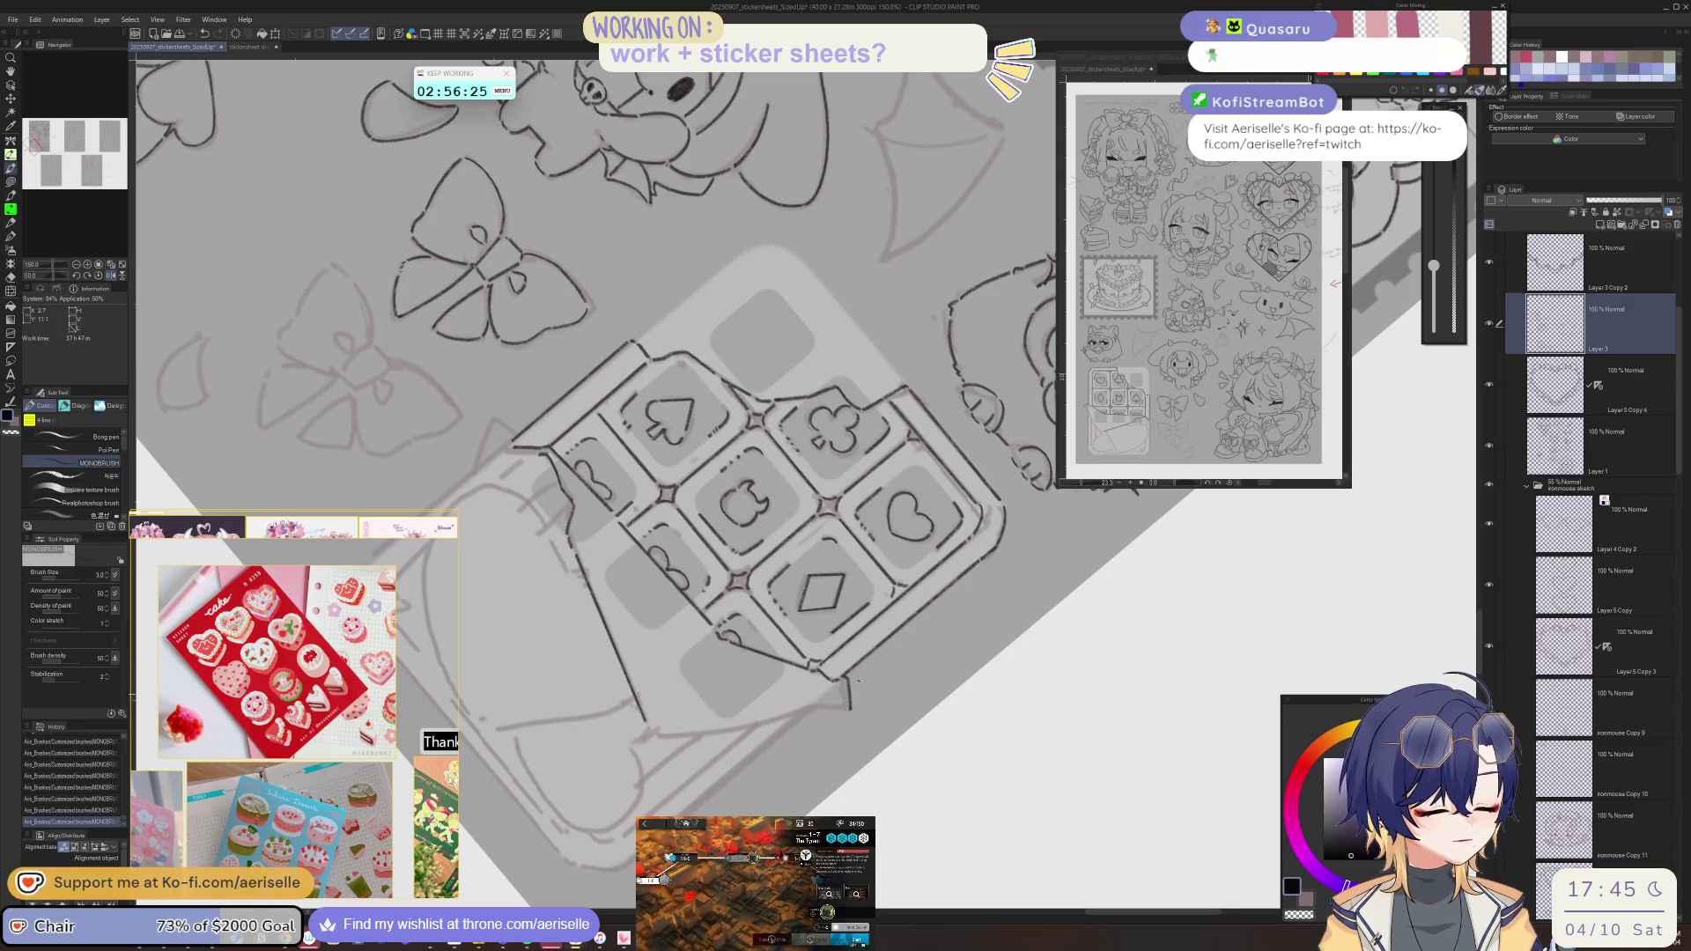
pyautogui.press('h')
pyautogui.press('-')
pyautogui.moveTo(868, 706); pyautogui.dragTo(991, 612)
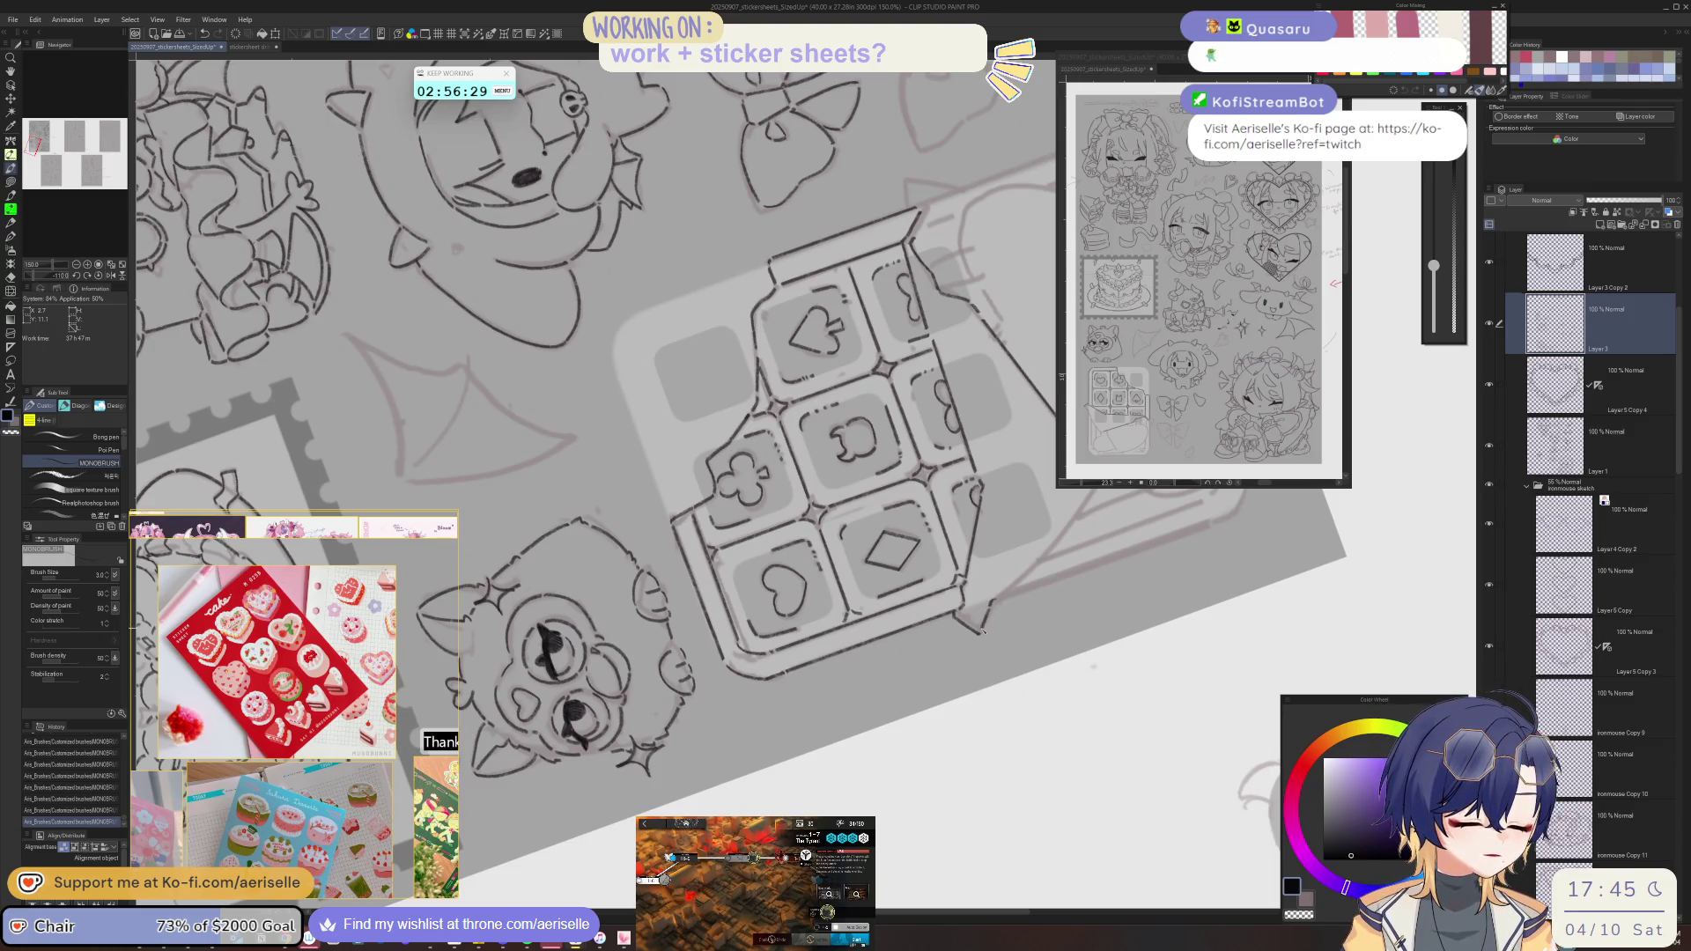
pyautogui.moveTo(1042, 599); pyautogui.dragTo(903, 684)
pyautogui.press('h')
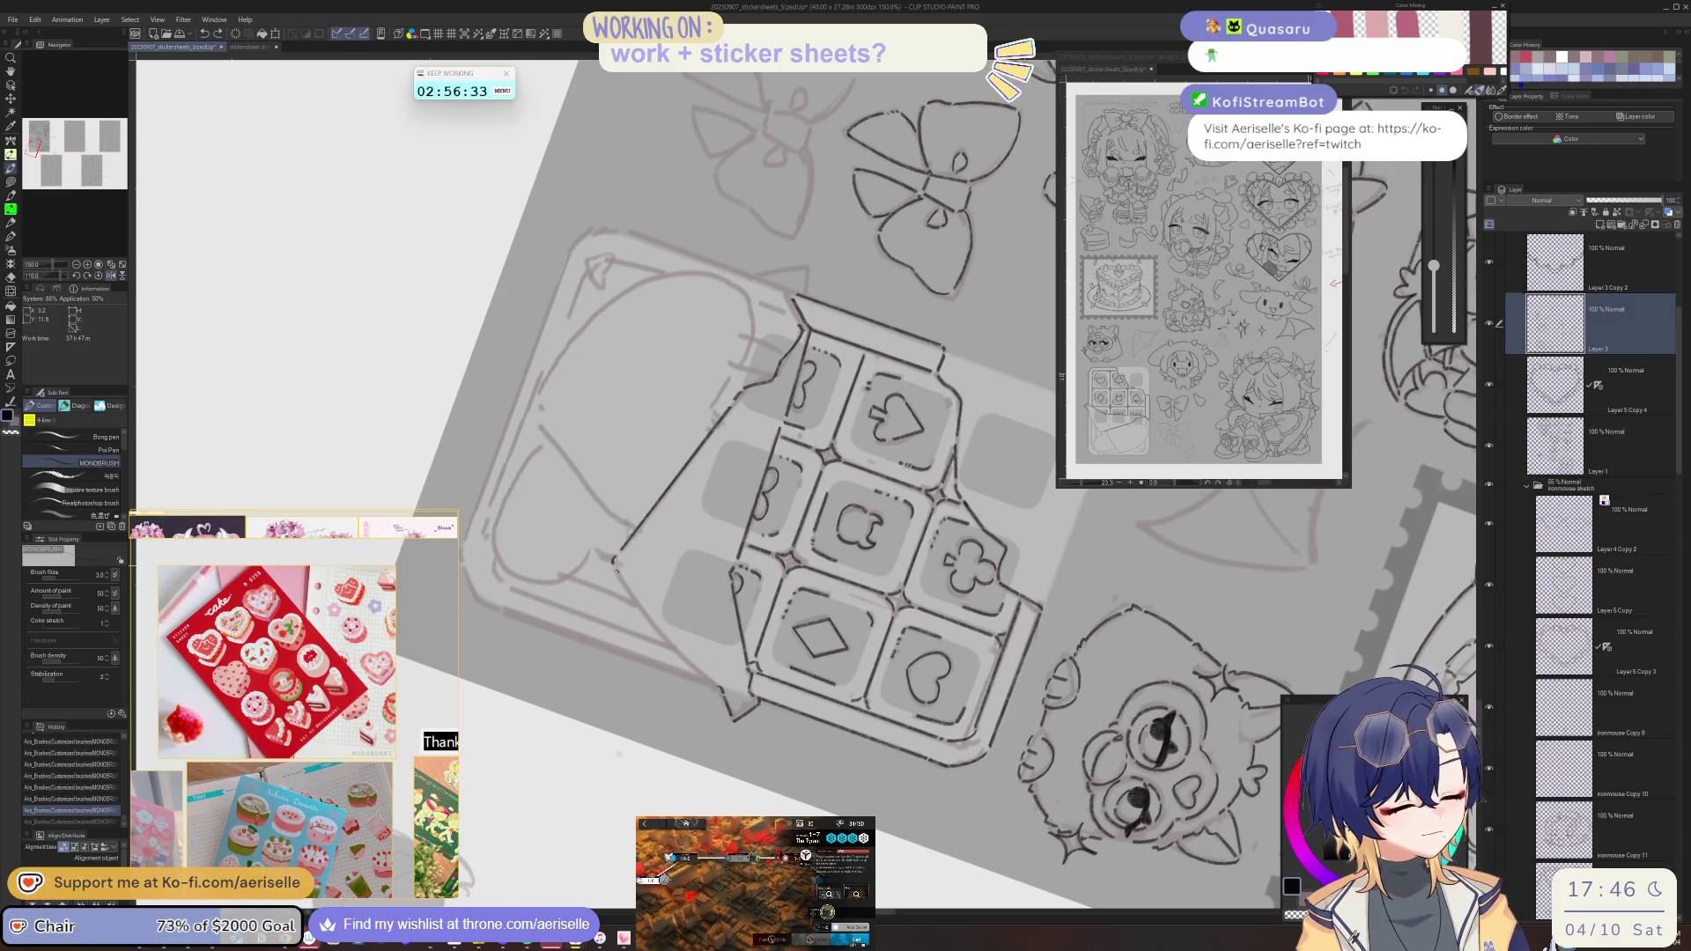
pyautogui.moveTo(617, 558); pyautogui.dragTo(665, 644)
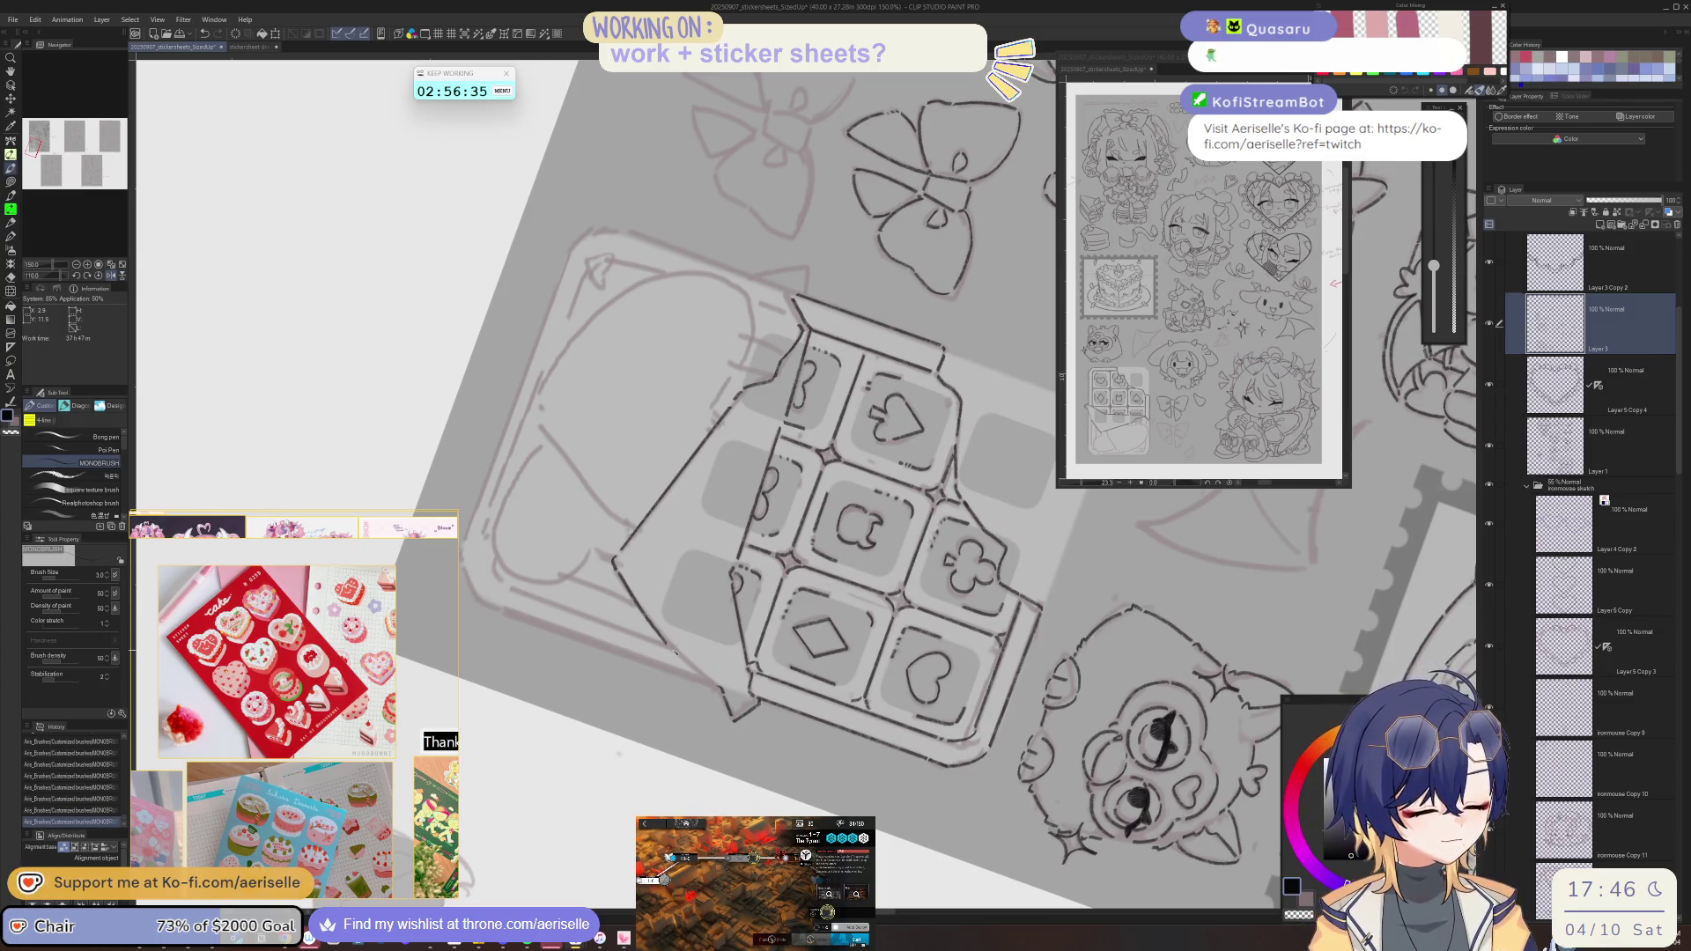
# - Return the view upright, then undo and redo the wrapper edge stroke
pyautogui.press('h')
pyautogui.hotkey('ctrl', '@')
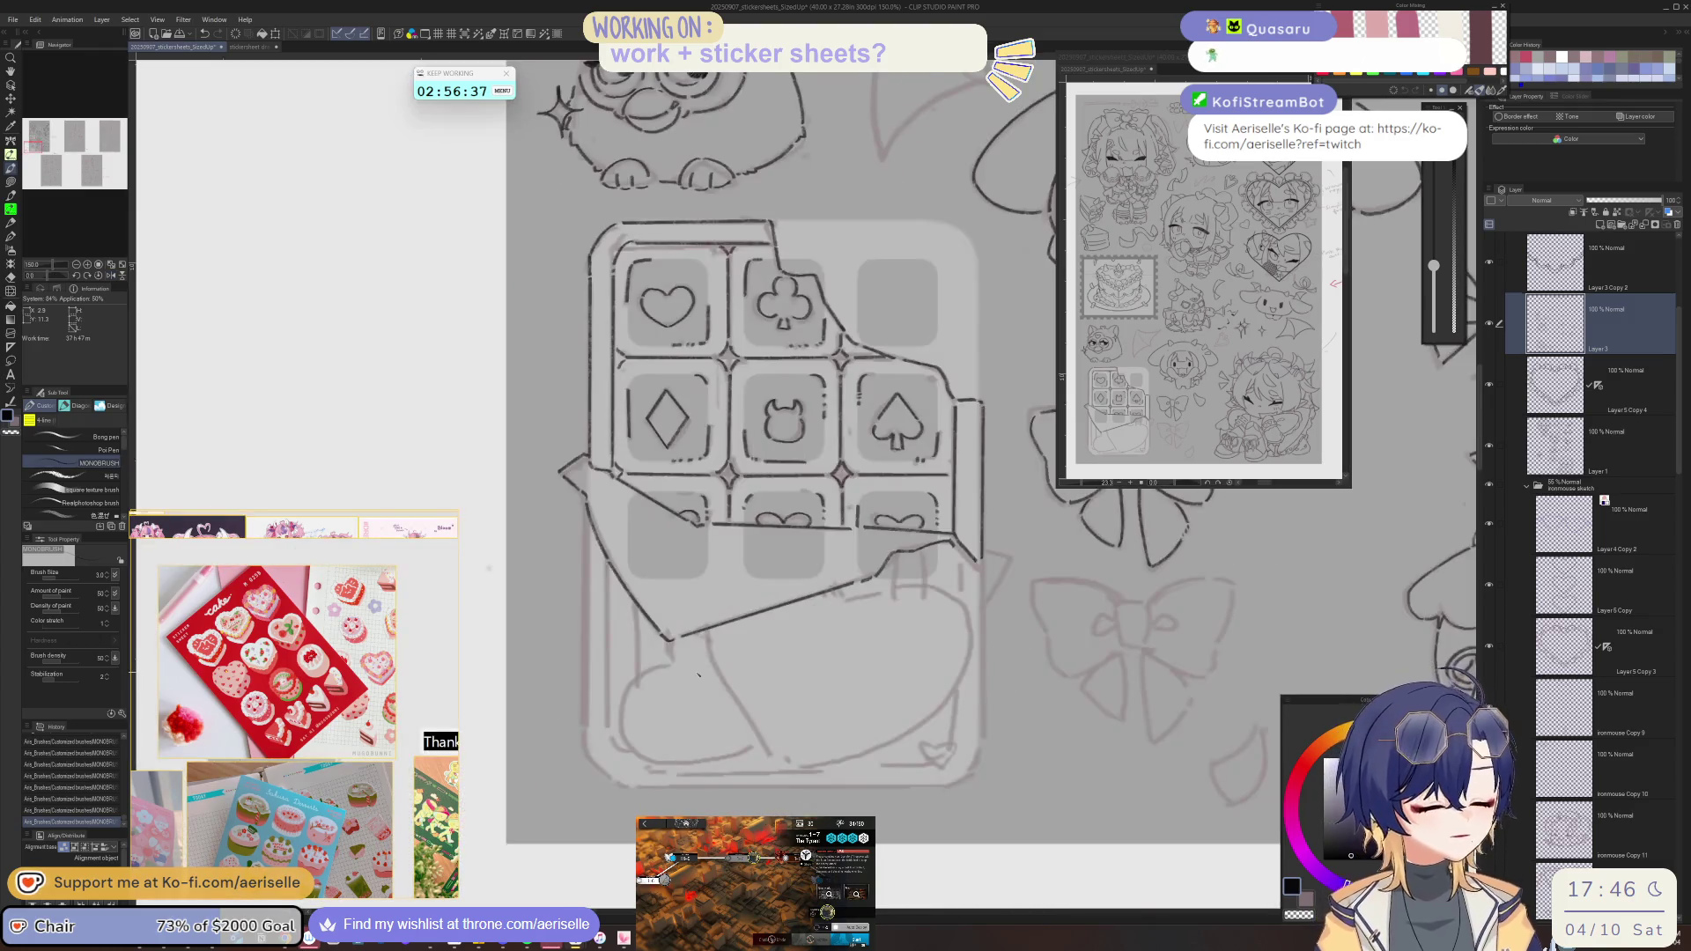
pyautogui.press('-')
pyautogui.press('-')
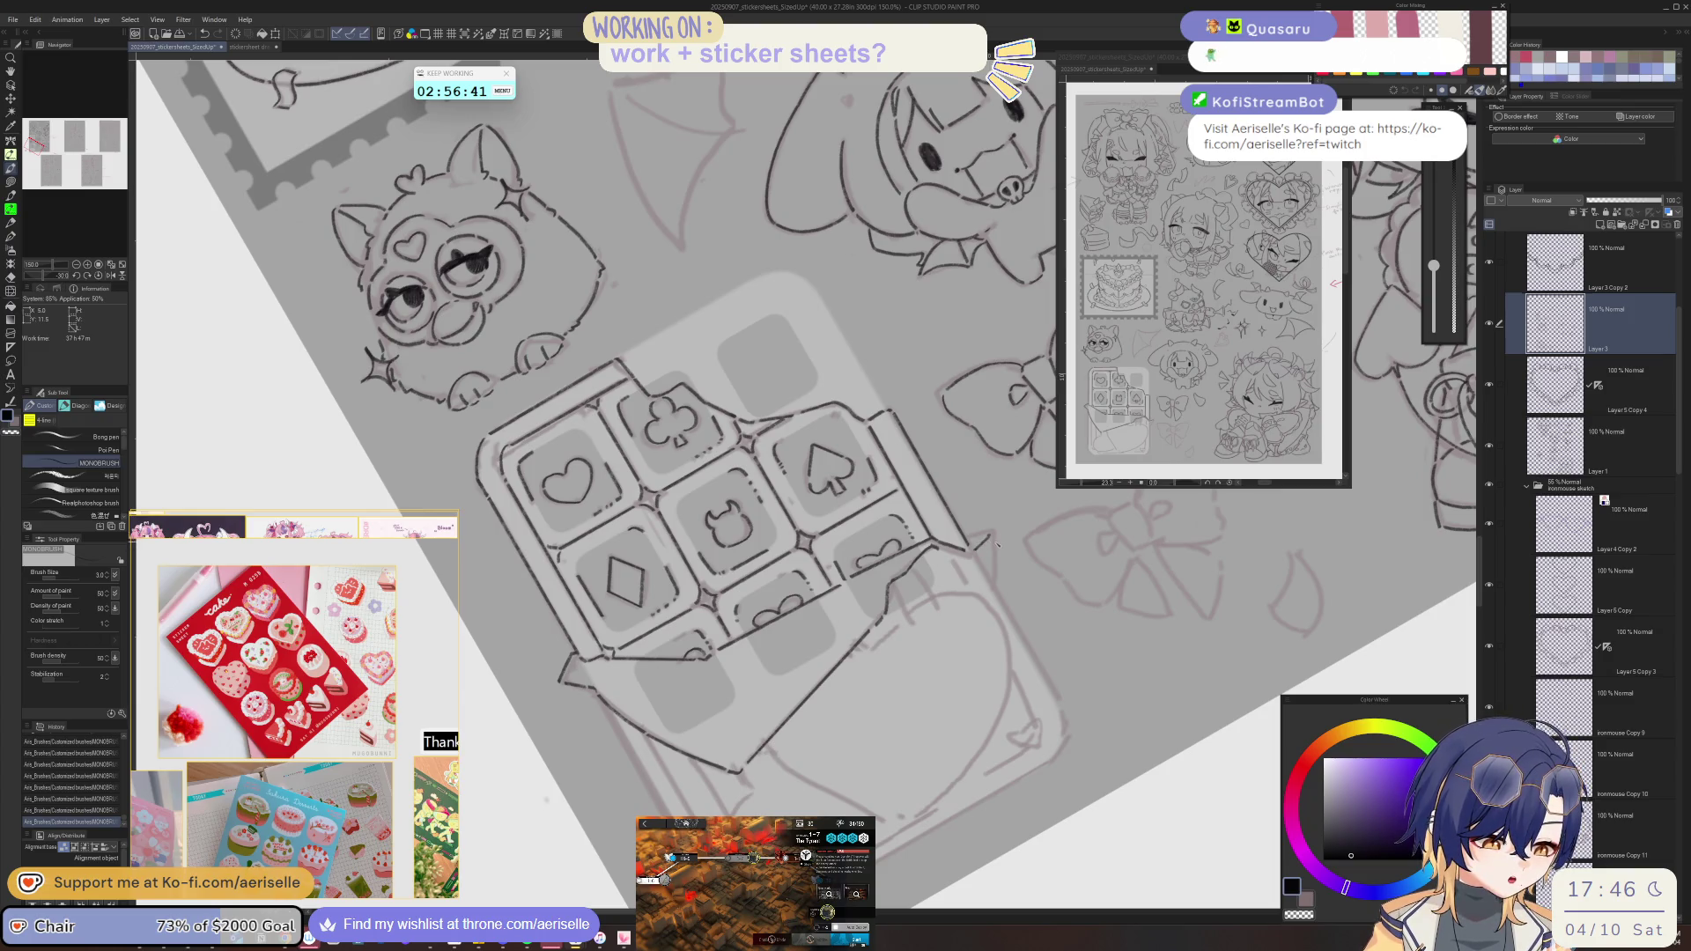
pyautogui.press('^')
pyautogui.press('^')
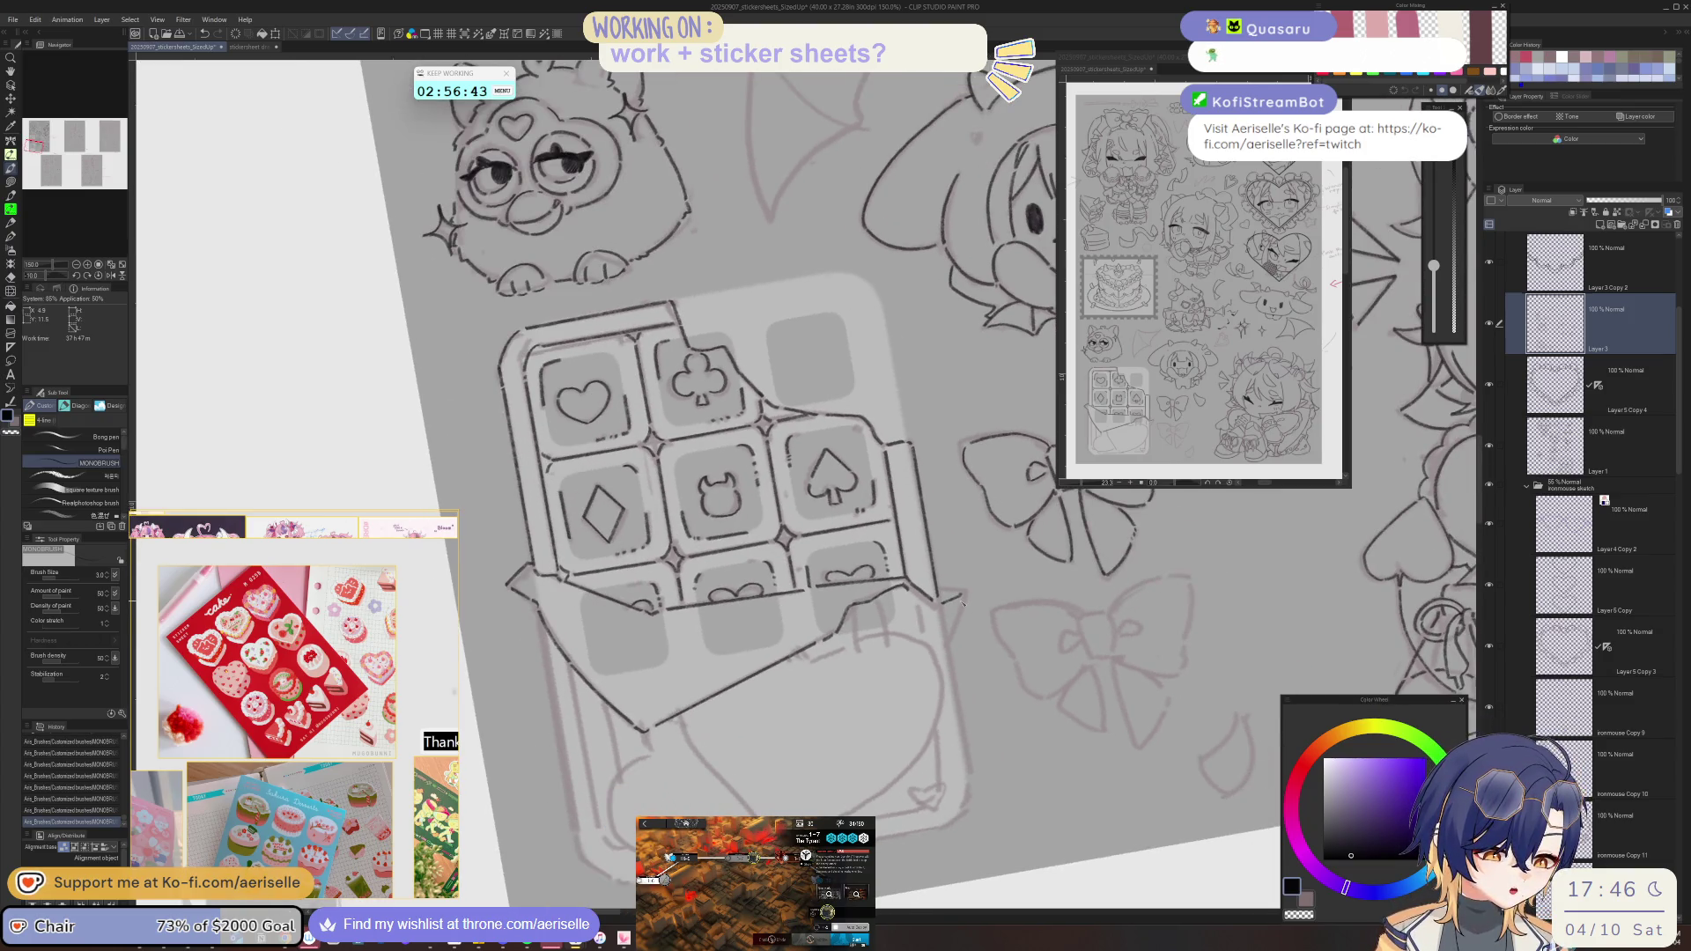
pyautogui.press('^')
pyautogui.press('^')
pyautogui.press('^')
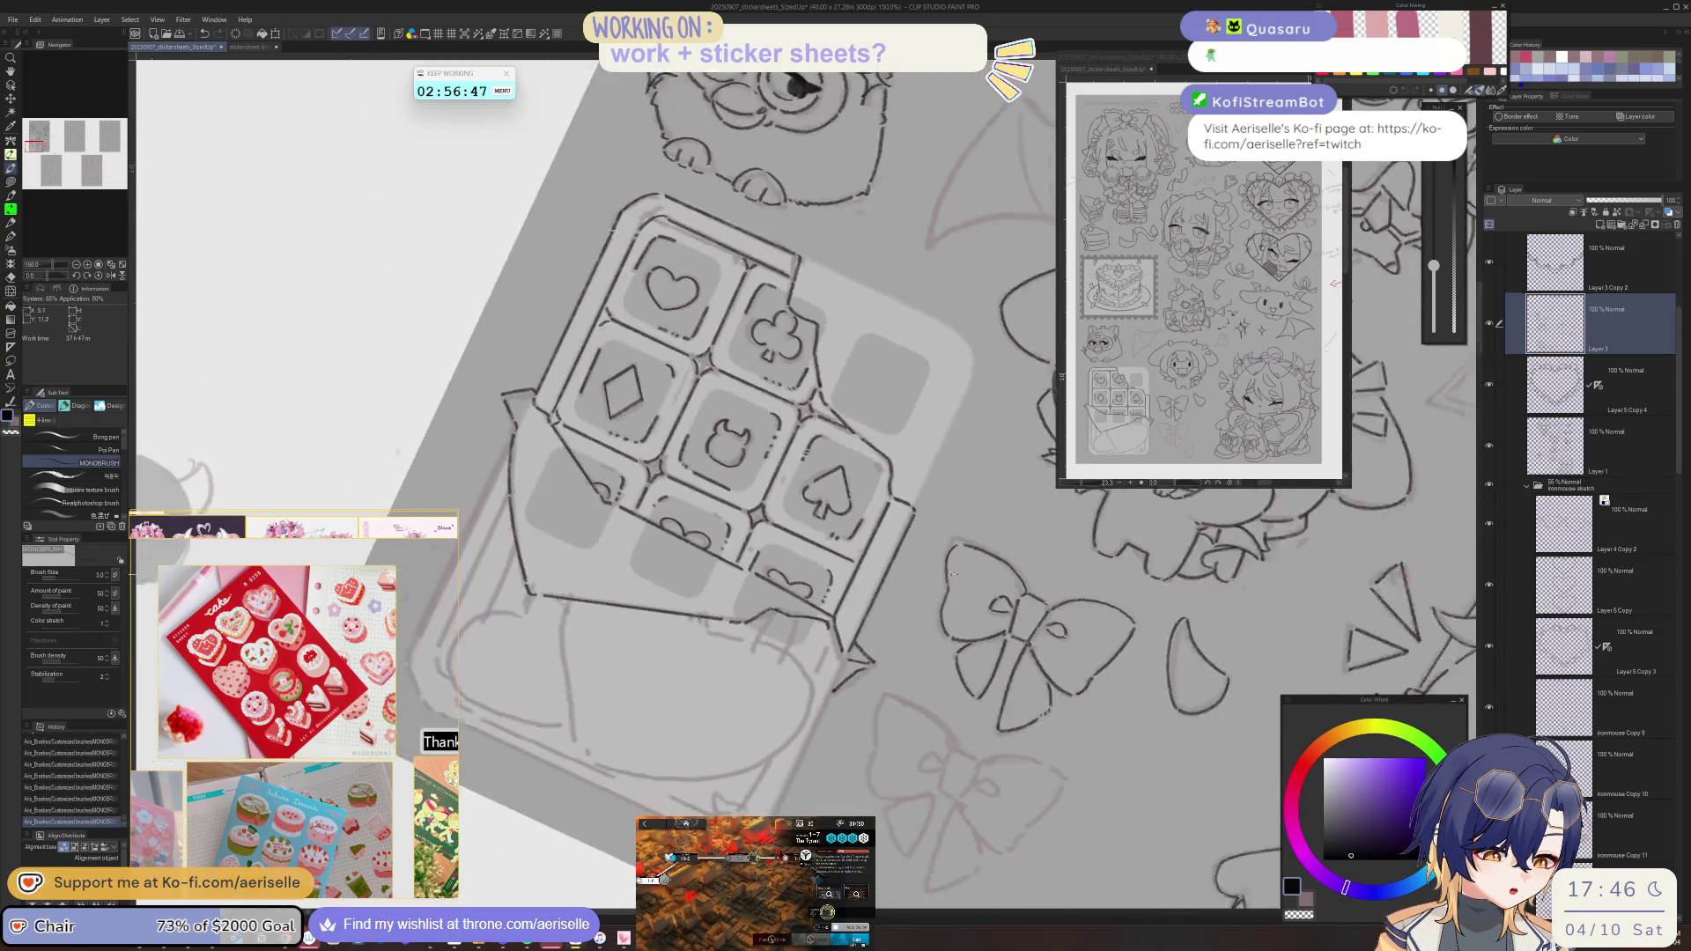
pyautogui.hotkey('ctrl', 'z')
pyautogui.hotkey('ctrl', 'y')
pyautogui.press('-')
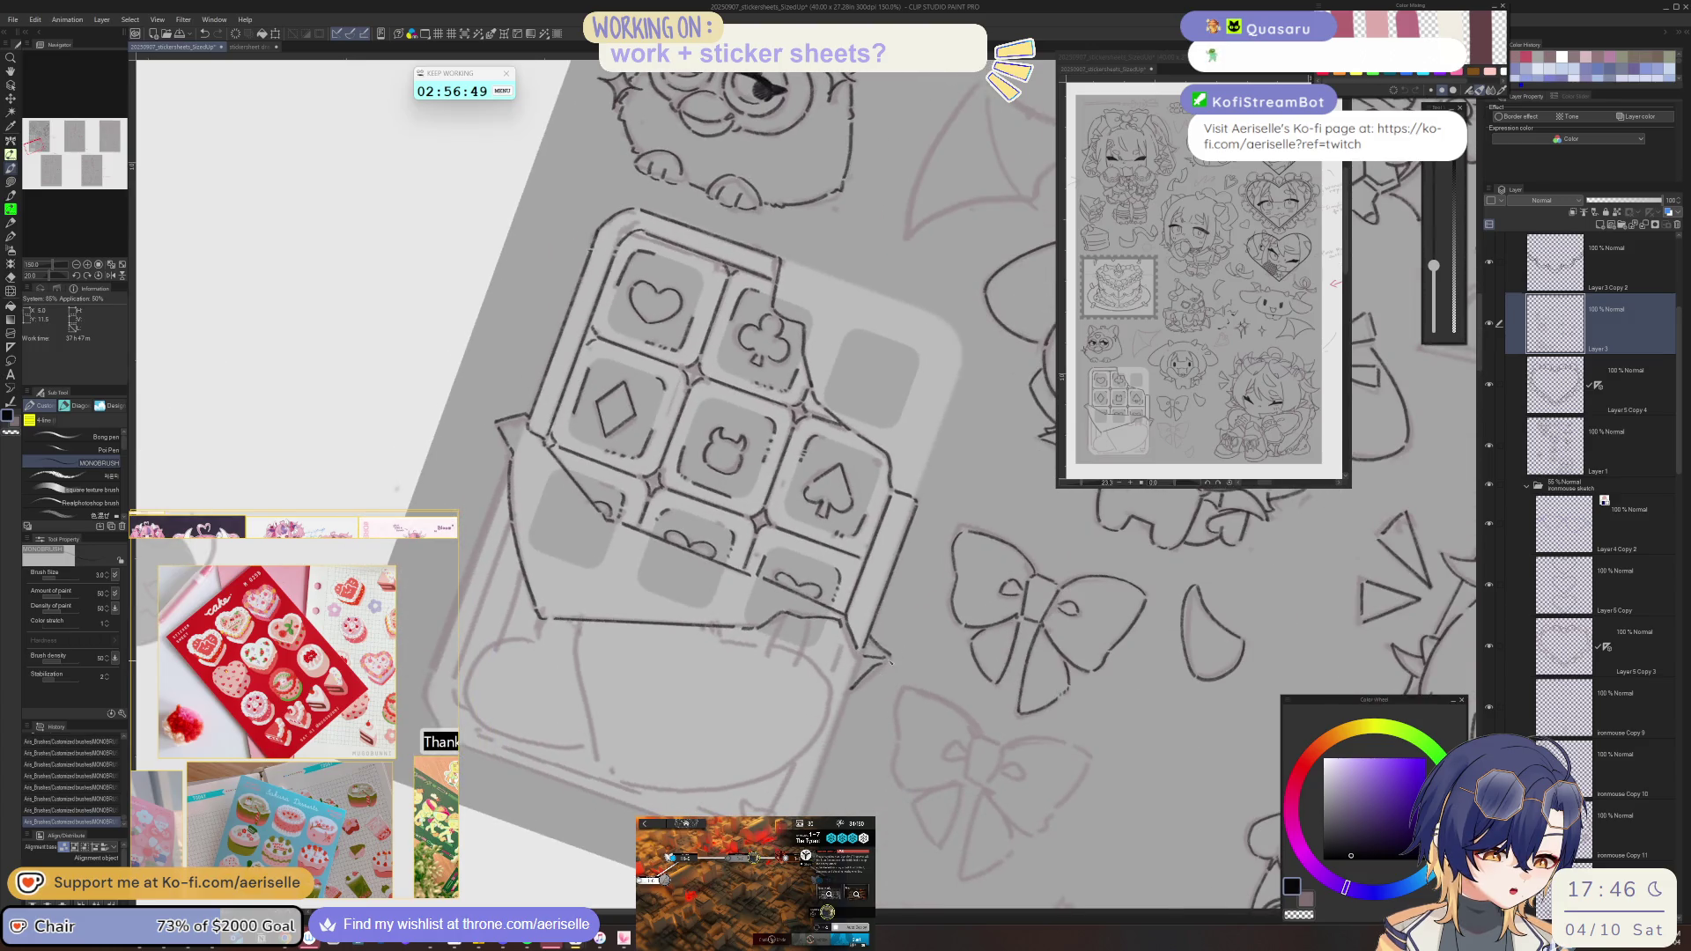
# - Erase a stray bit of line and ink the long vertical wrapper line and the wrapper's left edge
pyautogui.press('e')
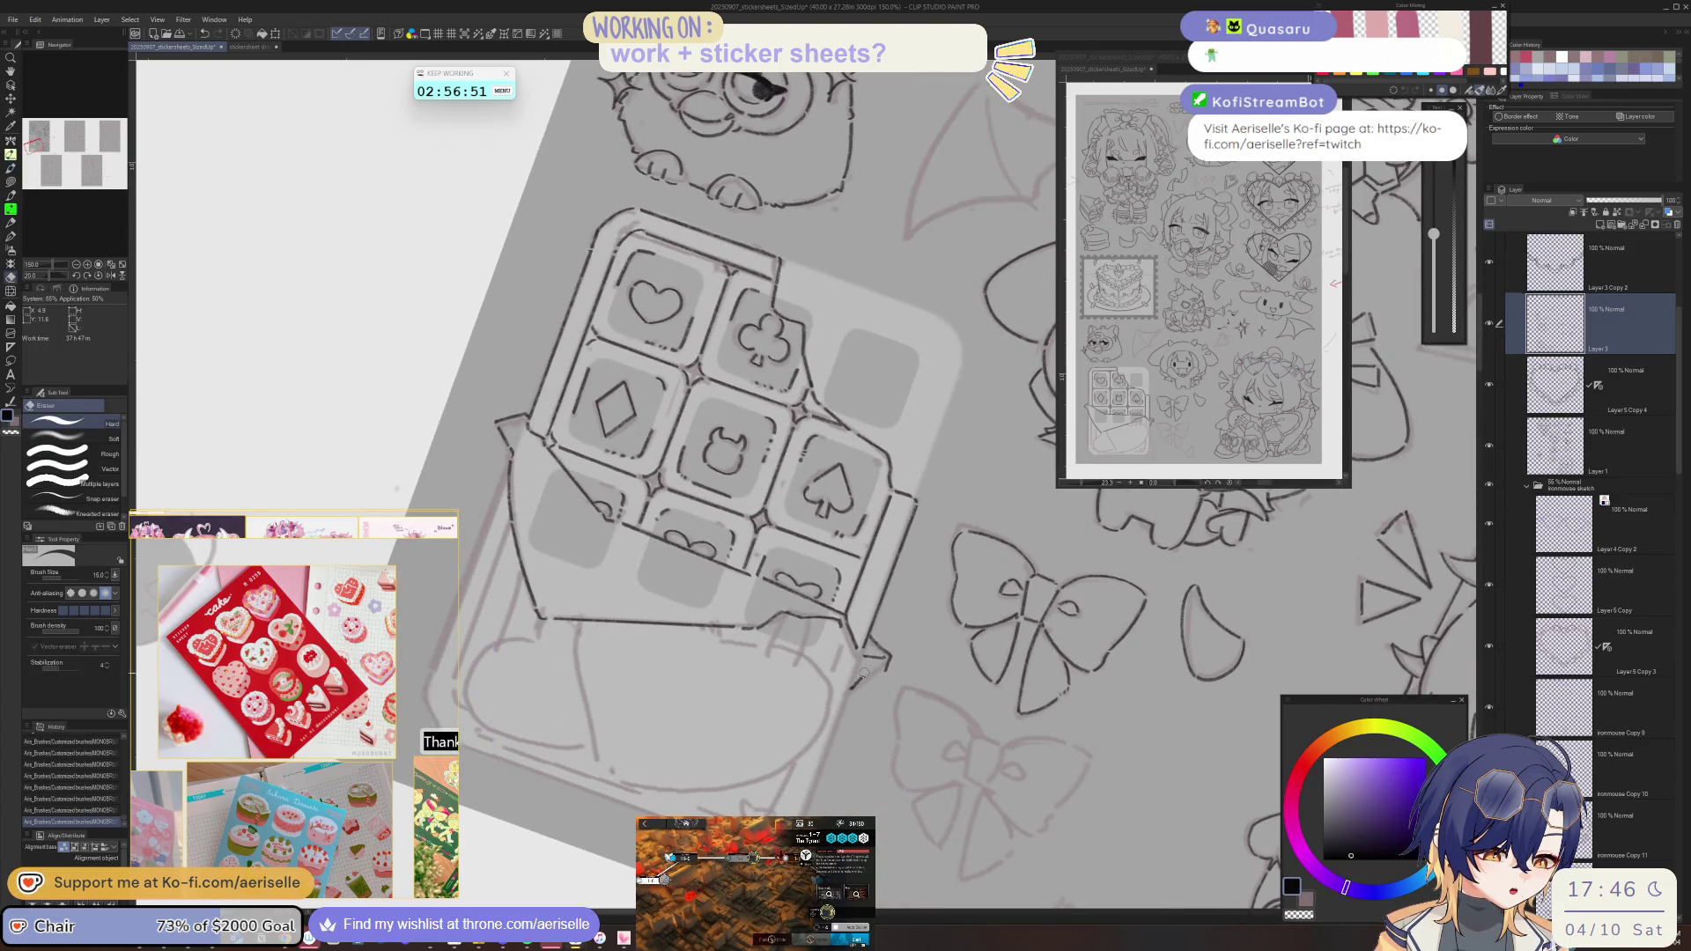
pyautogui.press('p')
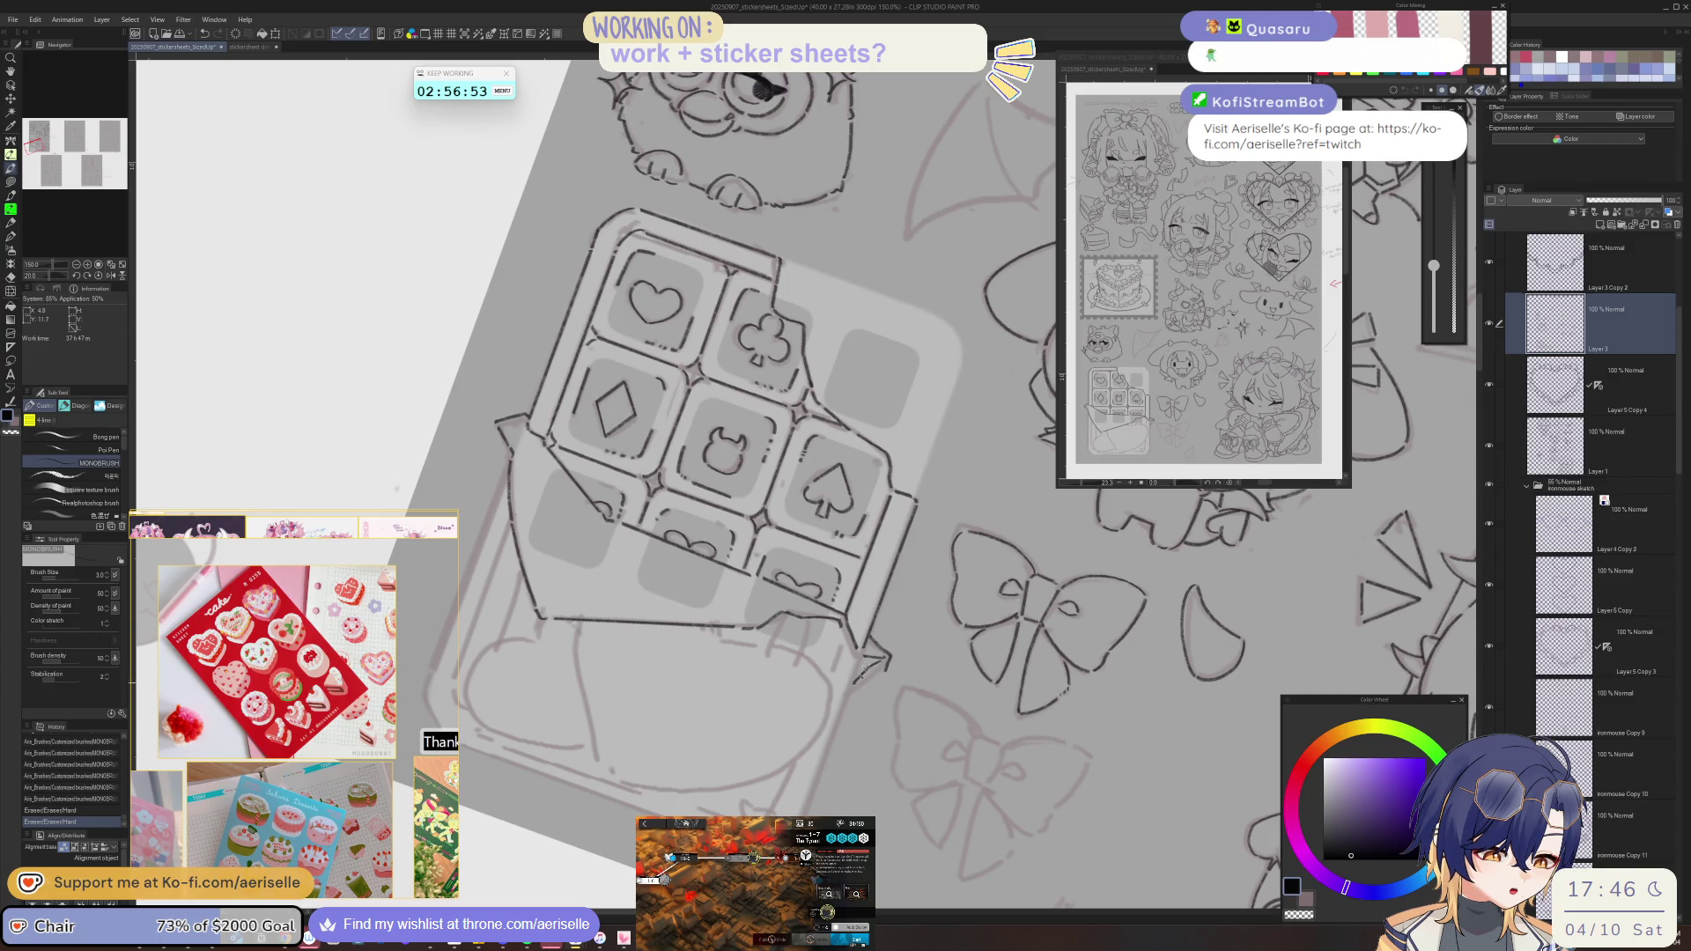
pyautogui.moveTo(854, 682); pyautogui.dragTo(859, 680)
pyautogui.hotkey('ctrl', '@')
pyautogui.moveTo(919, 634); pyautogui.dragTo(917, 804)
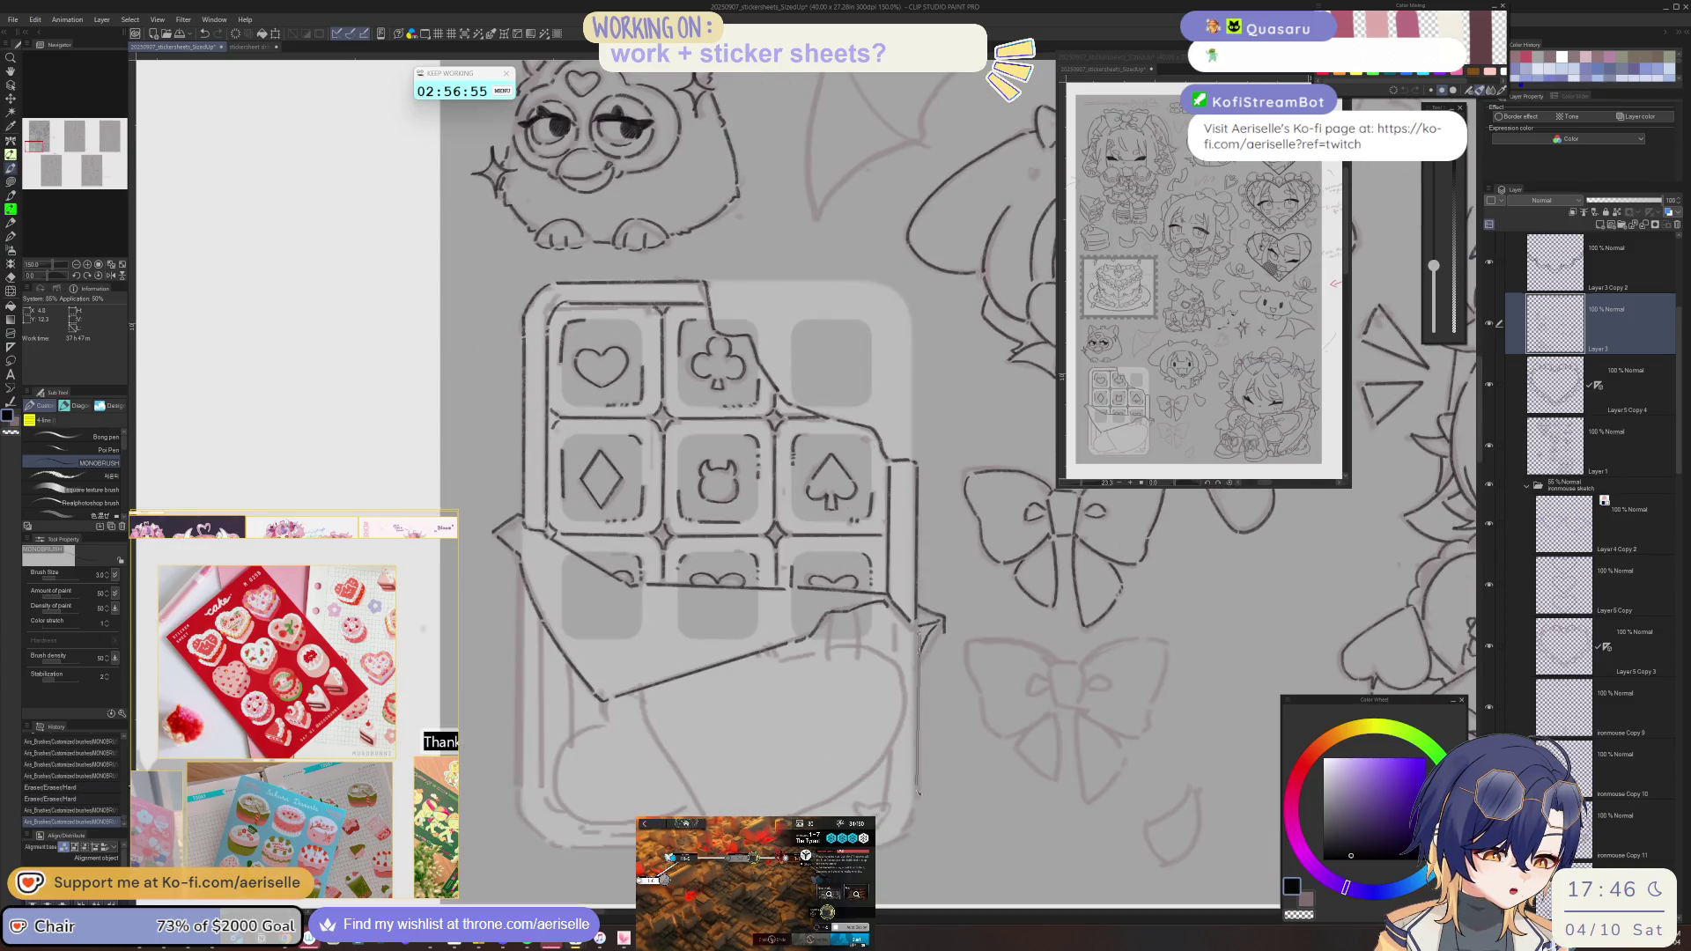
pyautogui.moveTo(518, 583)
pyautogui.mouseDown()
pyautogui.moveTo(519, 802)
pyautogui.moveTo(541, 837)
pyautogui.moveTo(1037, 602)
pyautogui.mouseUp()
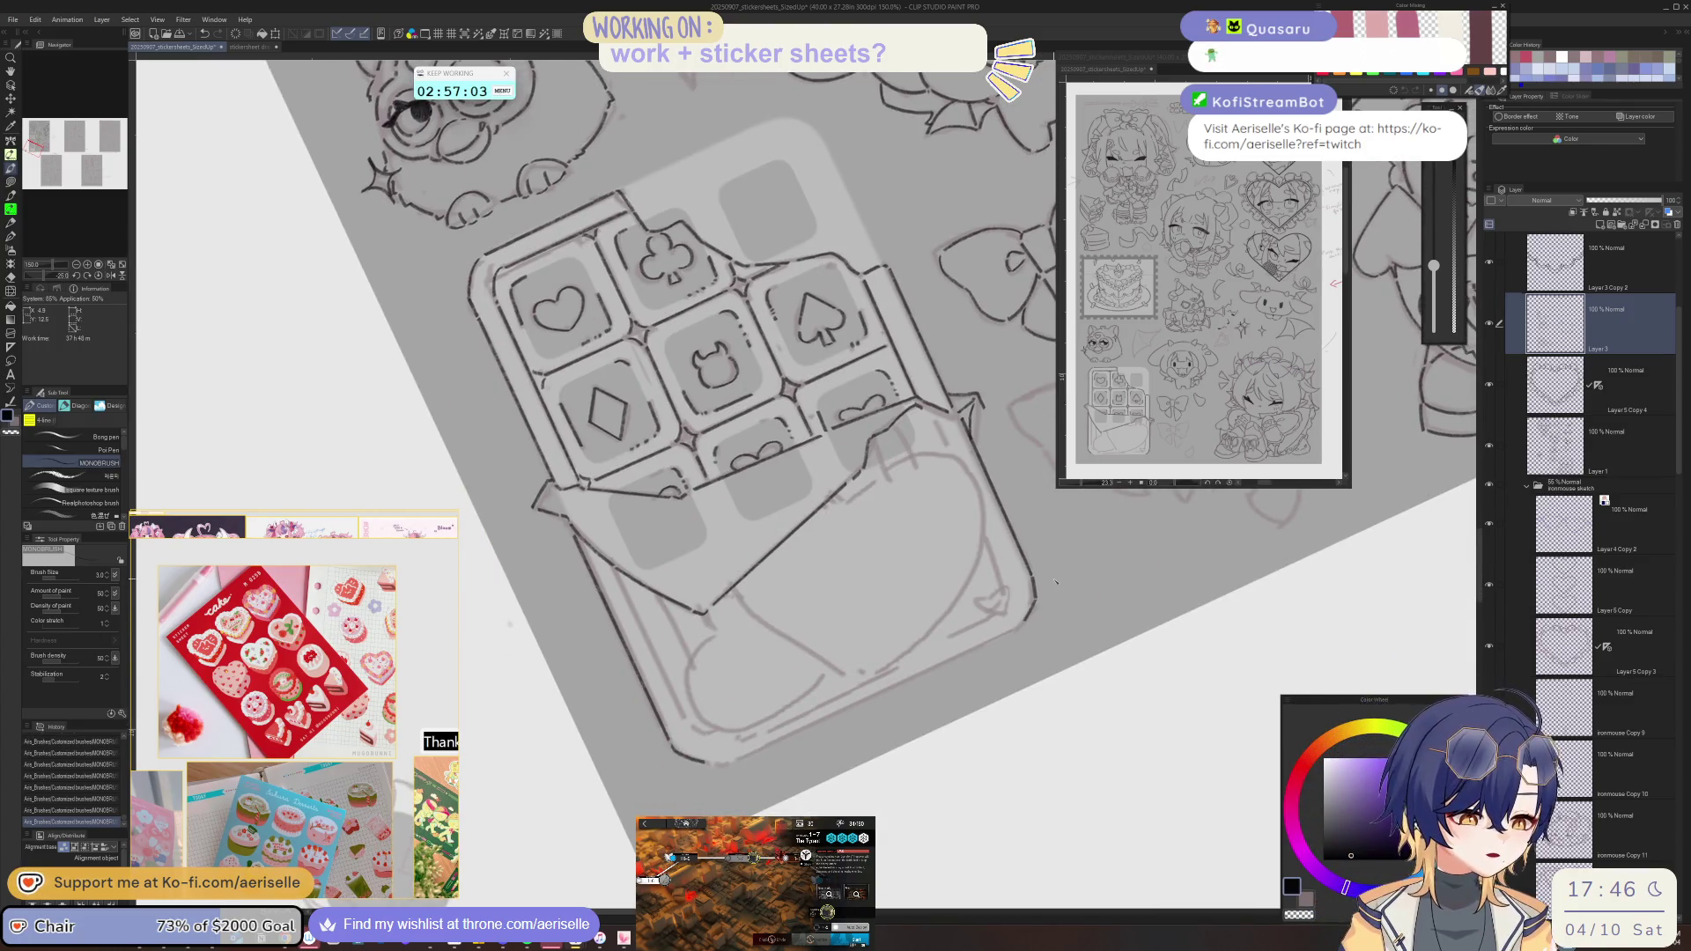
# - Rotate the view about 40° and ink the box's lower-left edge
pyautogui.hotkey('ctrl', '@')
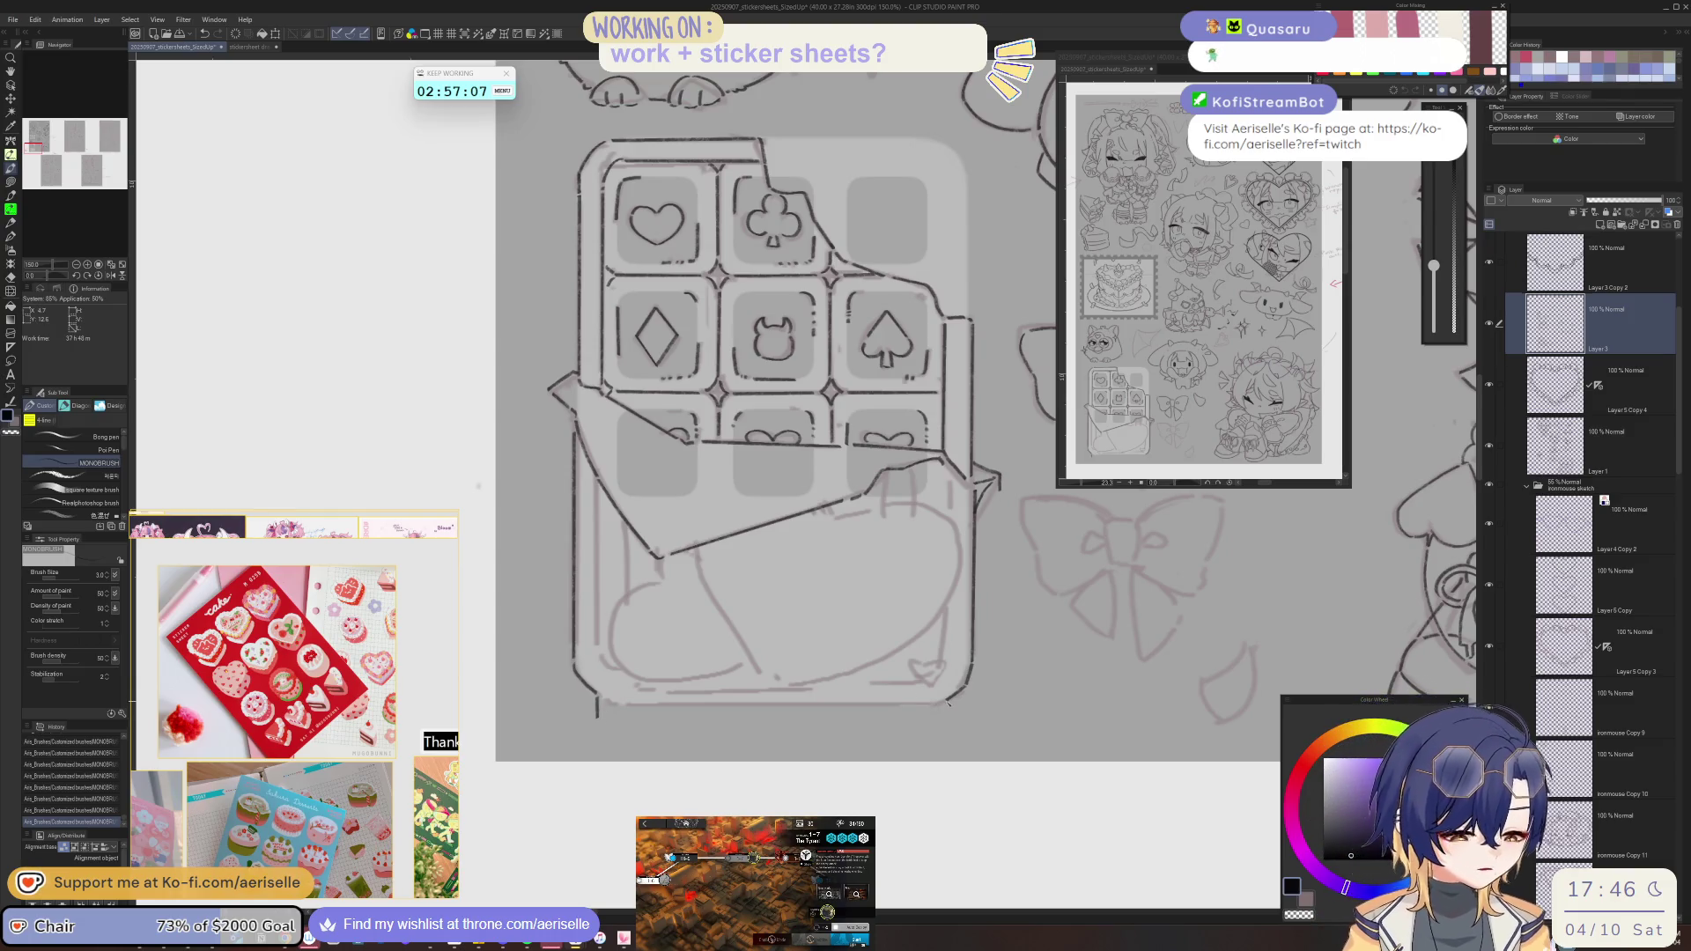
pyautogui.moveTo(944, 705)
pyautogui.mouseDown()
pyautogui.moveTo(762, 759)
pyautogui.moveTo(1068, 590)
pyautogui.mouseUp()
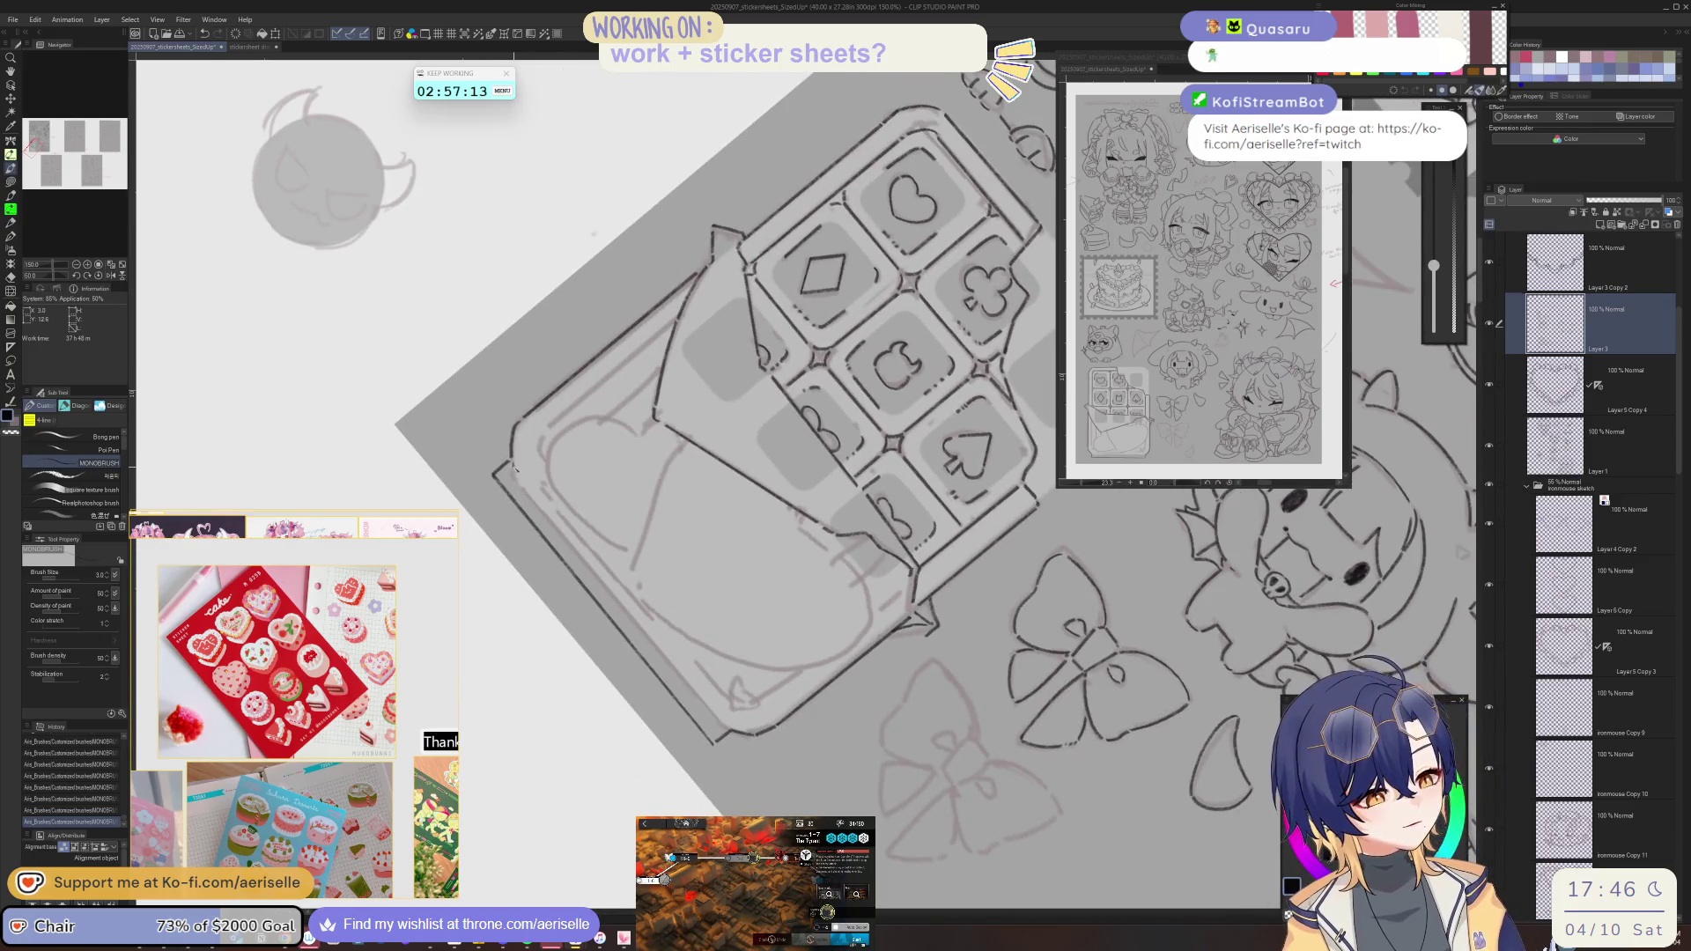
pyautogui.moveTo(516, 468); pyautogui.dragTo(725, 728)
pyautogui.hotkey('ctrl', '@')
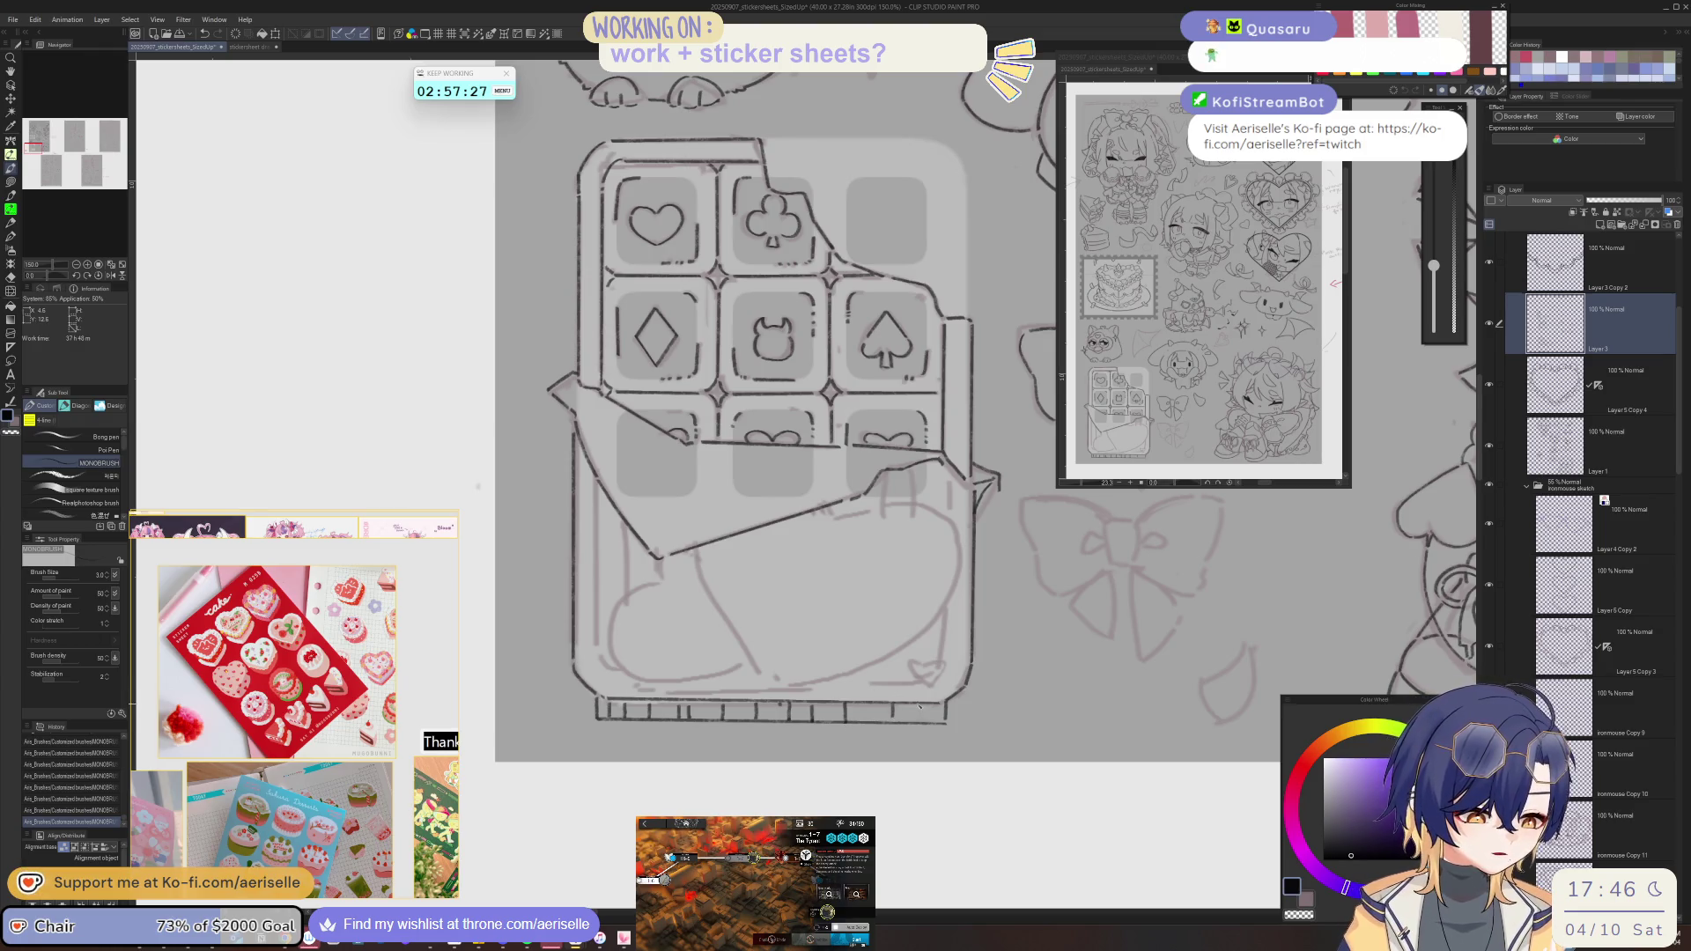
# - Ink the small heart at the box's corner and a curve inside the box's lower area
pyautogui.scroll(1, 927, 670)
pyautogui.moveTo(947, 660)
pyautogui.mouseDown()
pyautogui.moveTo(929, 668)
pyautogui.moveTo(942, 694)
pyautogui.mouseUp()
pyautogui.press('h')
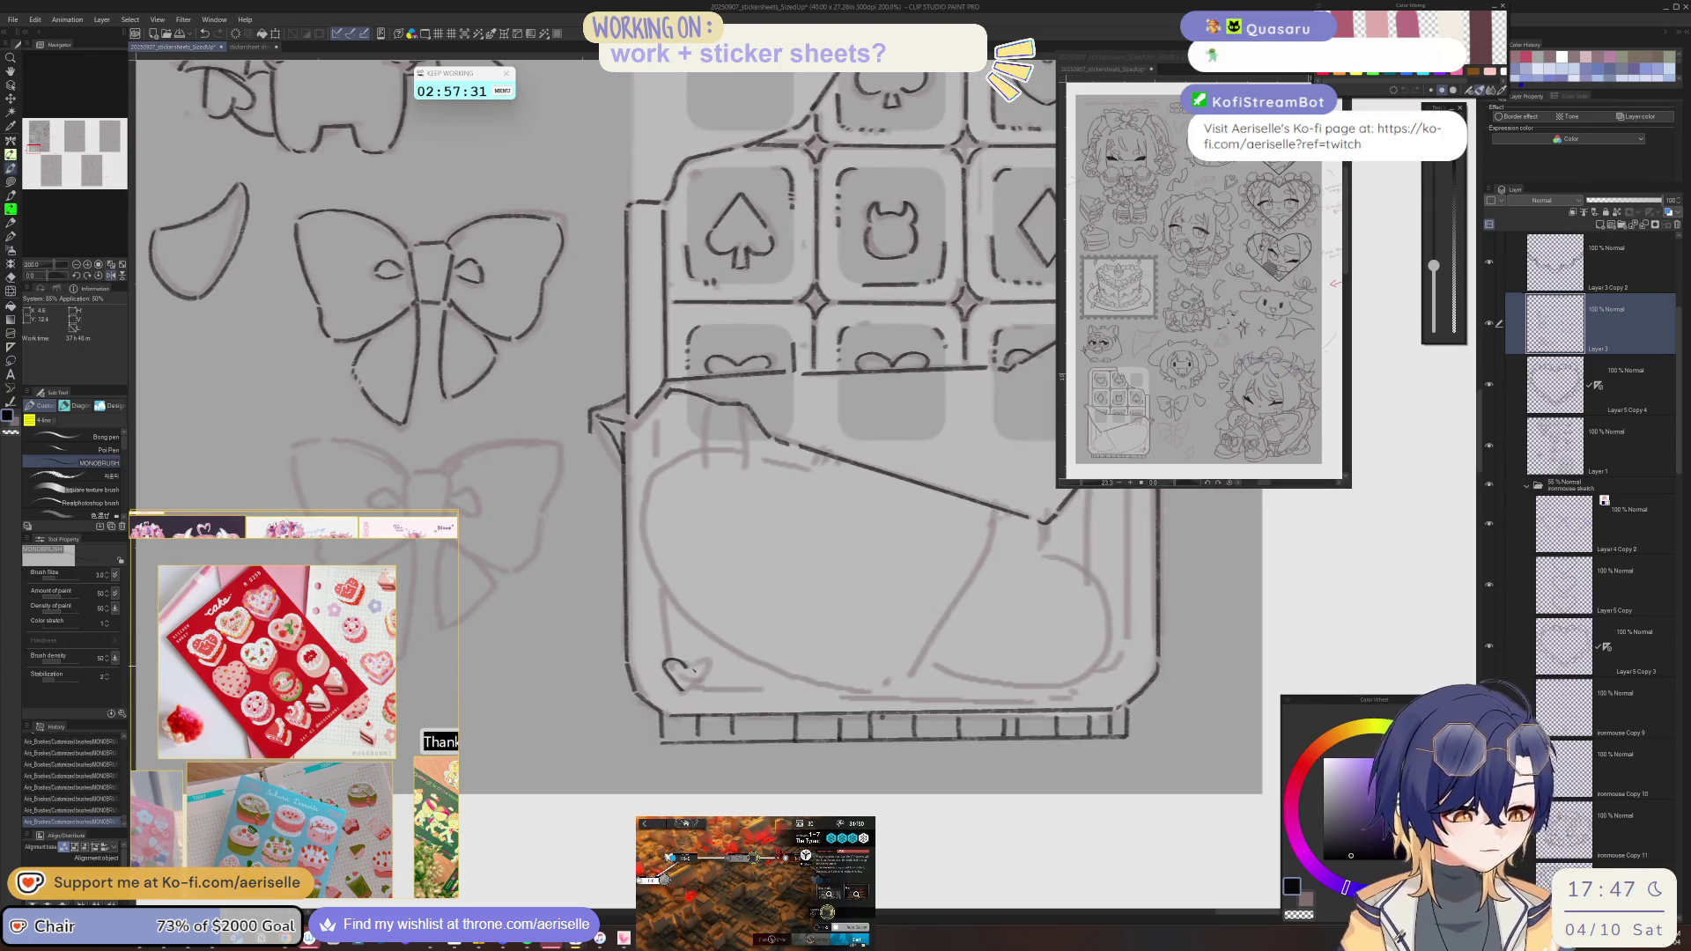
pyautogui.moveTo(690, 672); pyautogui.dragTo(710, 669)
pyautogui.hotkey('ctrl', 'z')
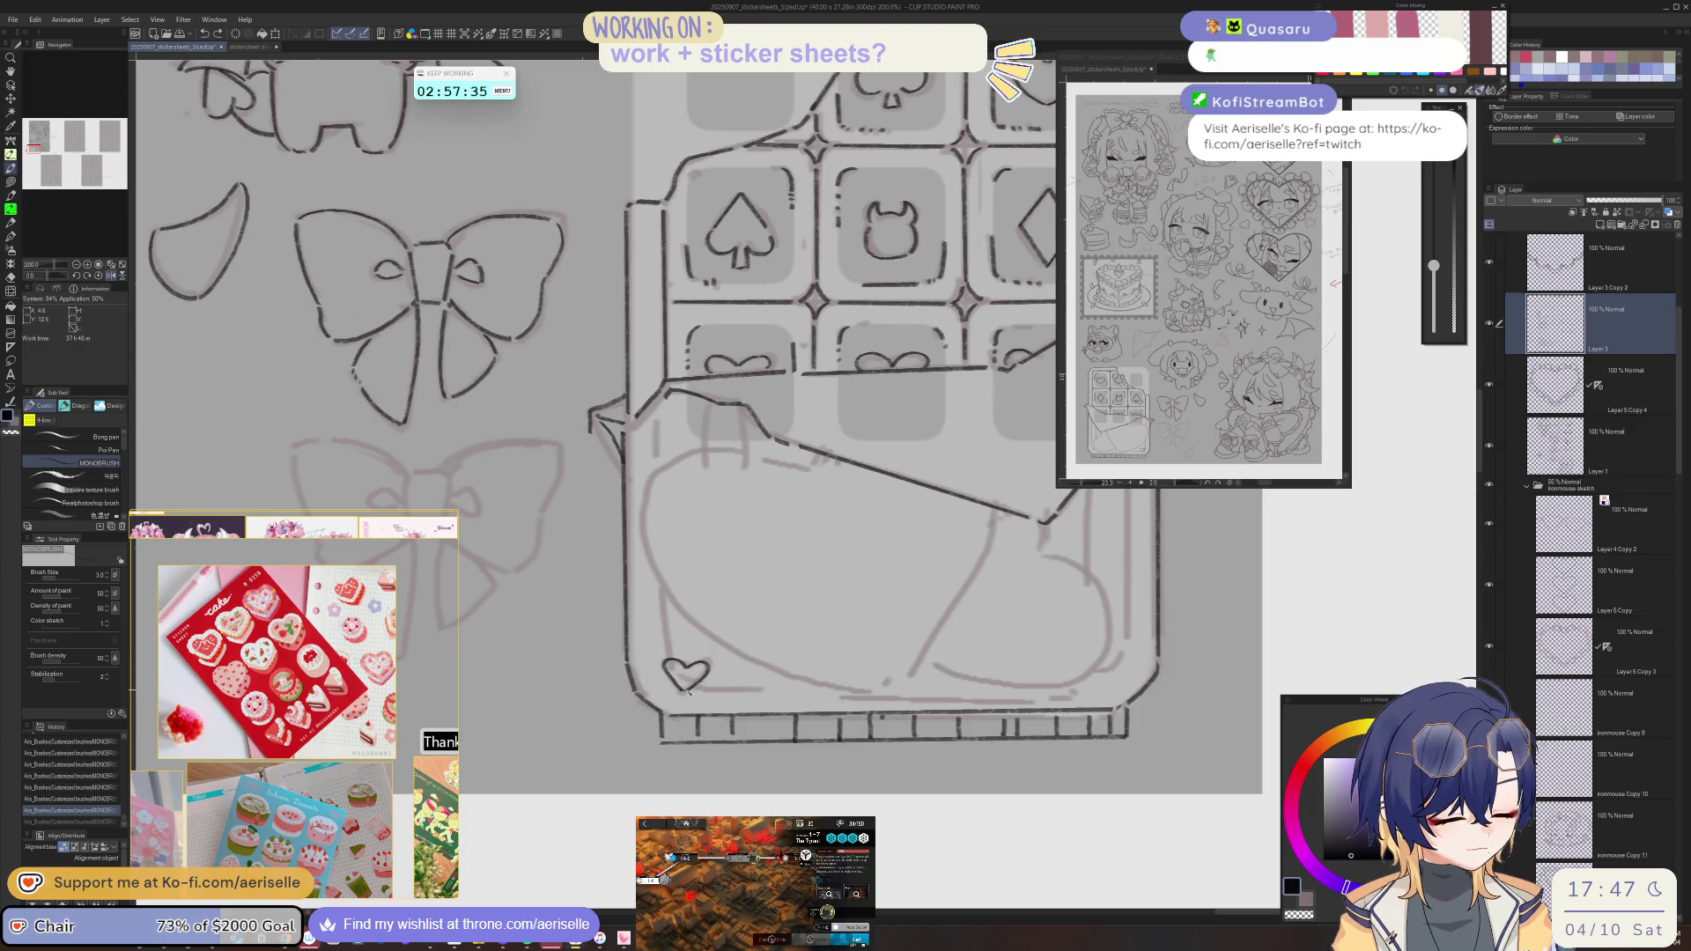
pyautogui.hotkey('ctrl', 'y')
pyautogui.press('h')
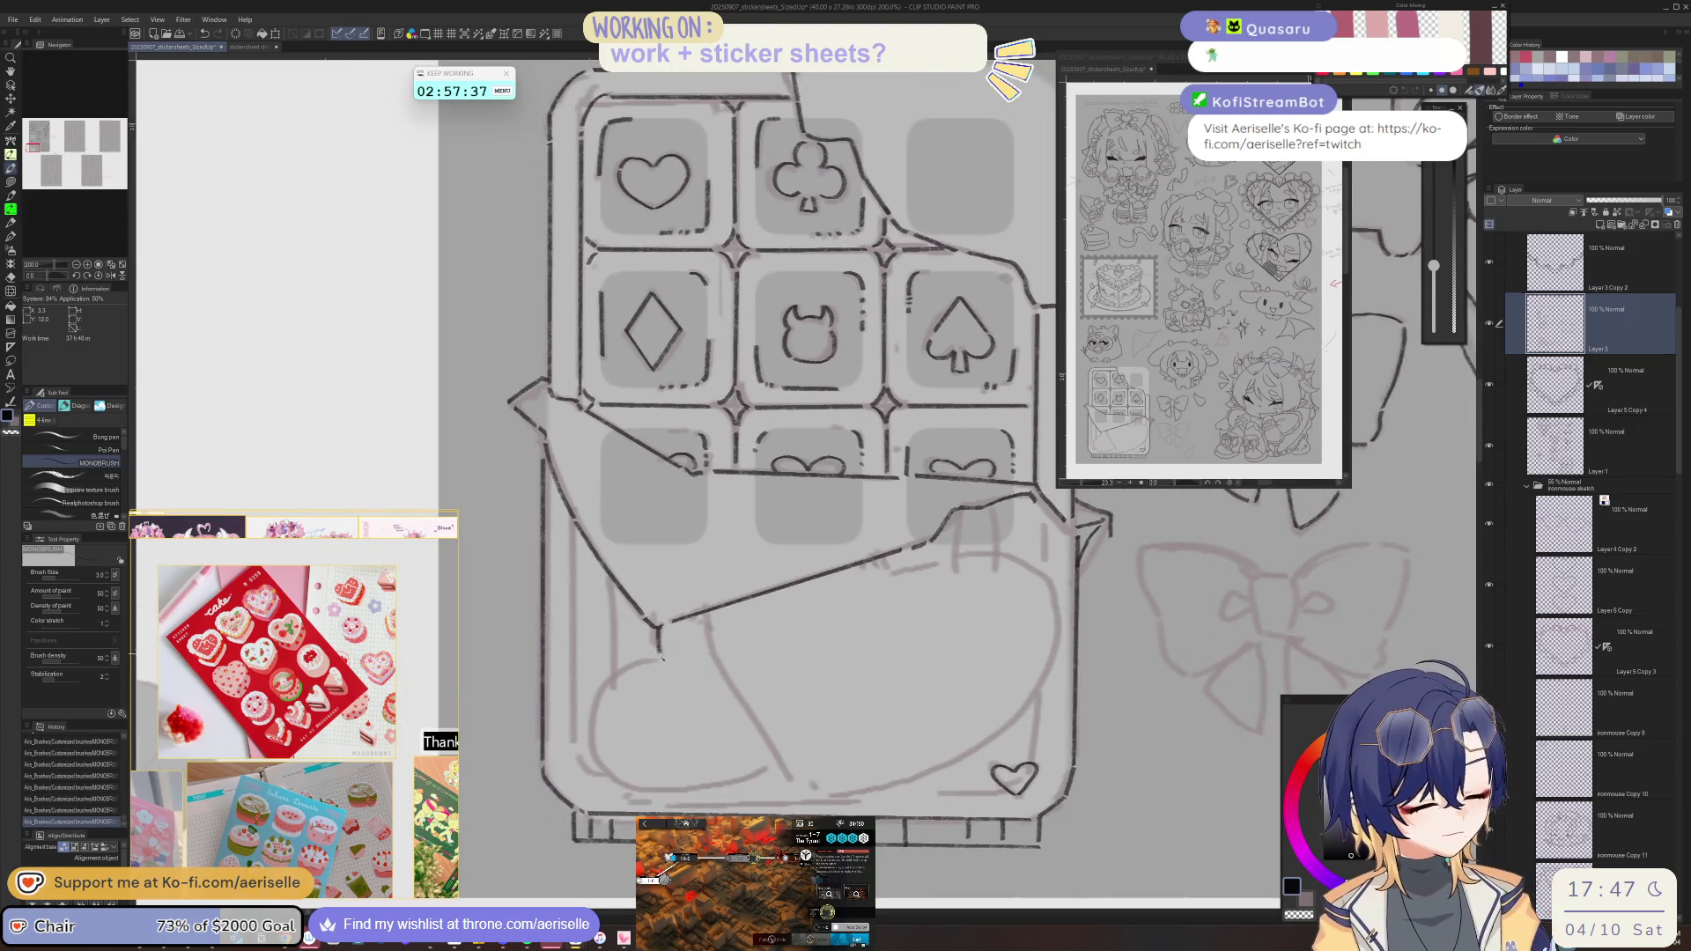
pyautogui.moveTo(707, 616); pyautogui.dragTo(766, 747)
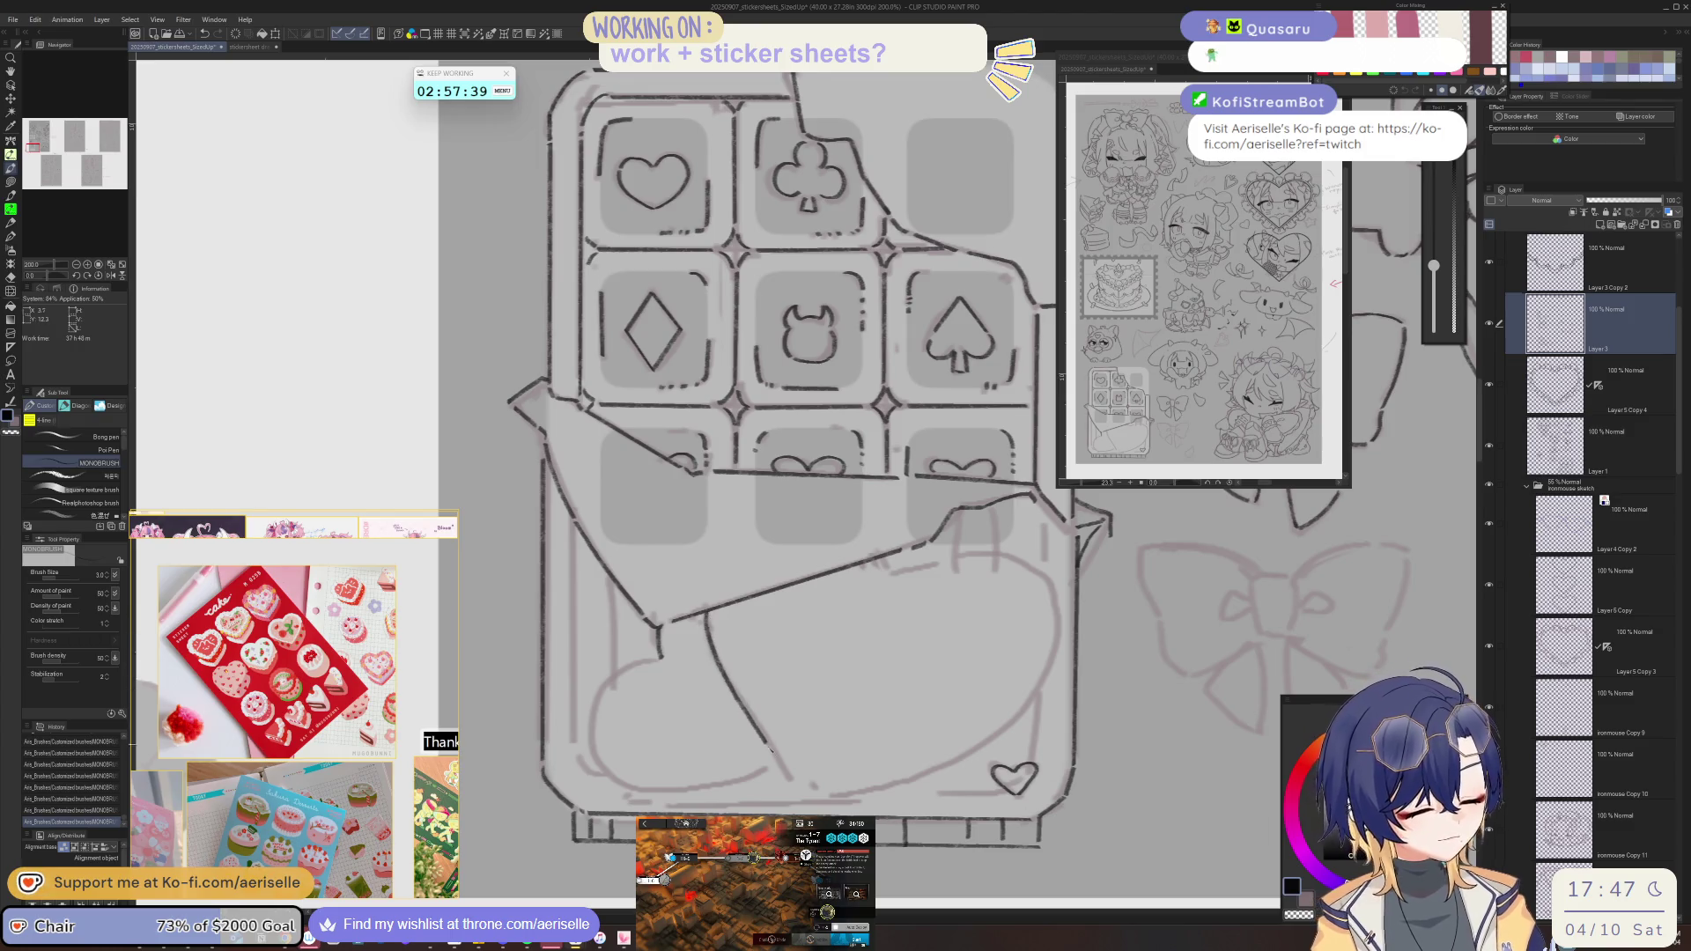
# - Add short strokes along the box's left edge, redrawing the one near the box corner
pyautogui.press('h')
pyautogui.press('h')
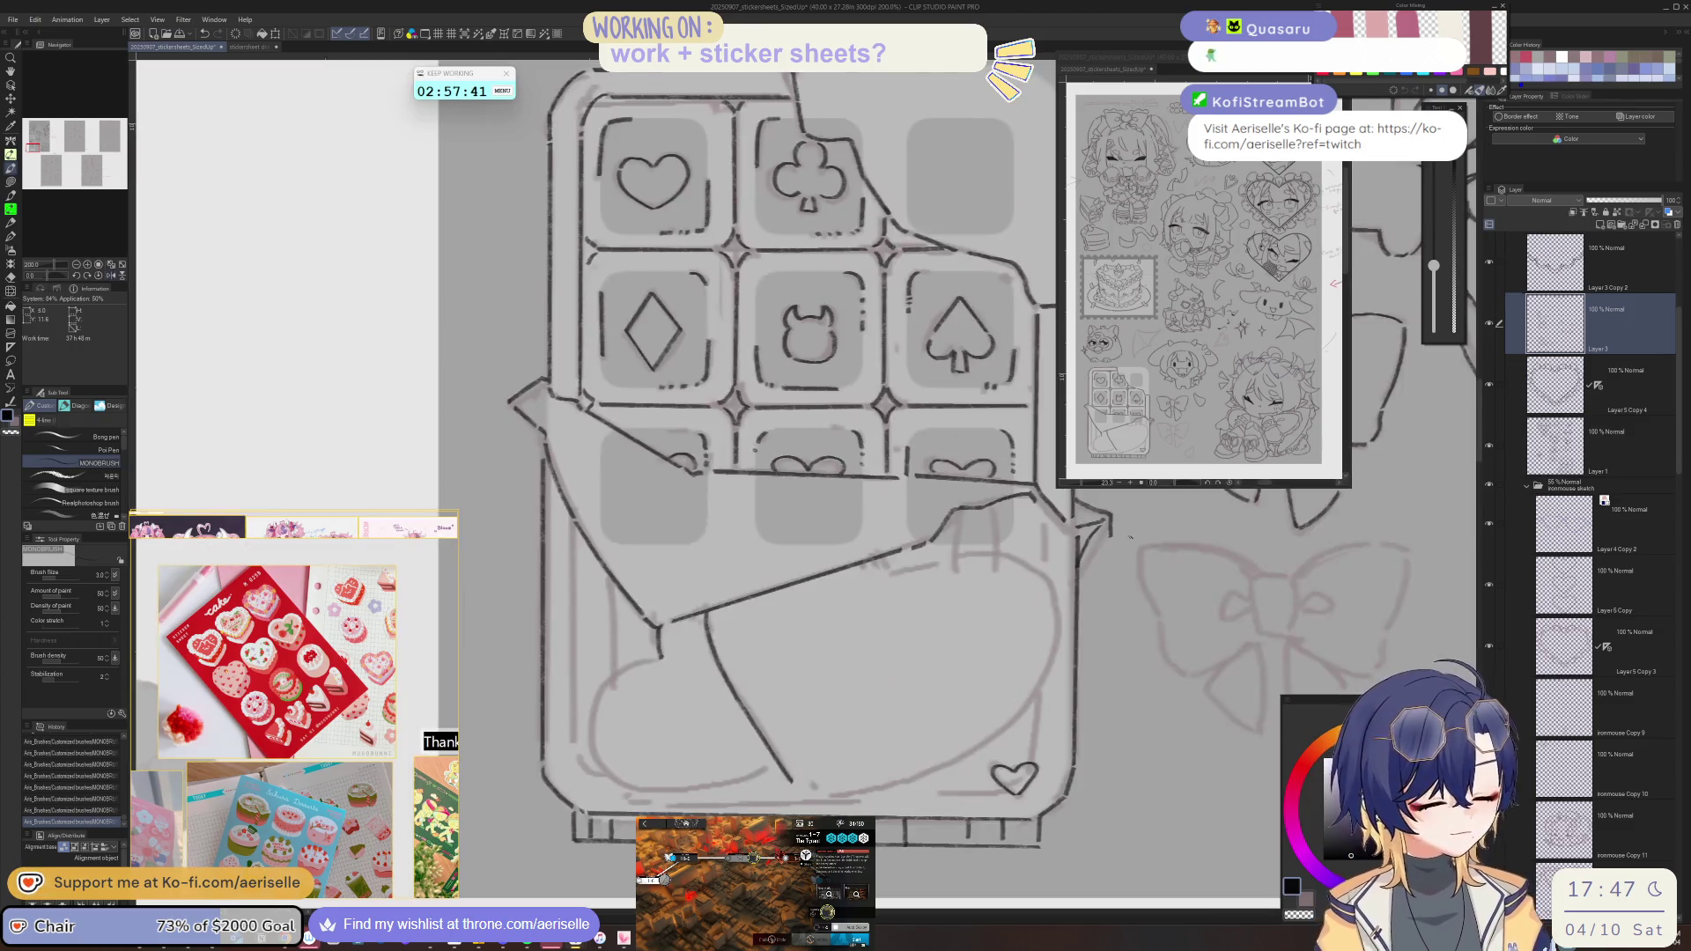
pyautogui.press('-')
pyautogui.press('-')
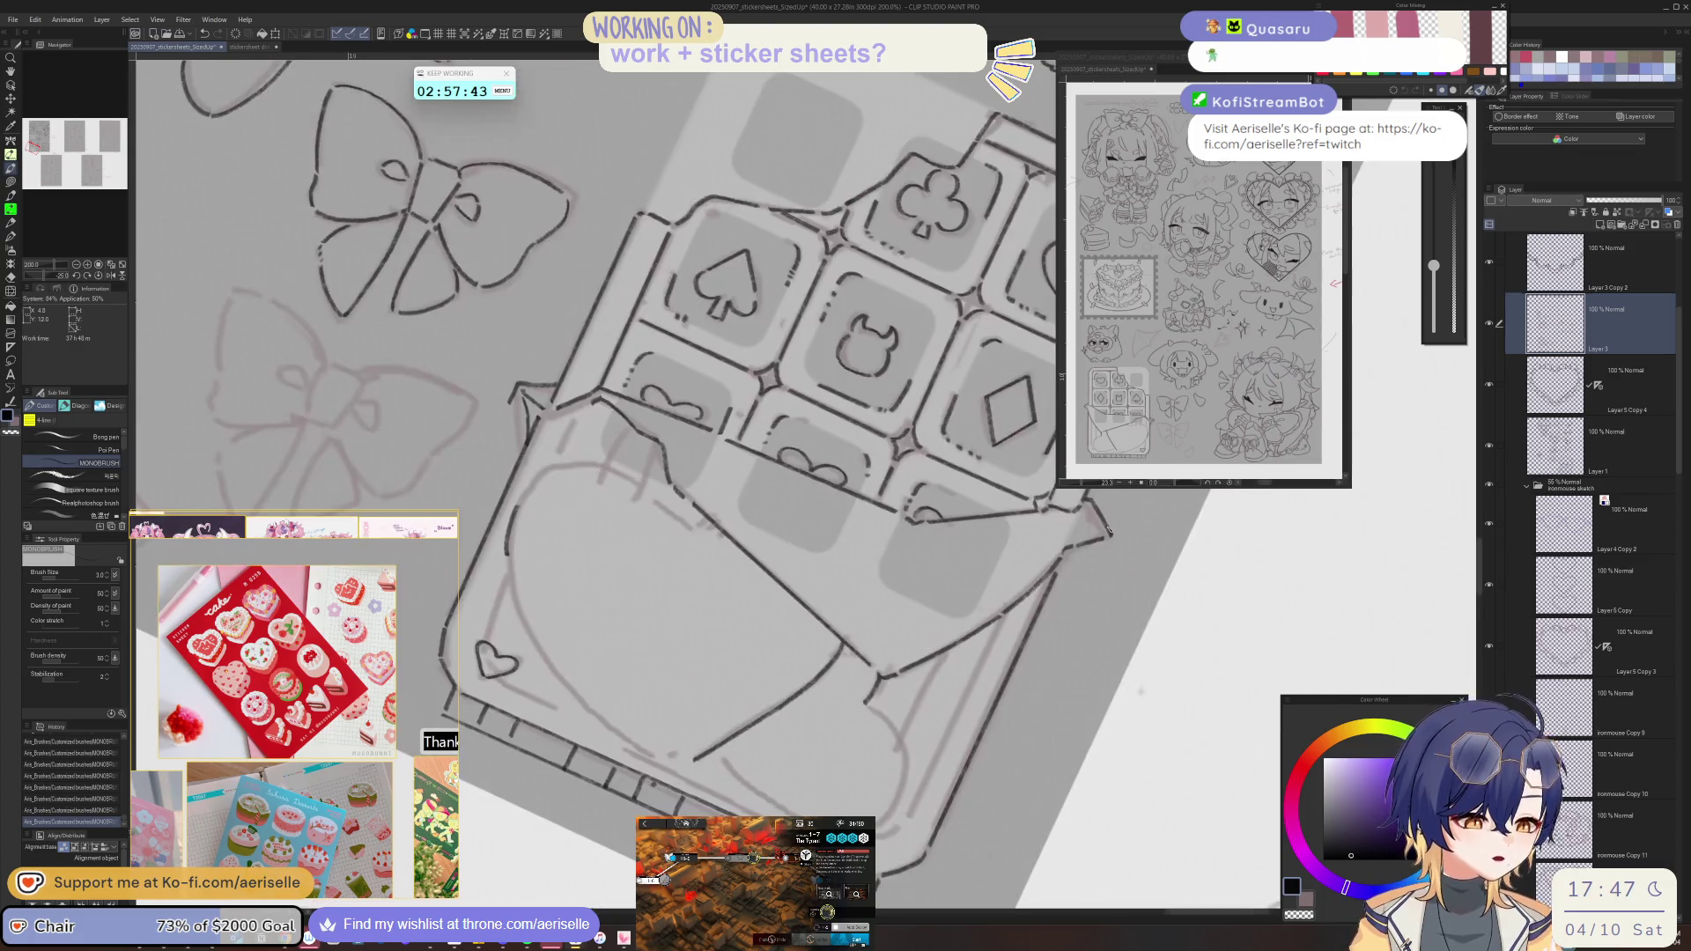
pyautogui.press('h')
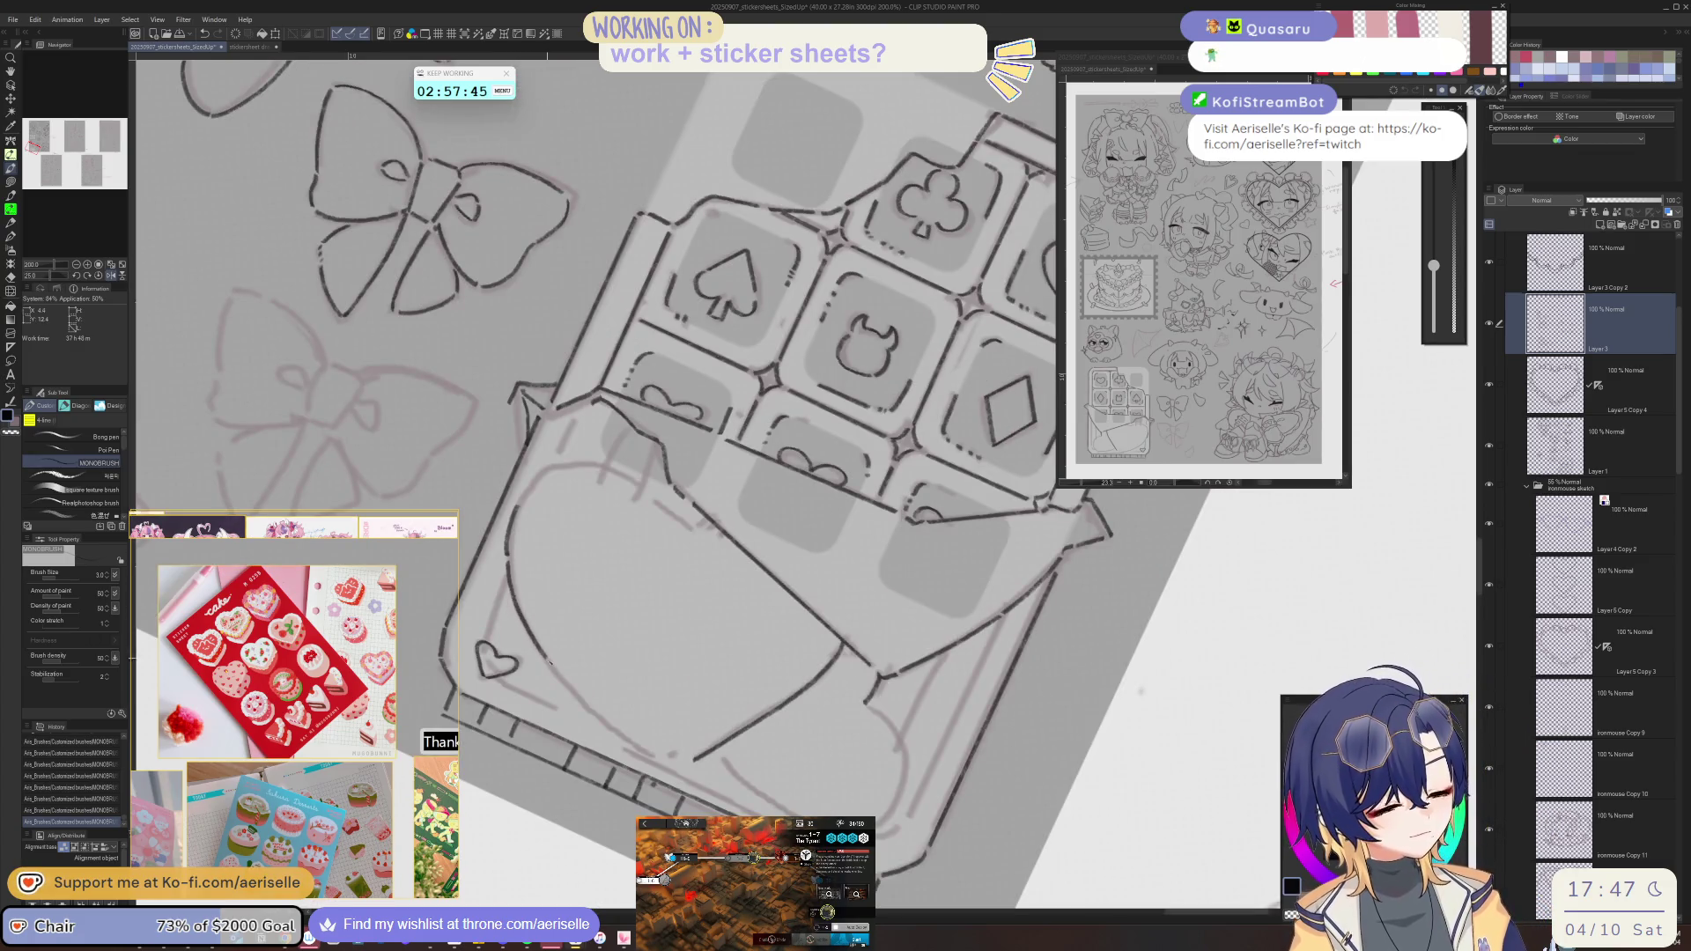
pyautogui.moveTo(612, 721)
pyautogui.mouseDown()
pyautogui.moveTo(648, 747)
pyautogui.moveTo(912, 478)
pyautogui.mouseUp()
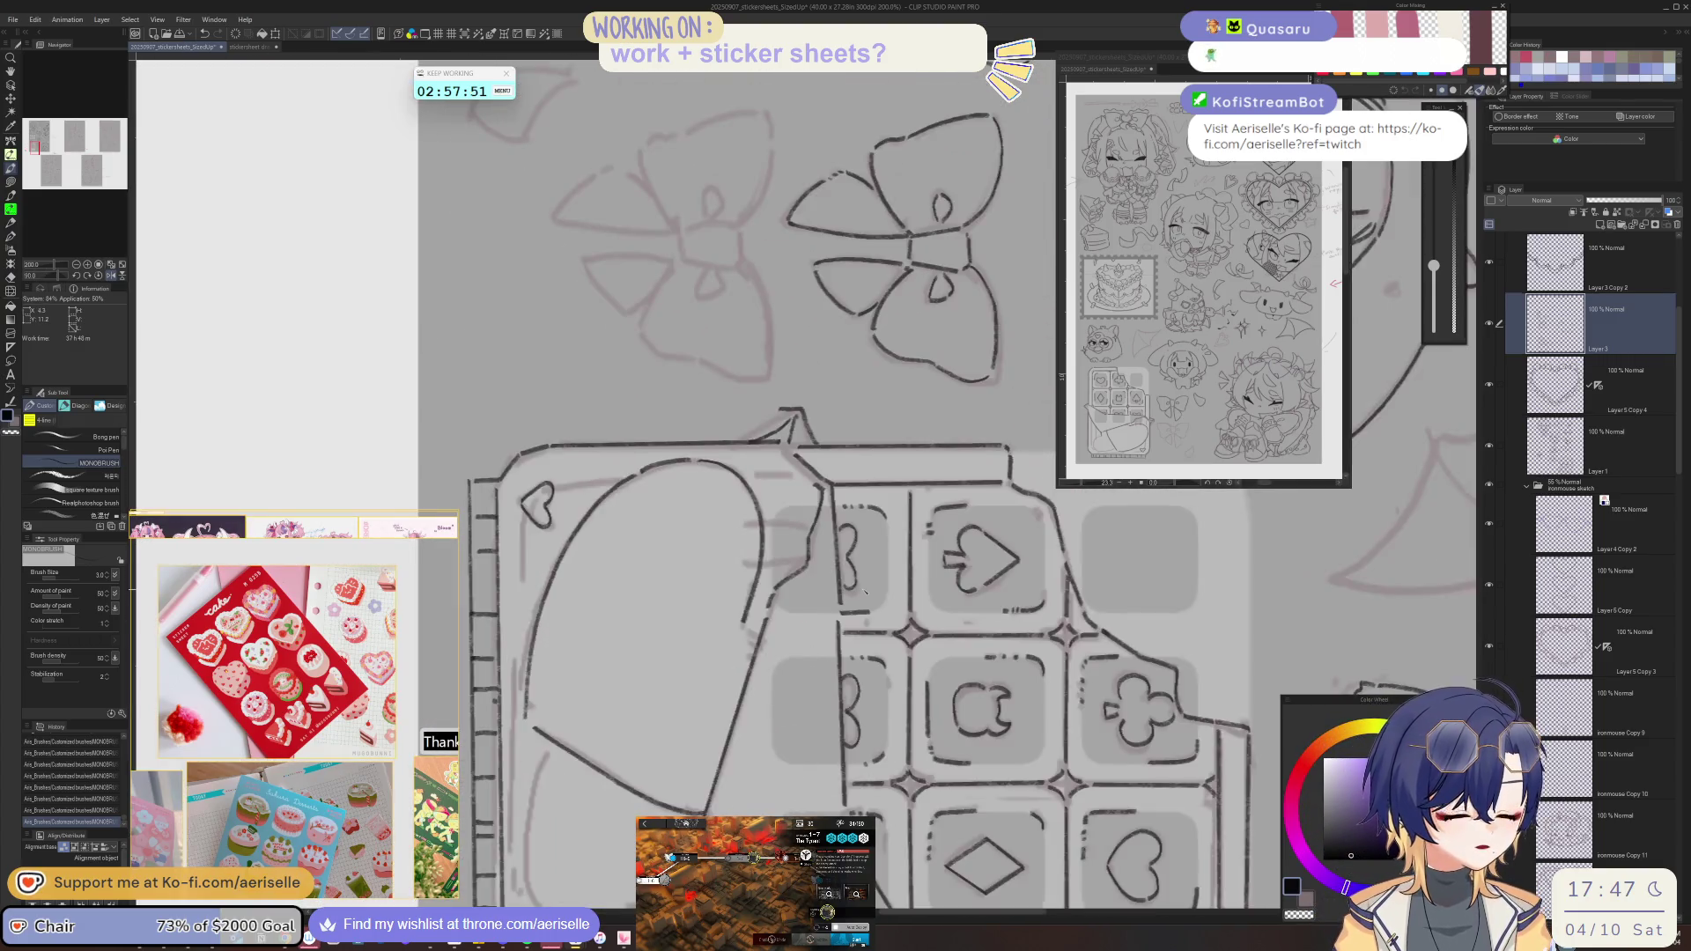
pyautogui.moveTo(870, 619)
pyautogui.mouseDown()
pyautogui.moveTo(892, 627)
pyautogui.moveTo(915, 603)
pyautogui.moveTo(887, 462)
pyautogui.mouseUp()
pyautogui.moveTo(795, 557); pyautogui.dragTo(796, 495)
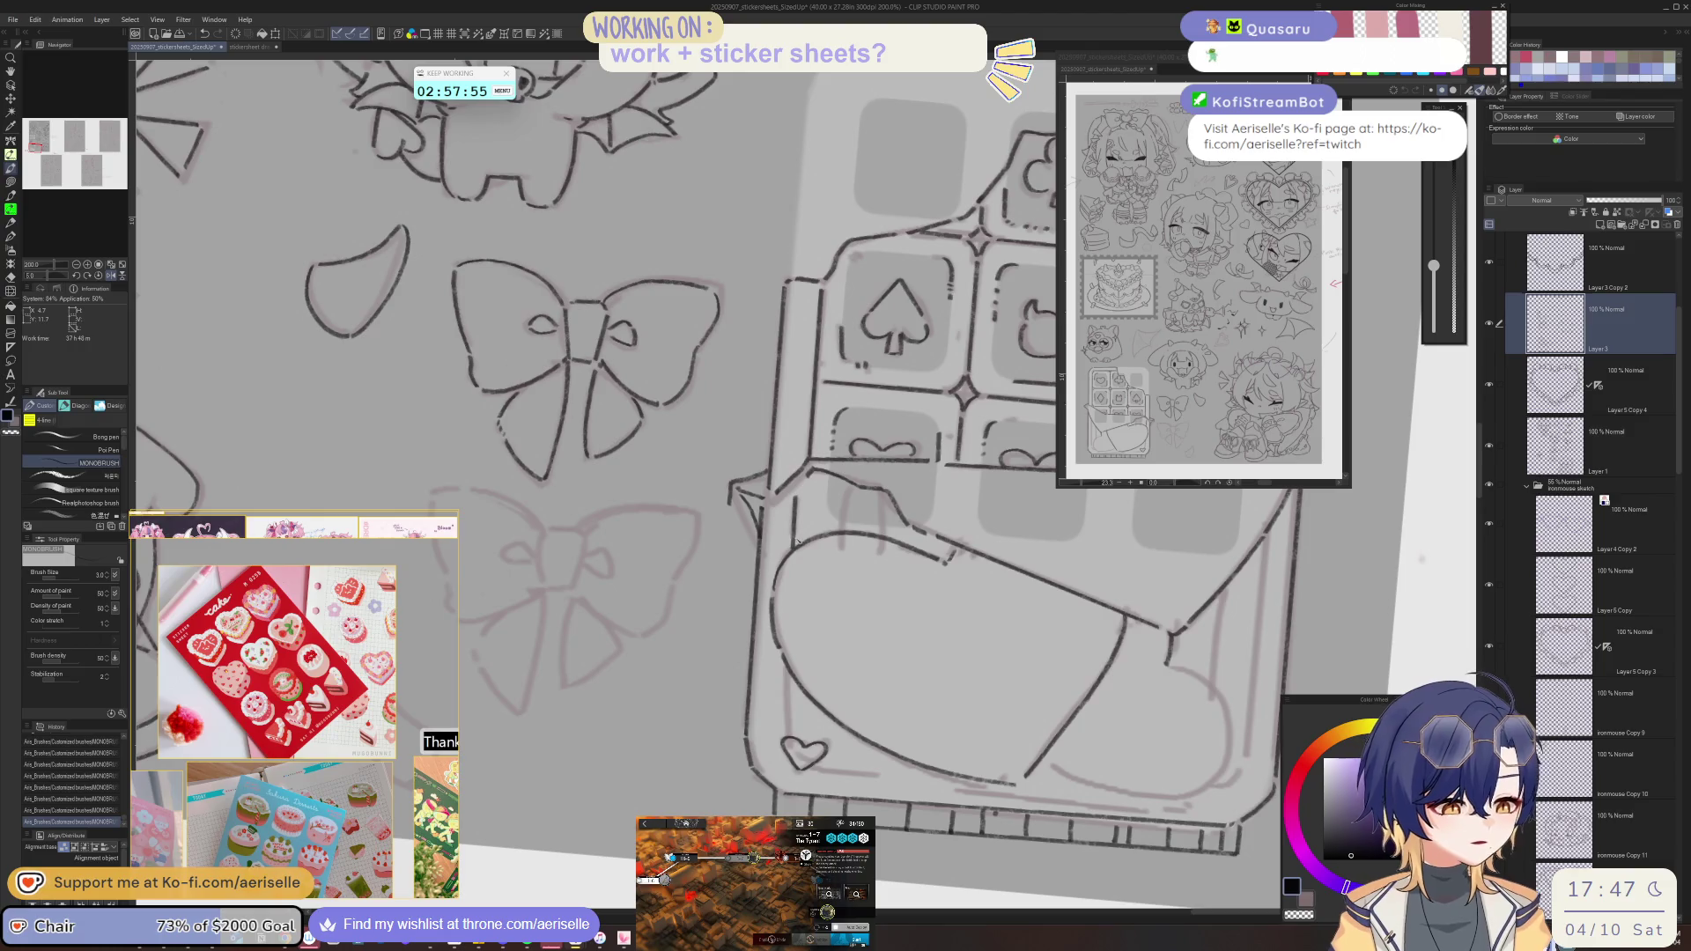
pyautogui.moveTo(784, 721)
pyautogui.mouseDown()
pyautogui.moveTo(811, 678)
pyautogui.moveTo(801, 742)
pyautogui.moveTo(776, 691)
pyautogui.moveTo(792, 705)
pyautogui.moveTo(990, 527)
pyautogui.mouseUp()
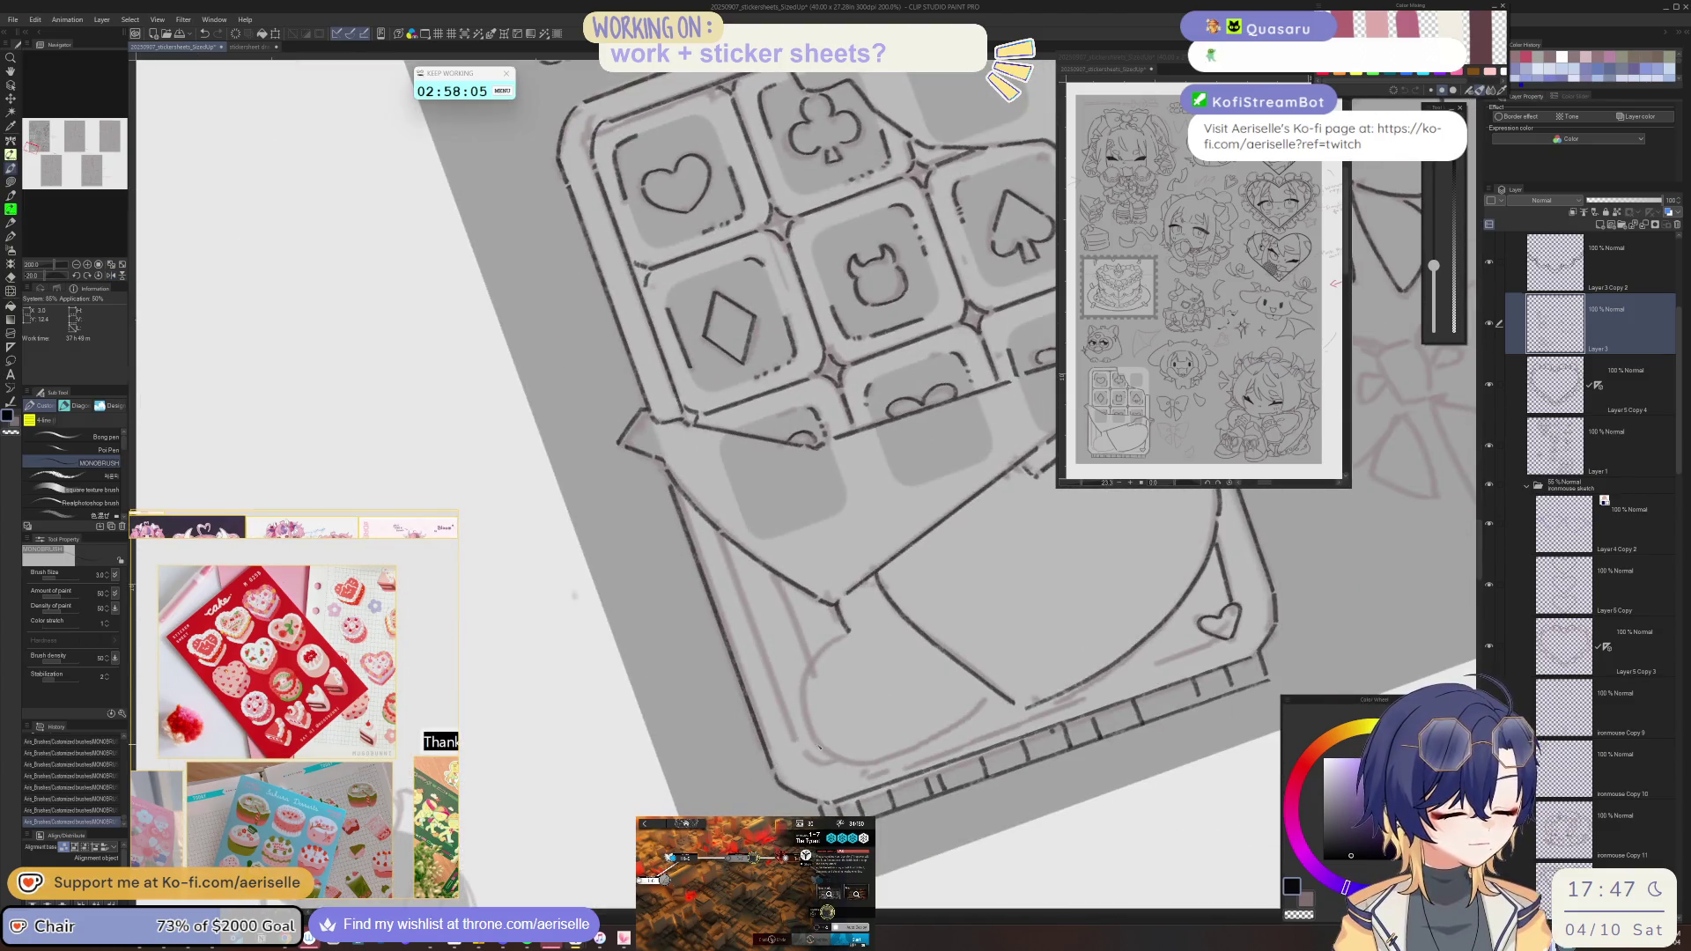
pyautogui.hotkey('ctrl', 'z')
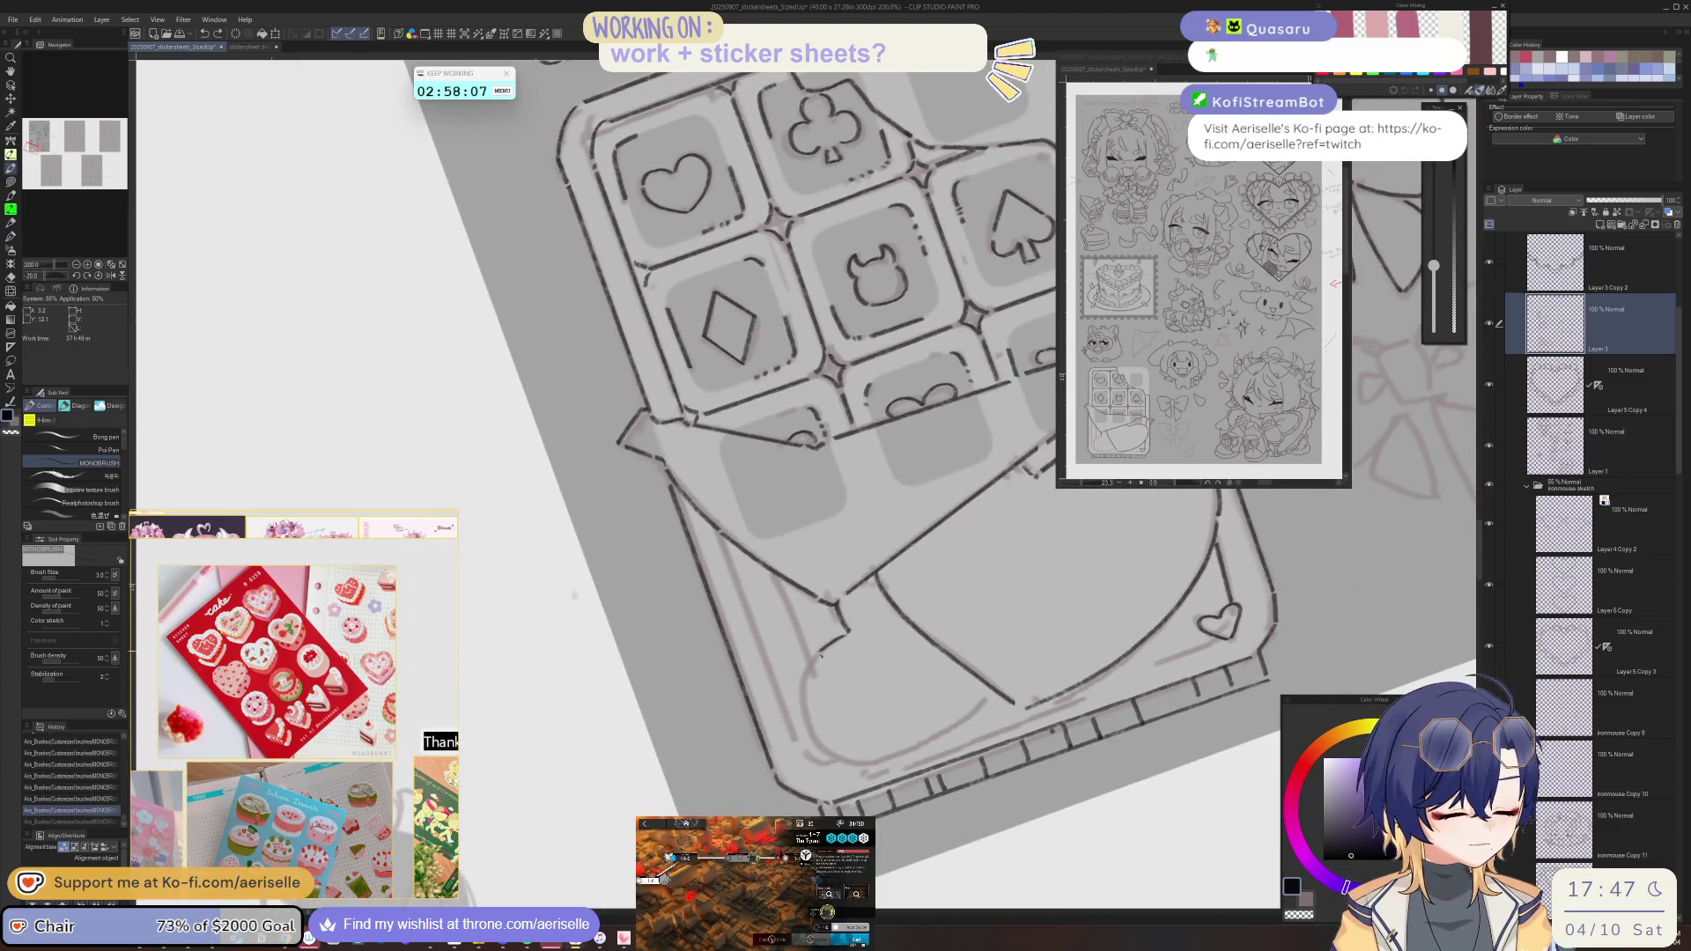
pyautogui.moveTo(805, 696)
pyautogui.mouseDown()
pyautogui.moveTo(812, 740)
pyautogui.moveTo(588, 628)
pyautogui.moveTo(591, 675)
pyautogui.mouseUp()
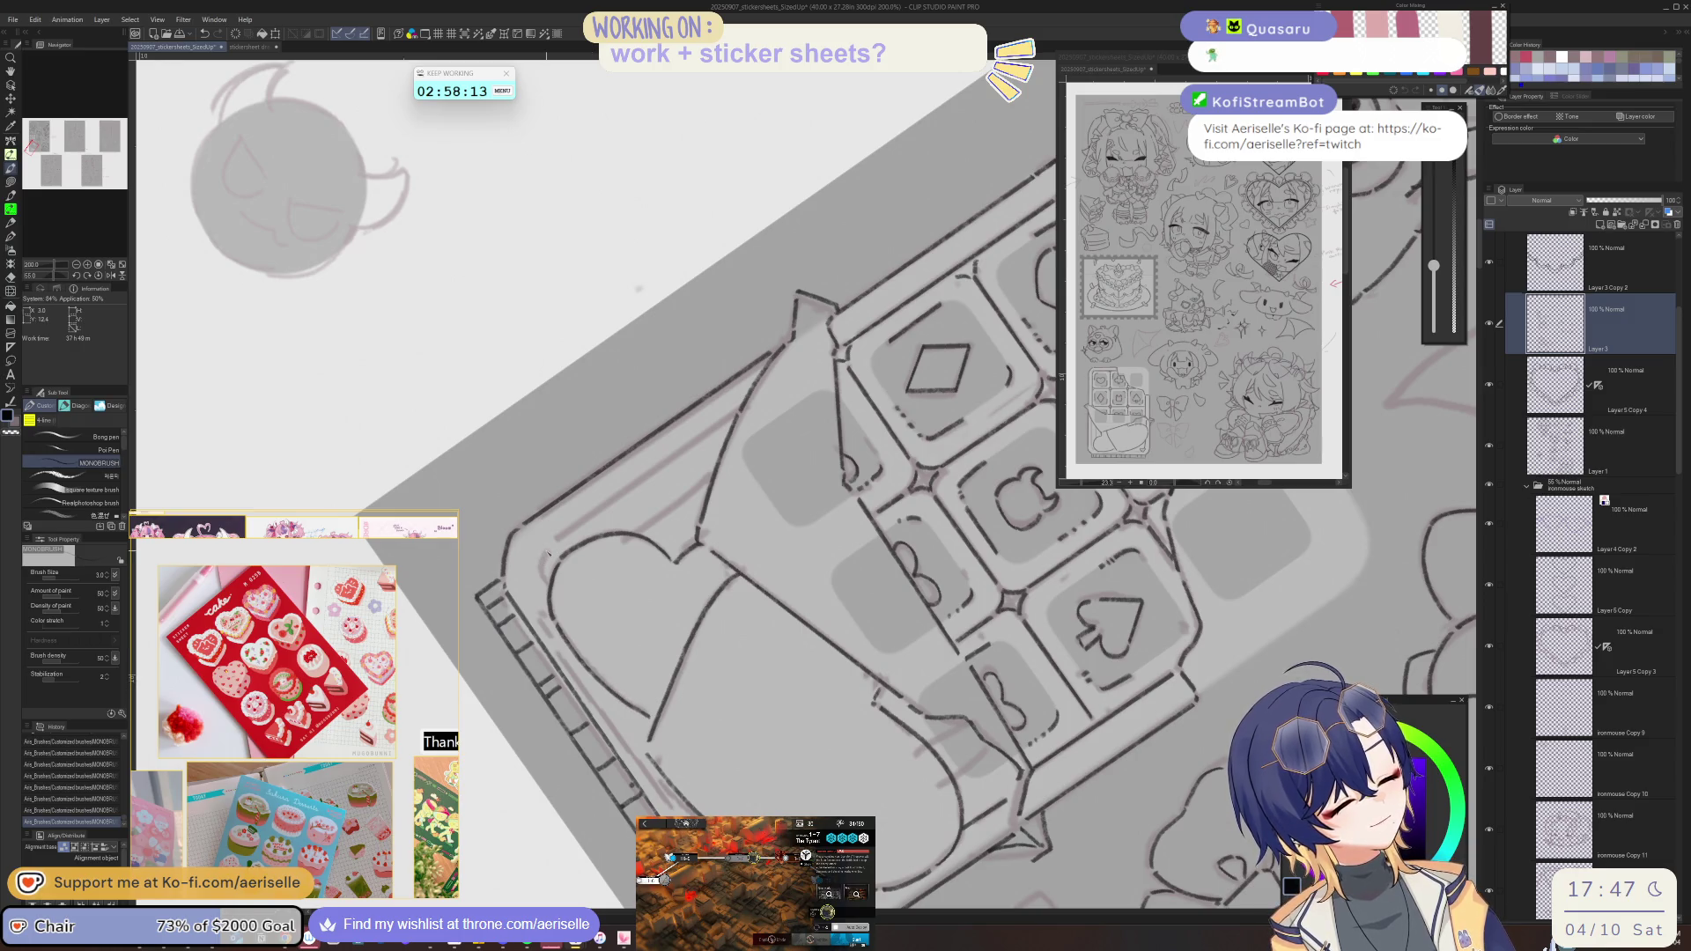
# - Darken the box's inner edge and the wrapper's left edge line with repeated strokes
pyautogui.moveTo(638, 288); pyautogui.dragTo(549, 464)
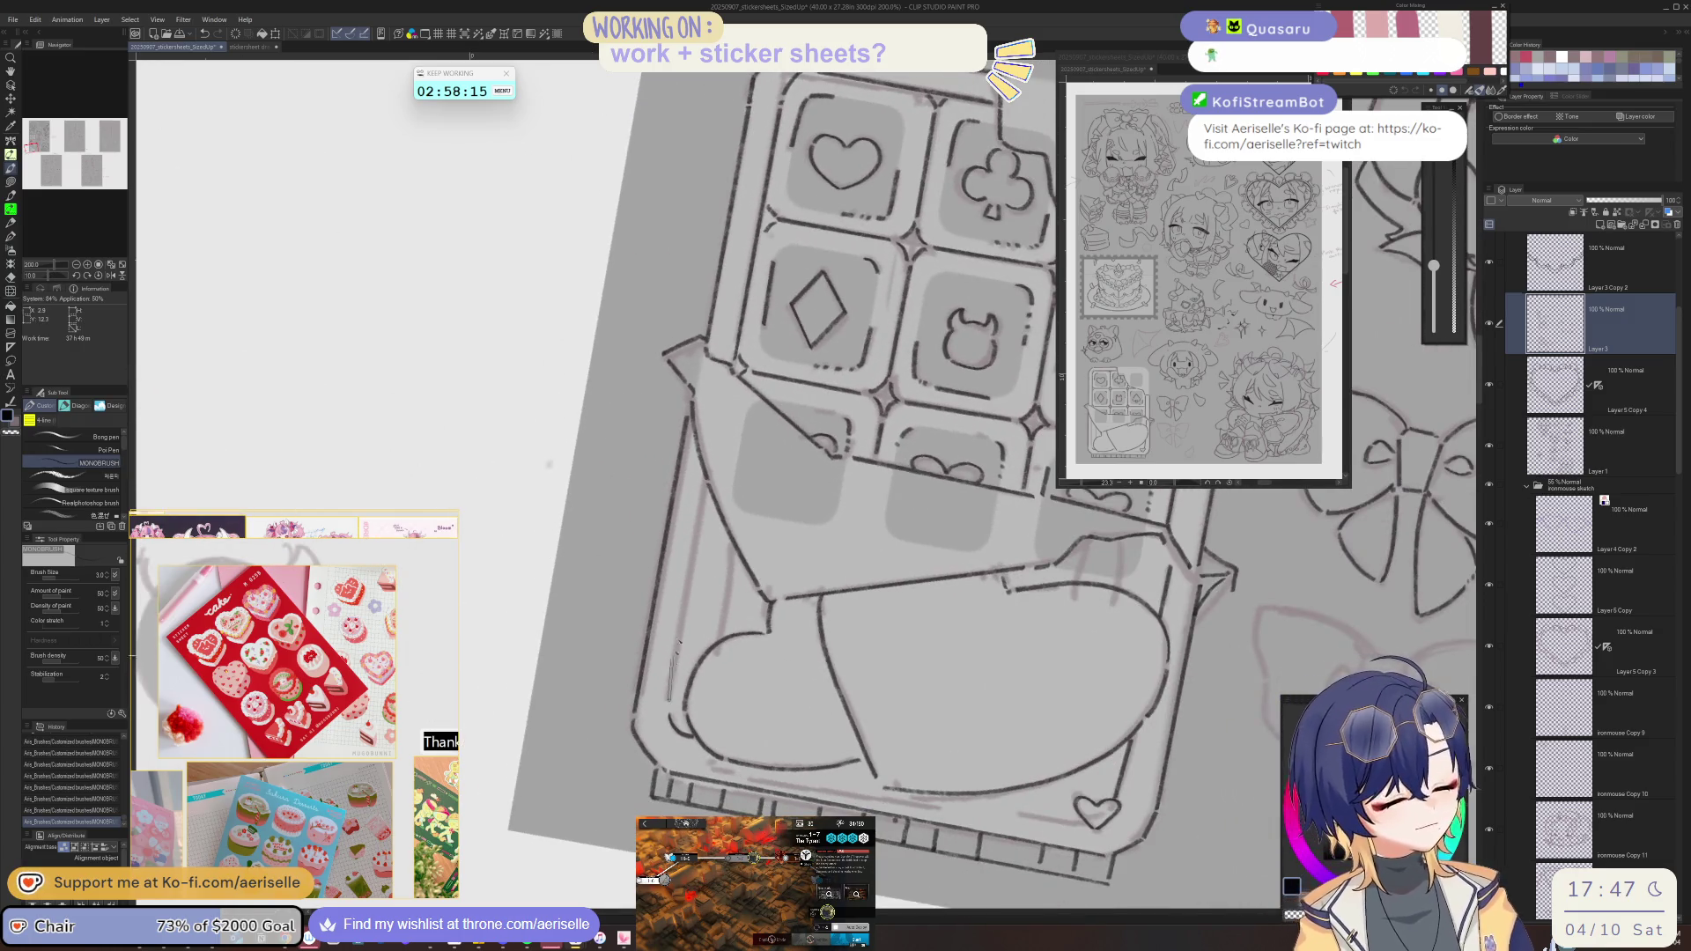
pyautogui.moveTo(738, 551); pyautogui.dragTo(727, 616)
pyautogui.hotkey('ctrl', '-')
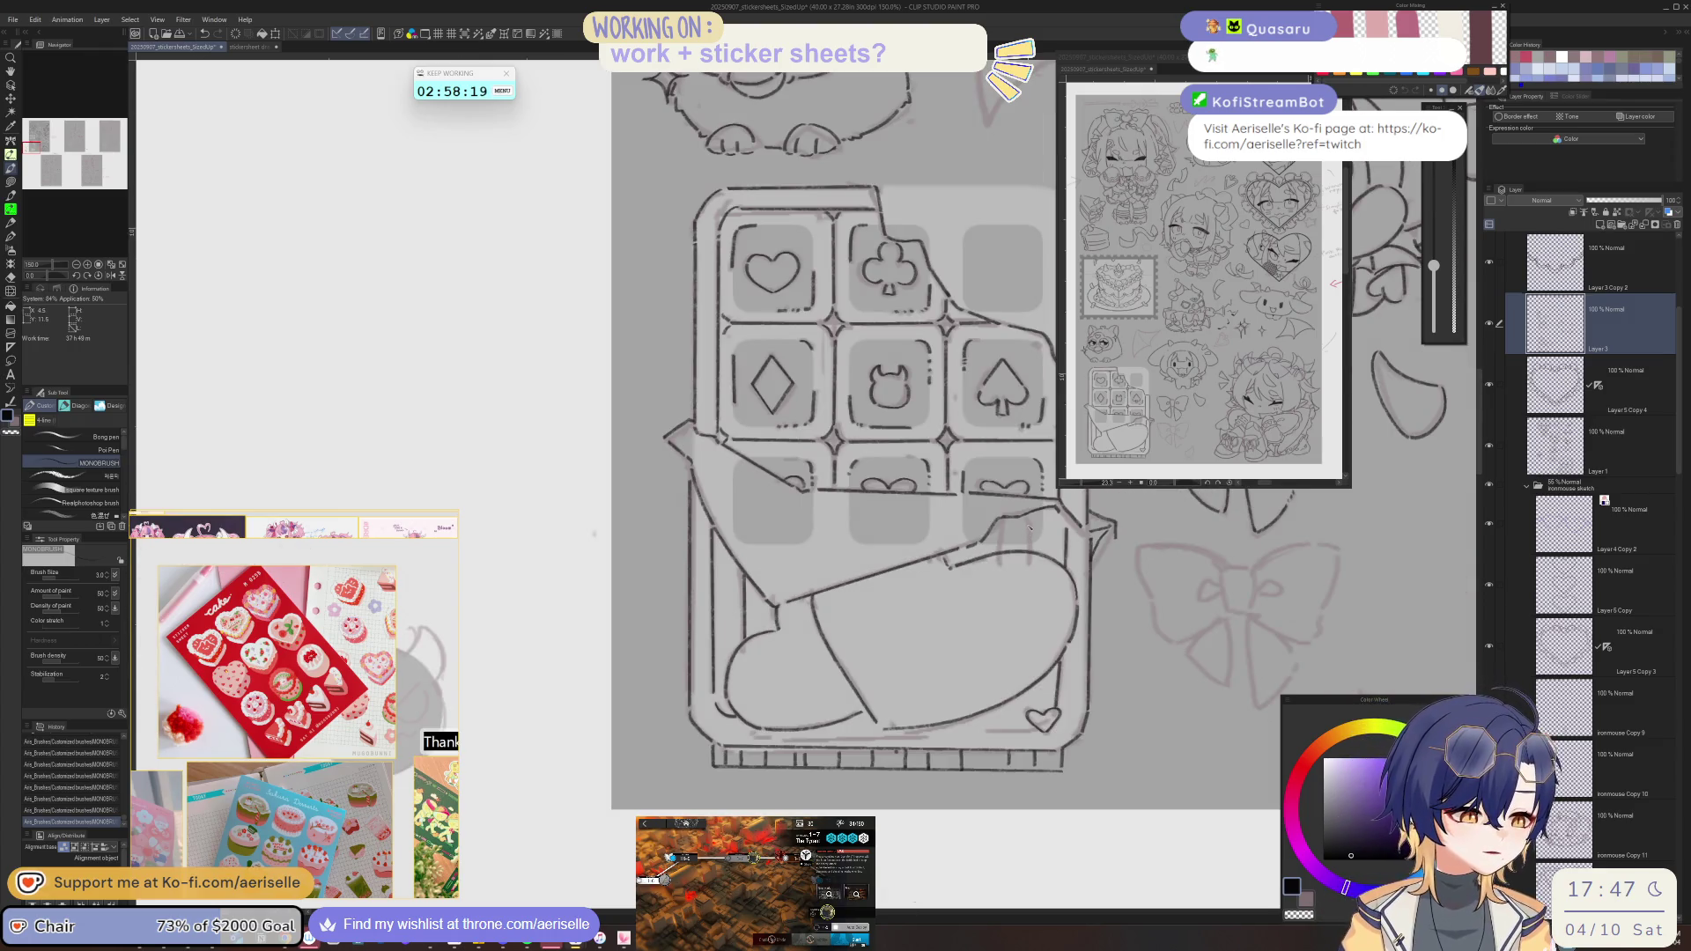
pyautogui.hotkey('ctrl', '-')
pyautogui.hotkey('ctrl', '-')
pyautogui.hotkey('ctrl', '-')
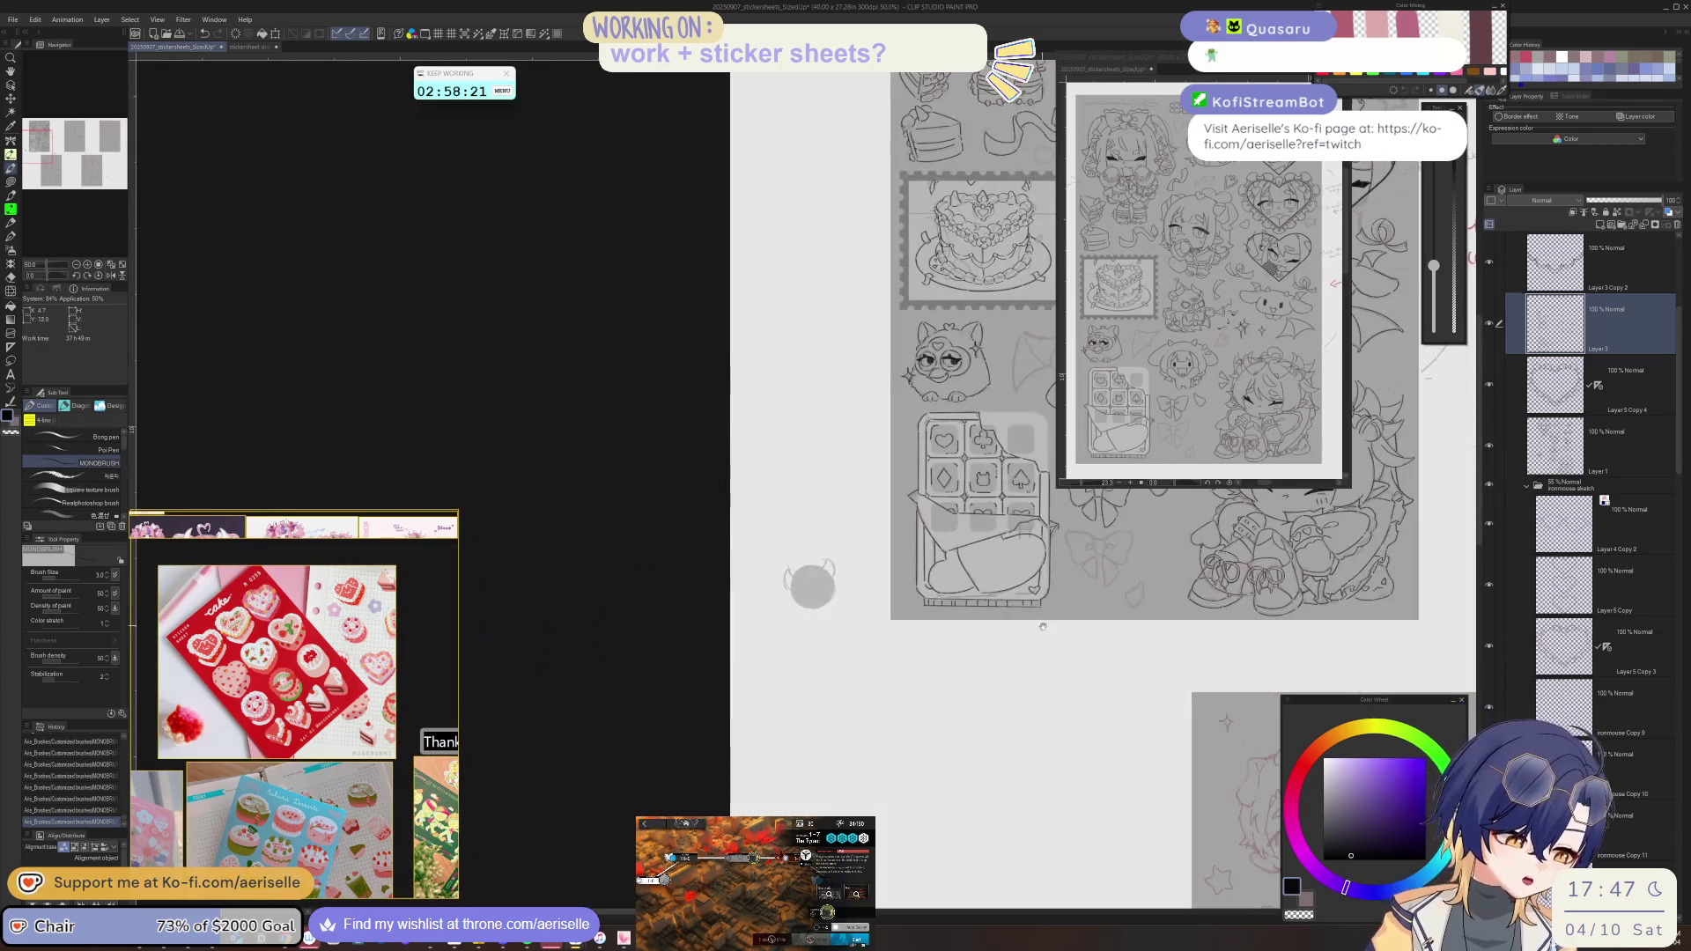
pyautogui.moveTo(1002, 644); pyautogui.dragTo(761, 438)
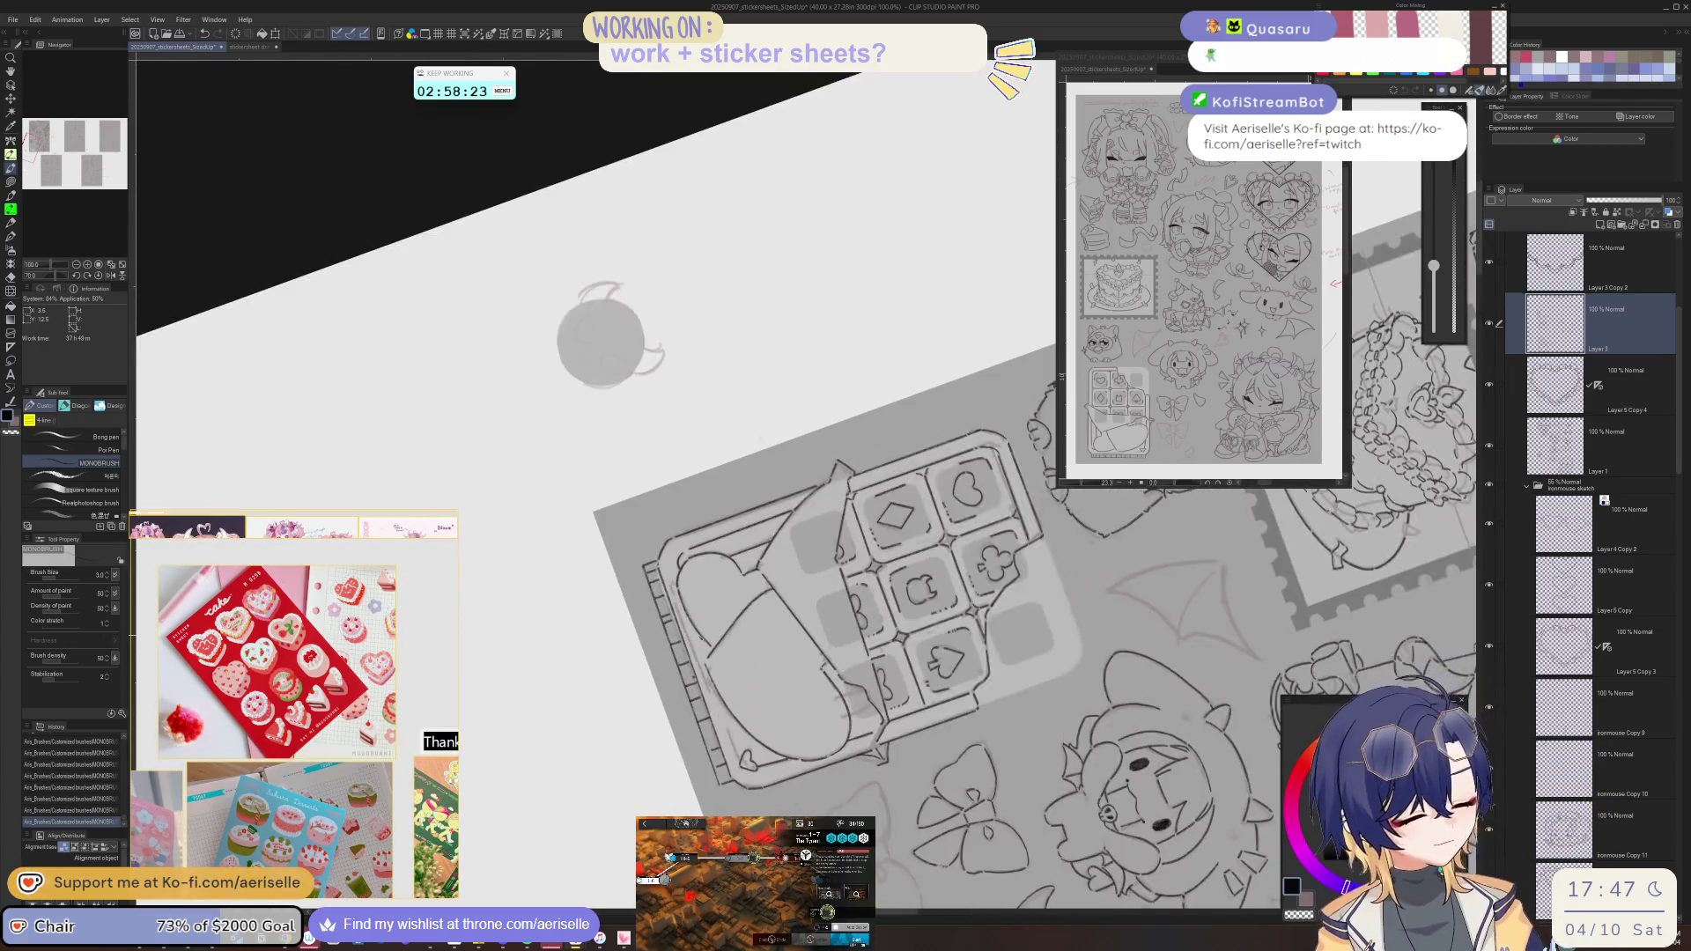
pyautogui.moveTo(681, 574); pyautogui.dragTo(748, 759)
pyautogui.moveTo(678, 568); pyautogui.dragTo(749, 767)
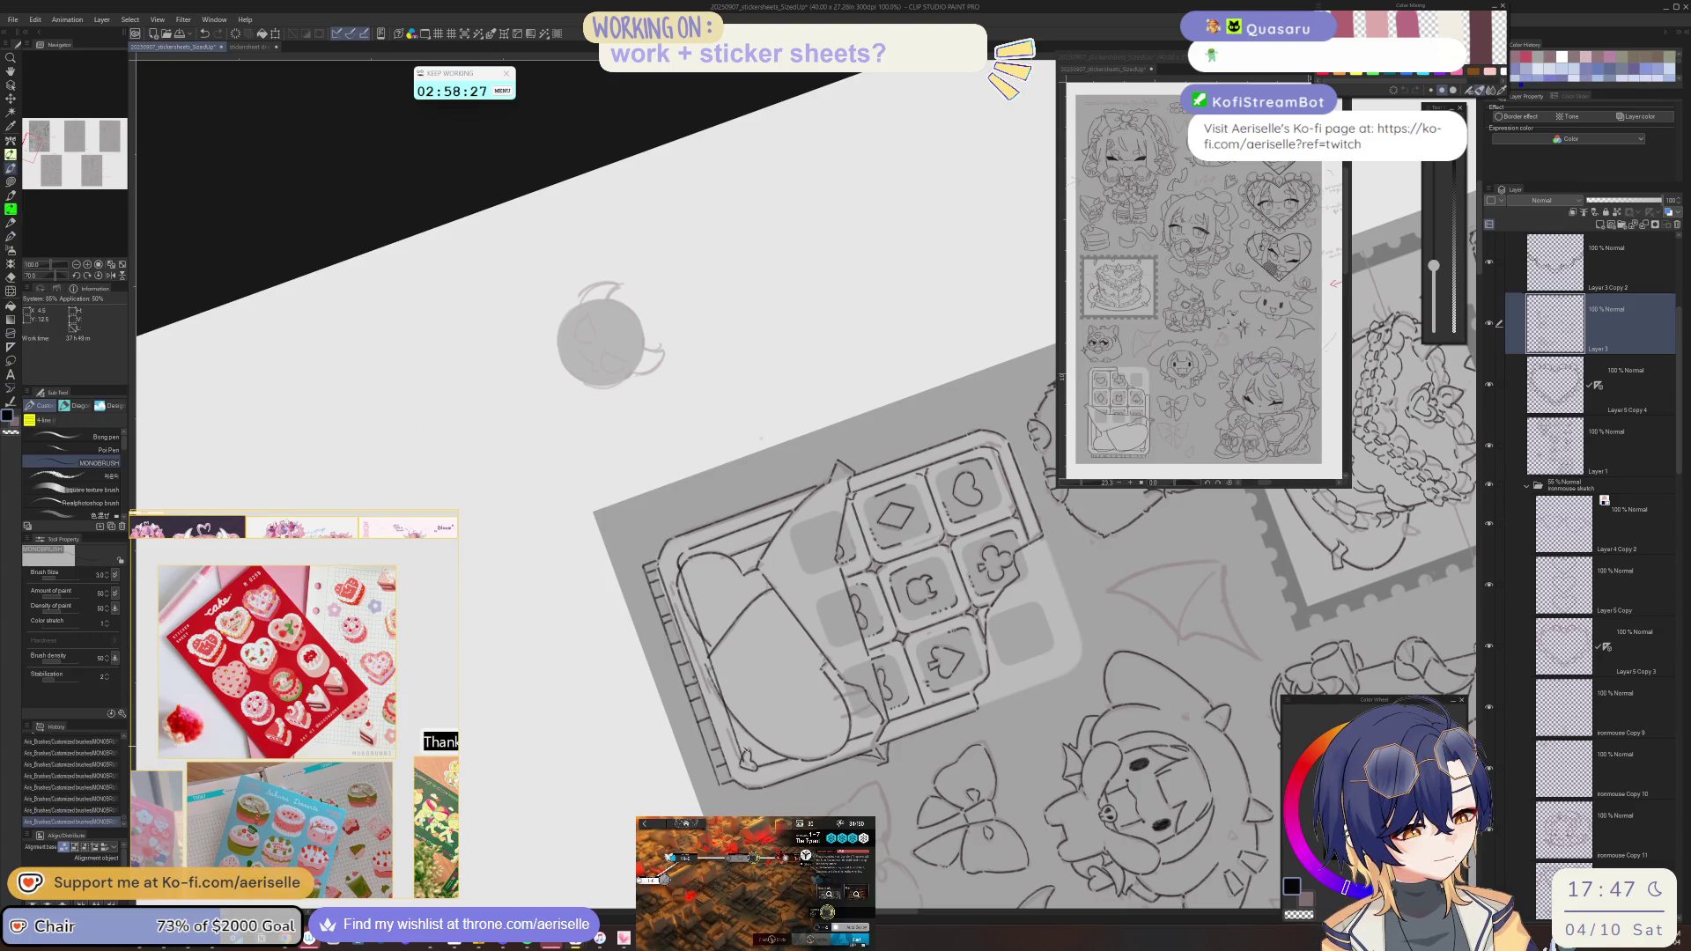
pyautogui.scroll(1, 696, 570)
# - Fill the wrapper's left and lower-left edges solid black with the lasso fill
pyautogui.press('e')
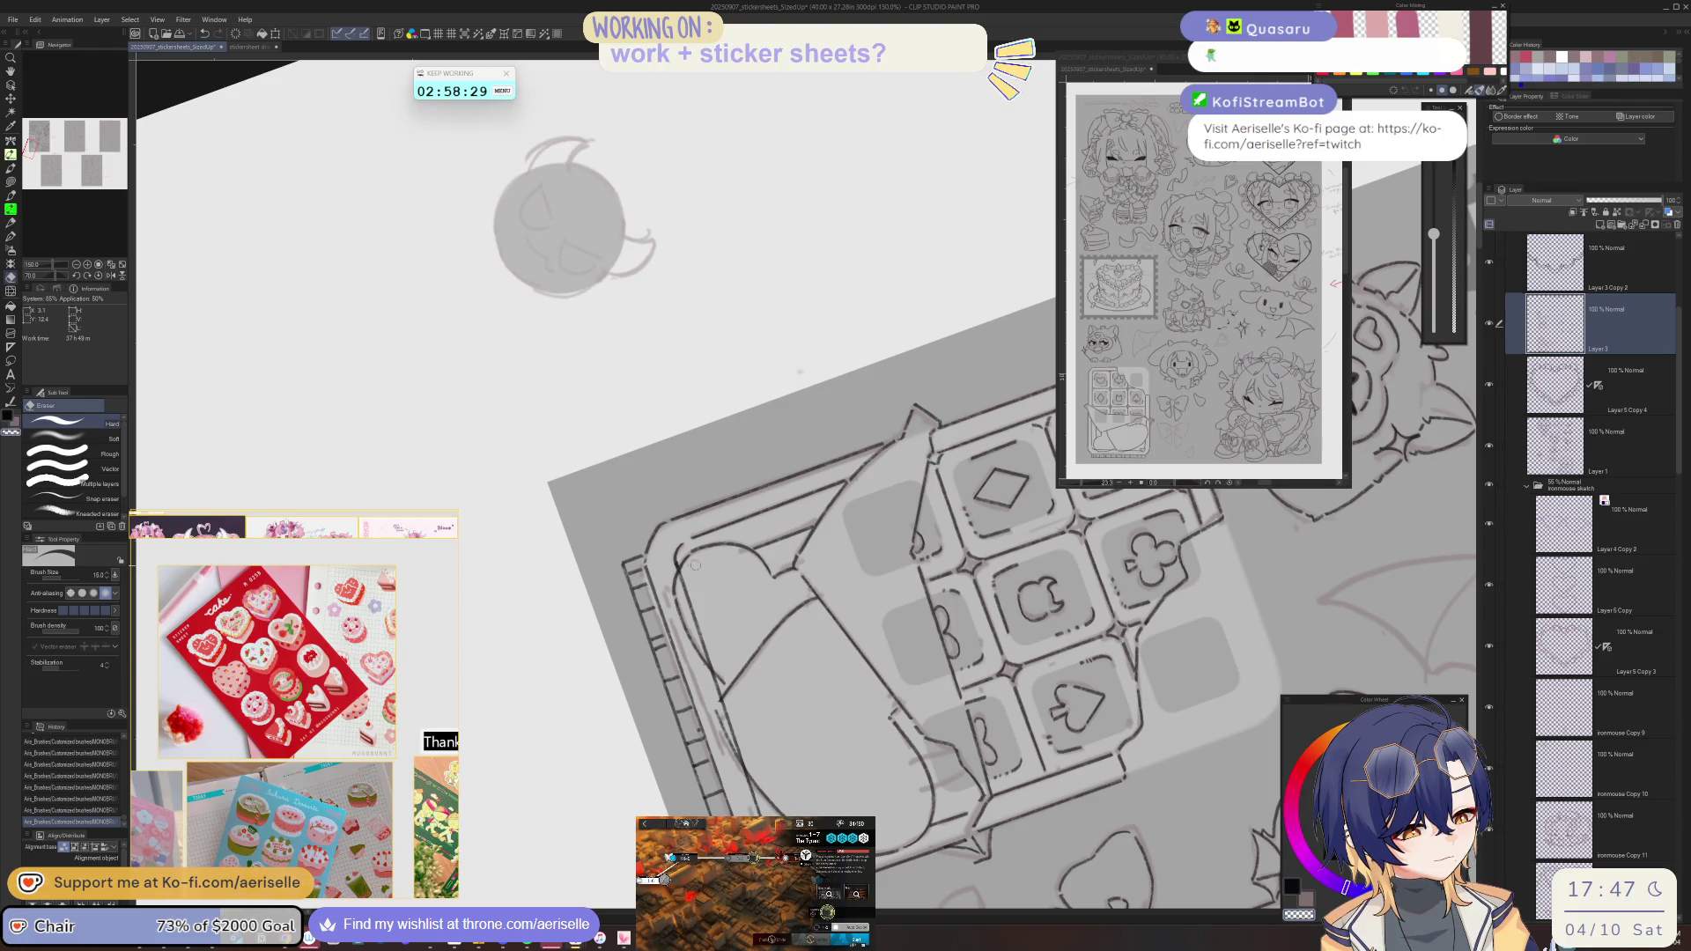
pyautogui.press('u')
pyautogui.moveTo(705, 649); pyautogui.dragTo(702, 561)
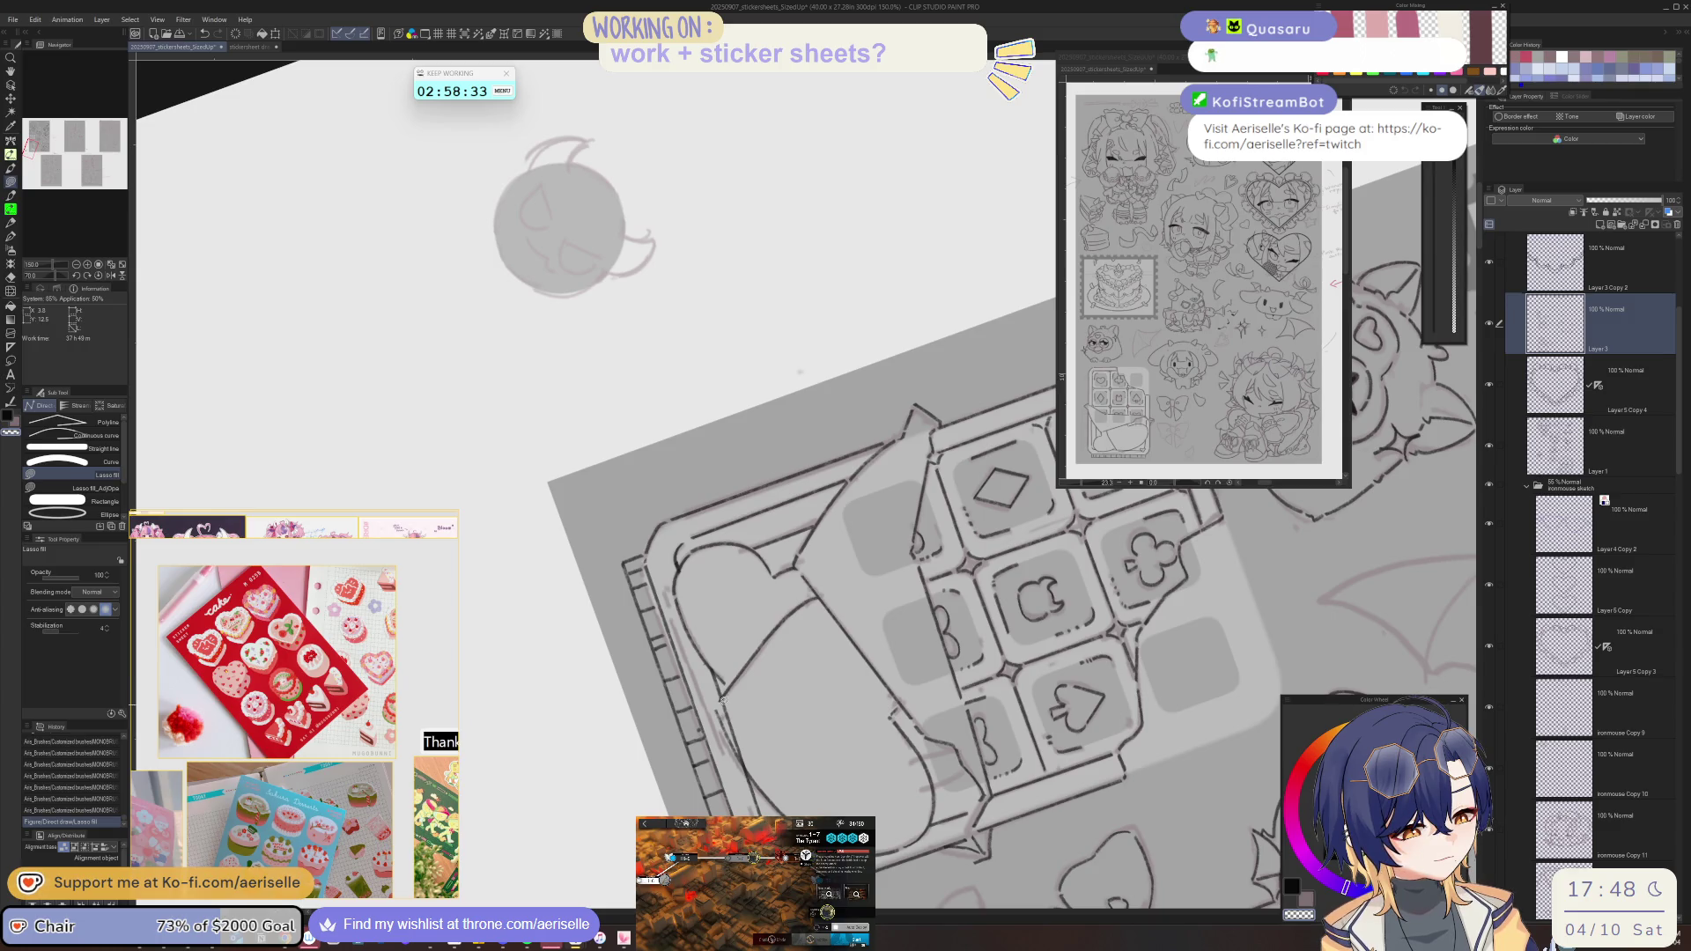
pyautogui.moveTo(747, 758); pyautogui.dragTo(748, 763)
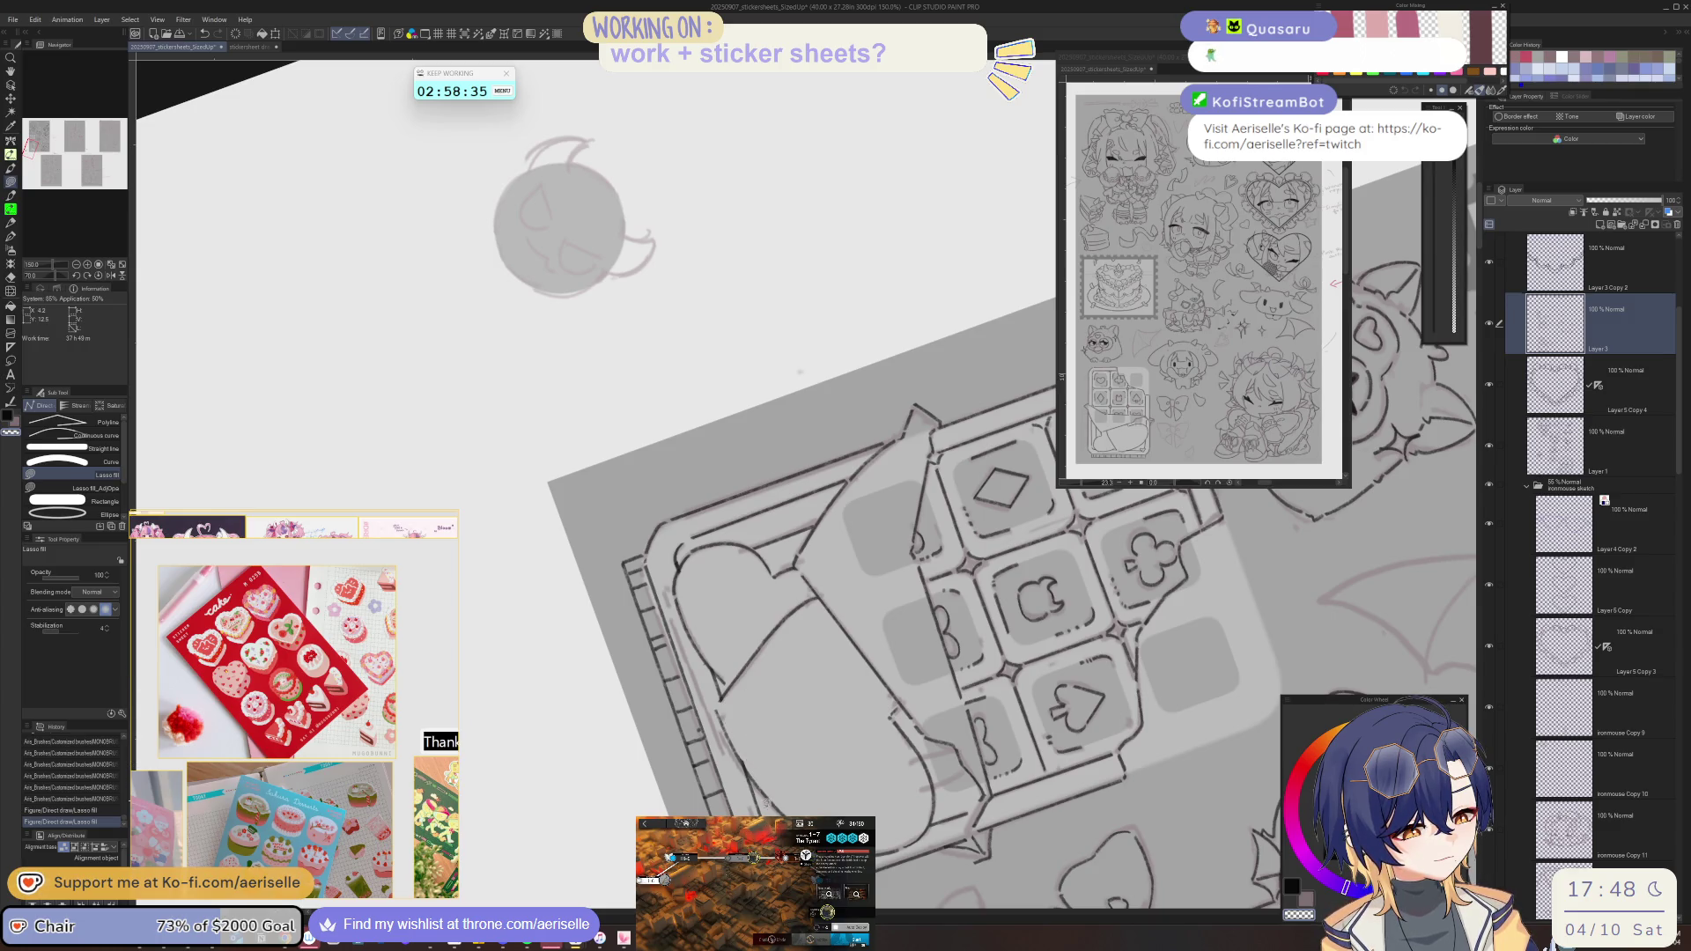
# - Switch back to the MONOBRUSH pen in black and add a short vertical touch-up stroke
pyautogui.hotkey('ctrl', '0')
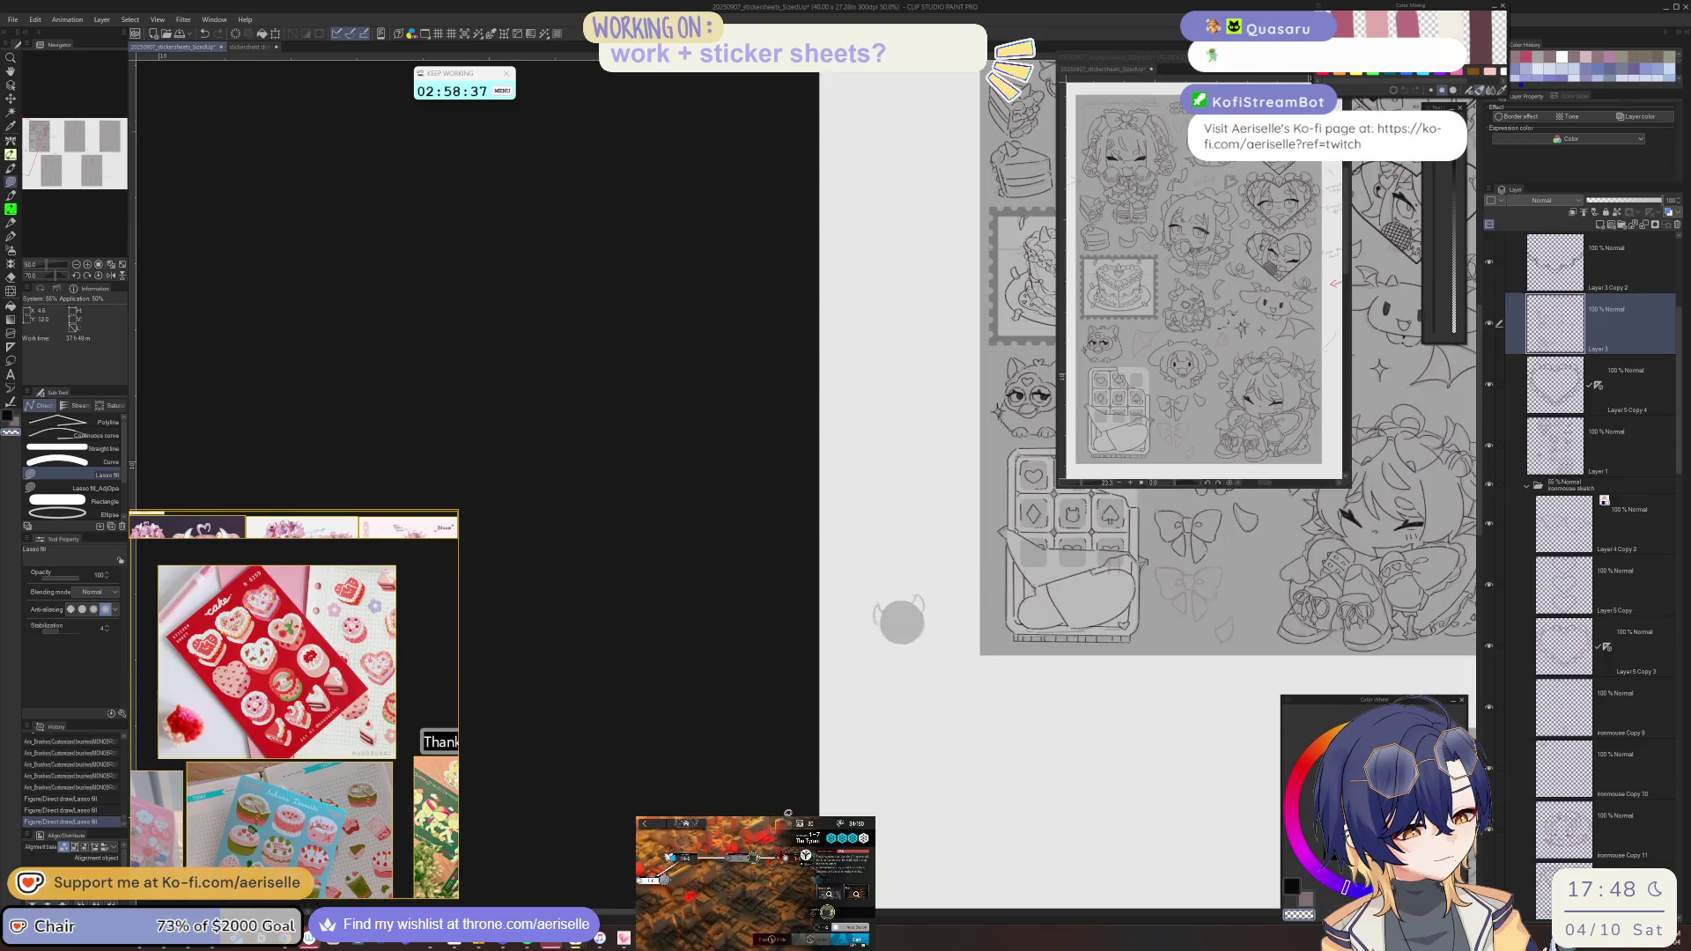
pyautogui.scroll(5, 1168, 672)
pyautogui.press('b')
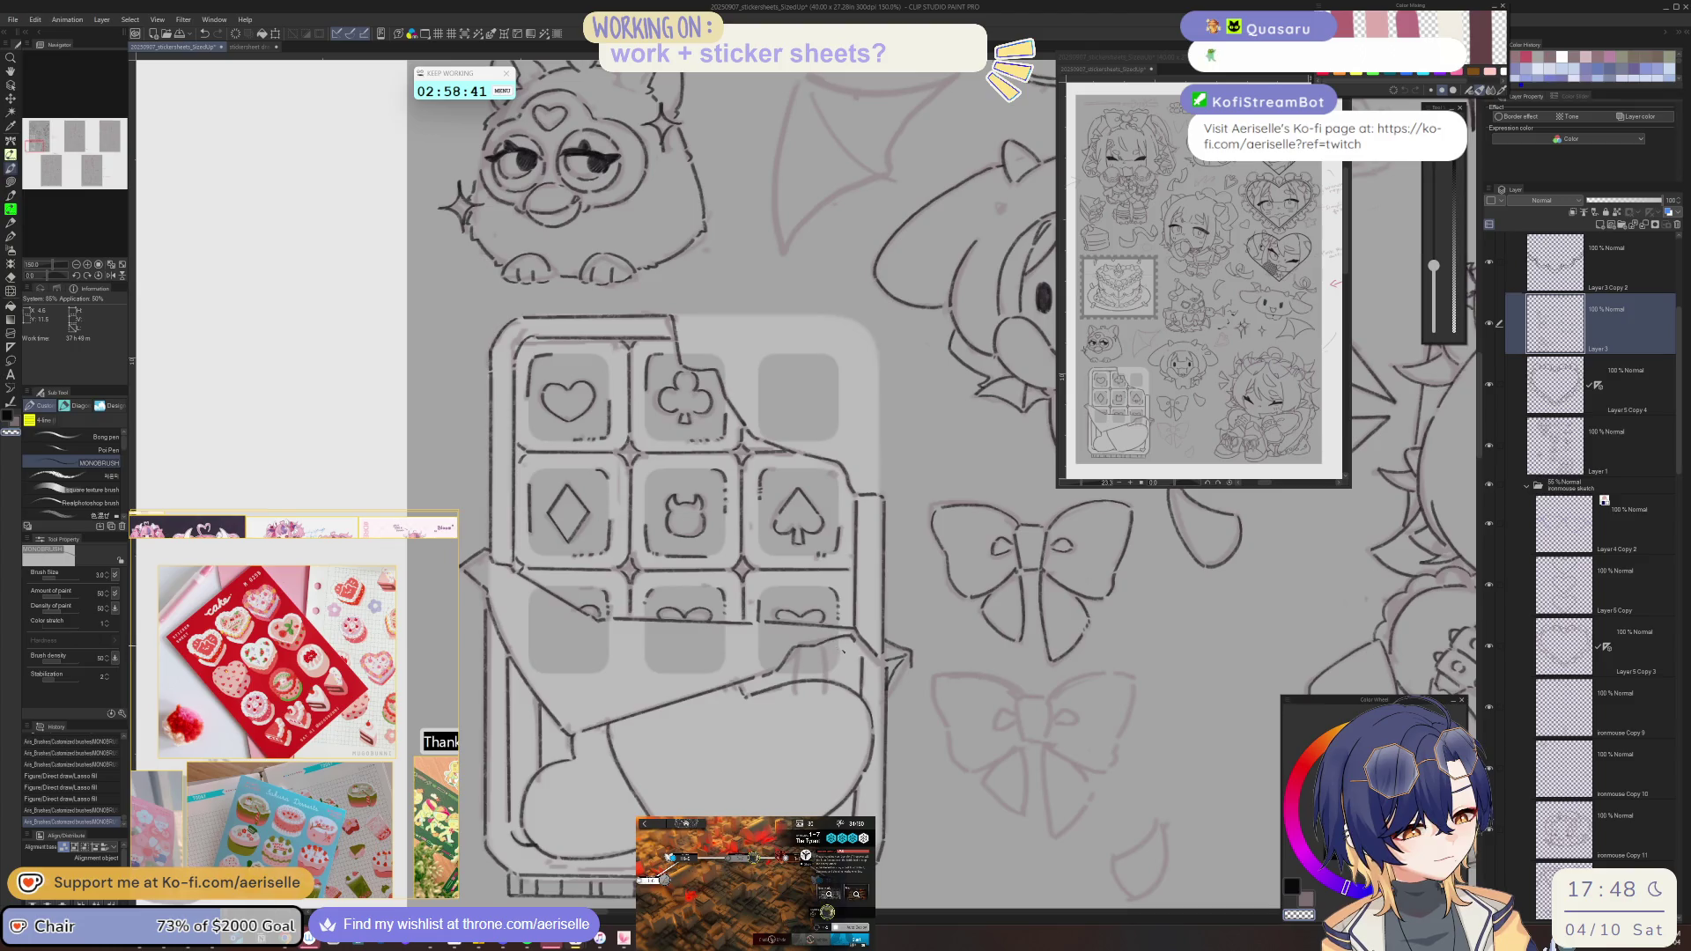
pyautogui.press('c')
pyautogui.moveTo(833, 644); pyautogui.dragTo(834, 667)
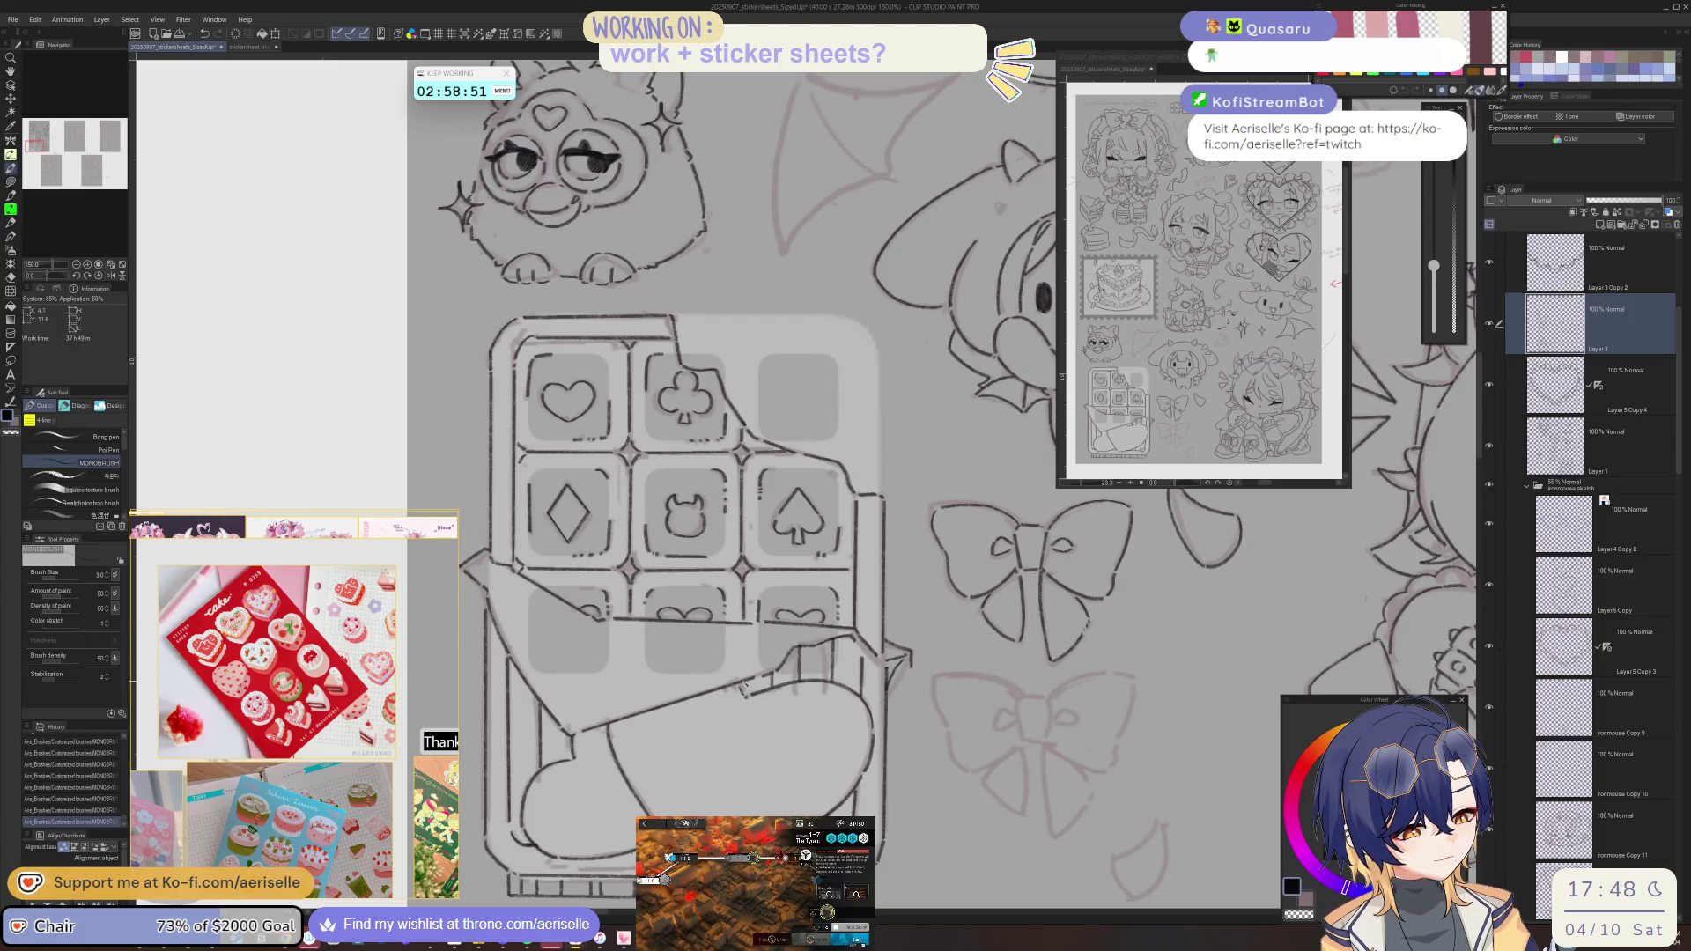
pyautogui.scroll(-5, 755, 667)
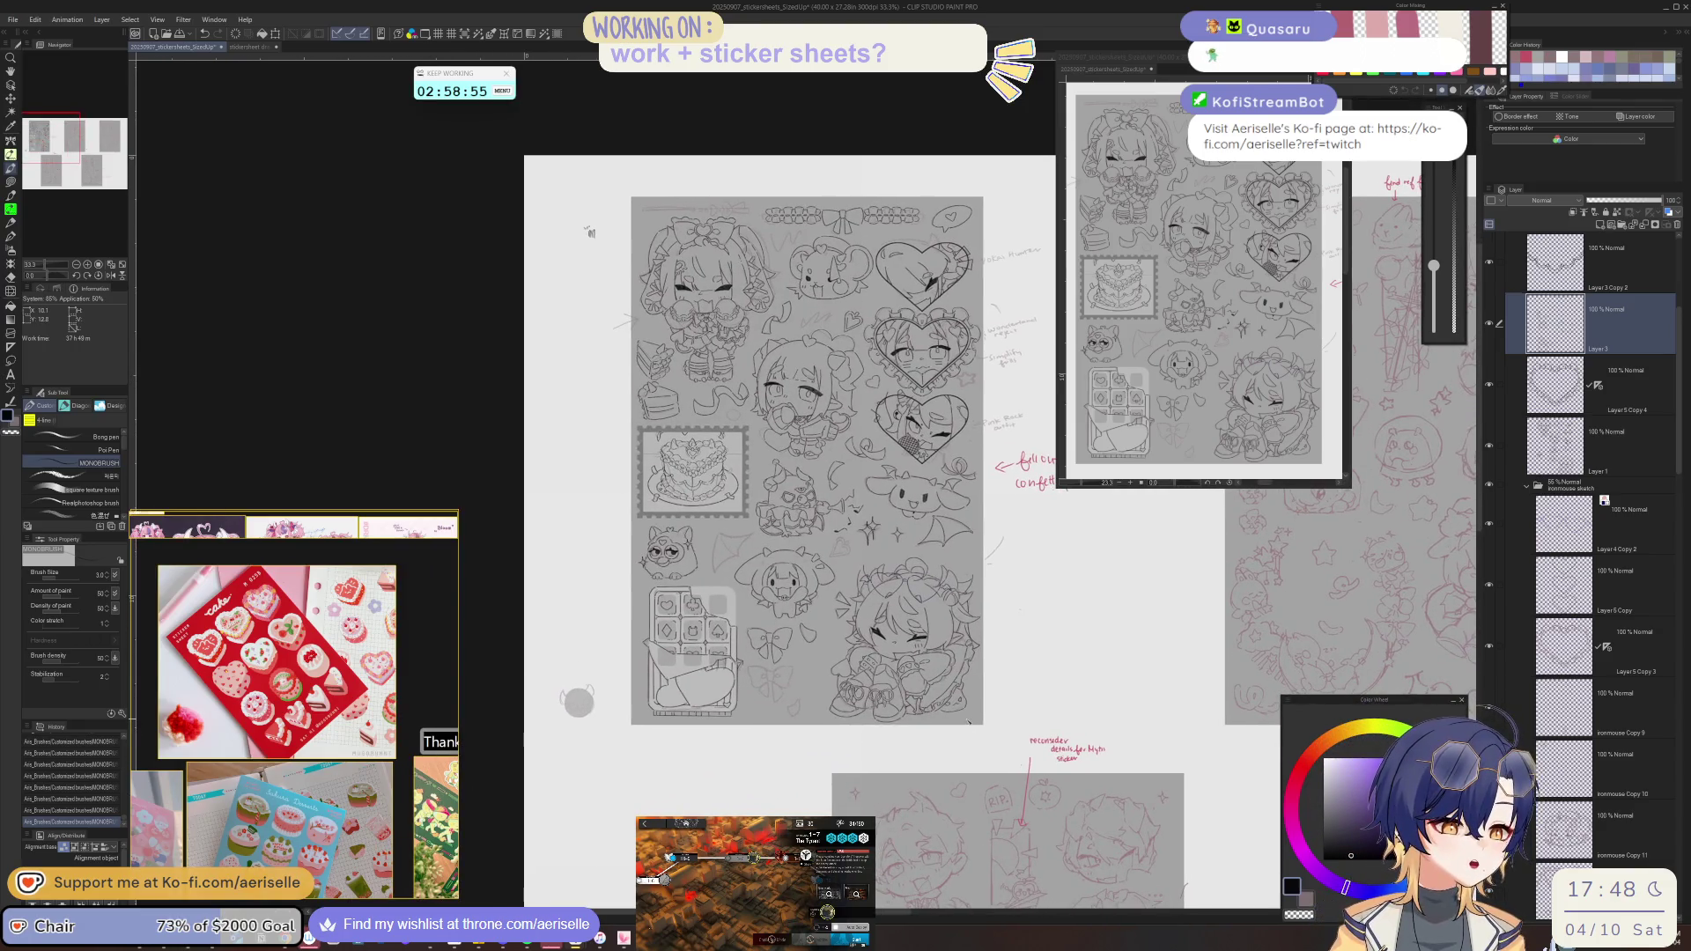
# - Hide the whole sketch folder in the Layer panel and make Layer 1 the working layer
pyautogui.click(1491, 486)
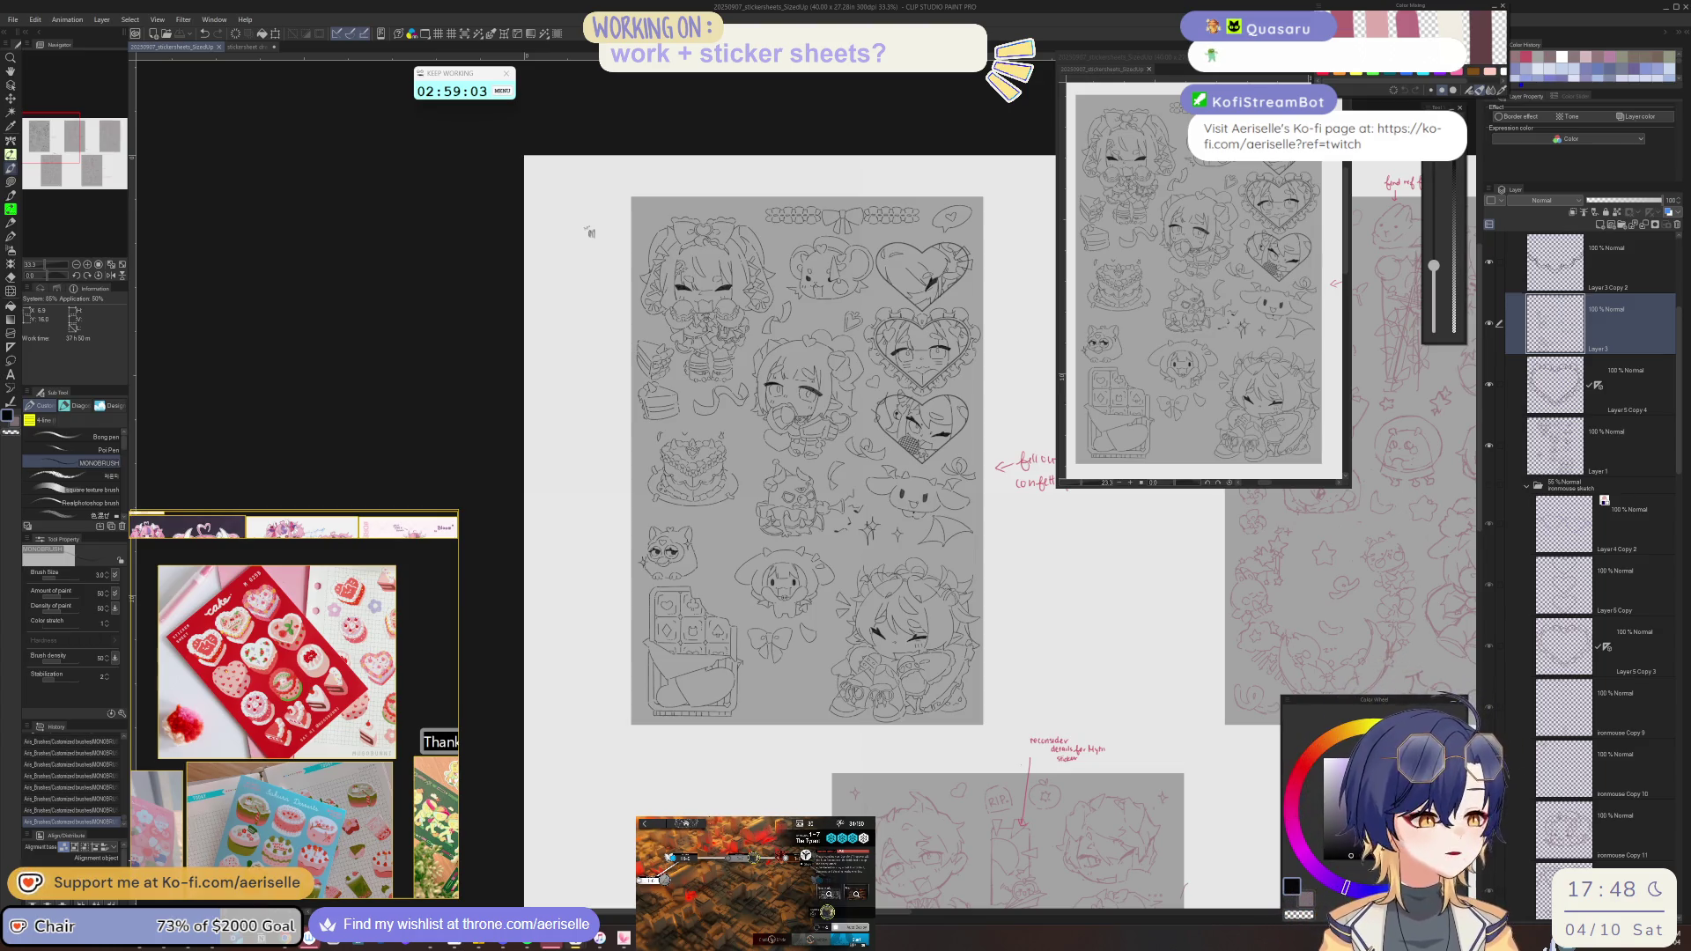
pyautogui.click(1490, 487)
pyautogui.click(1497, 487)
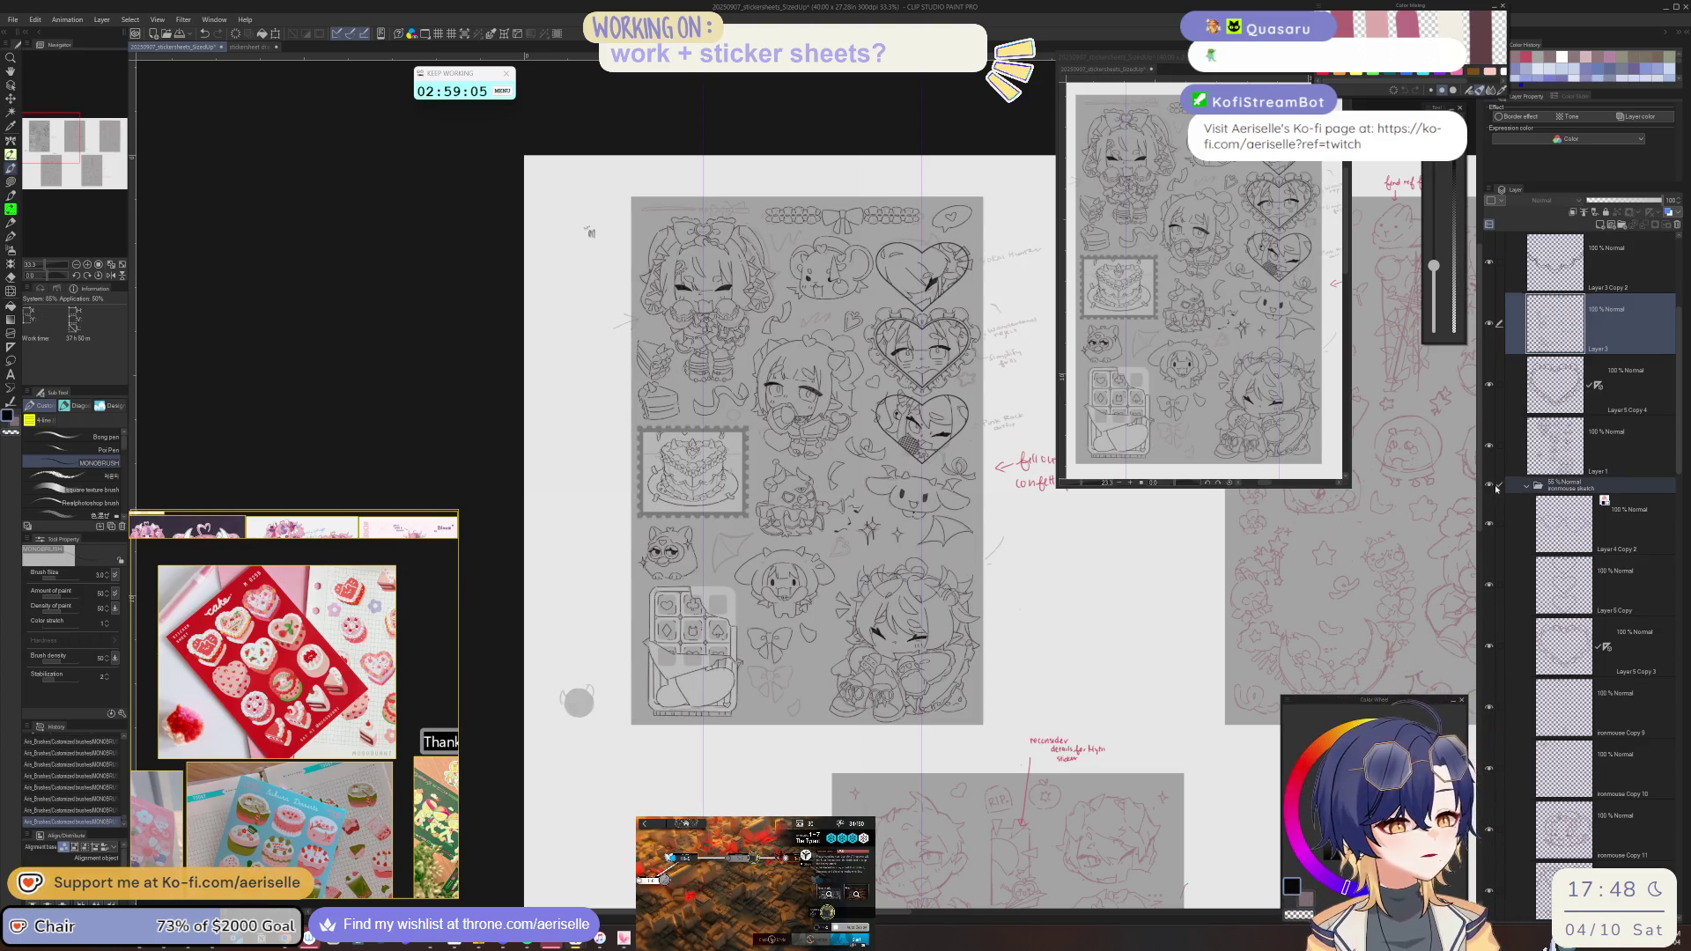
pyautogui.click(1491, 488)
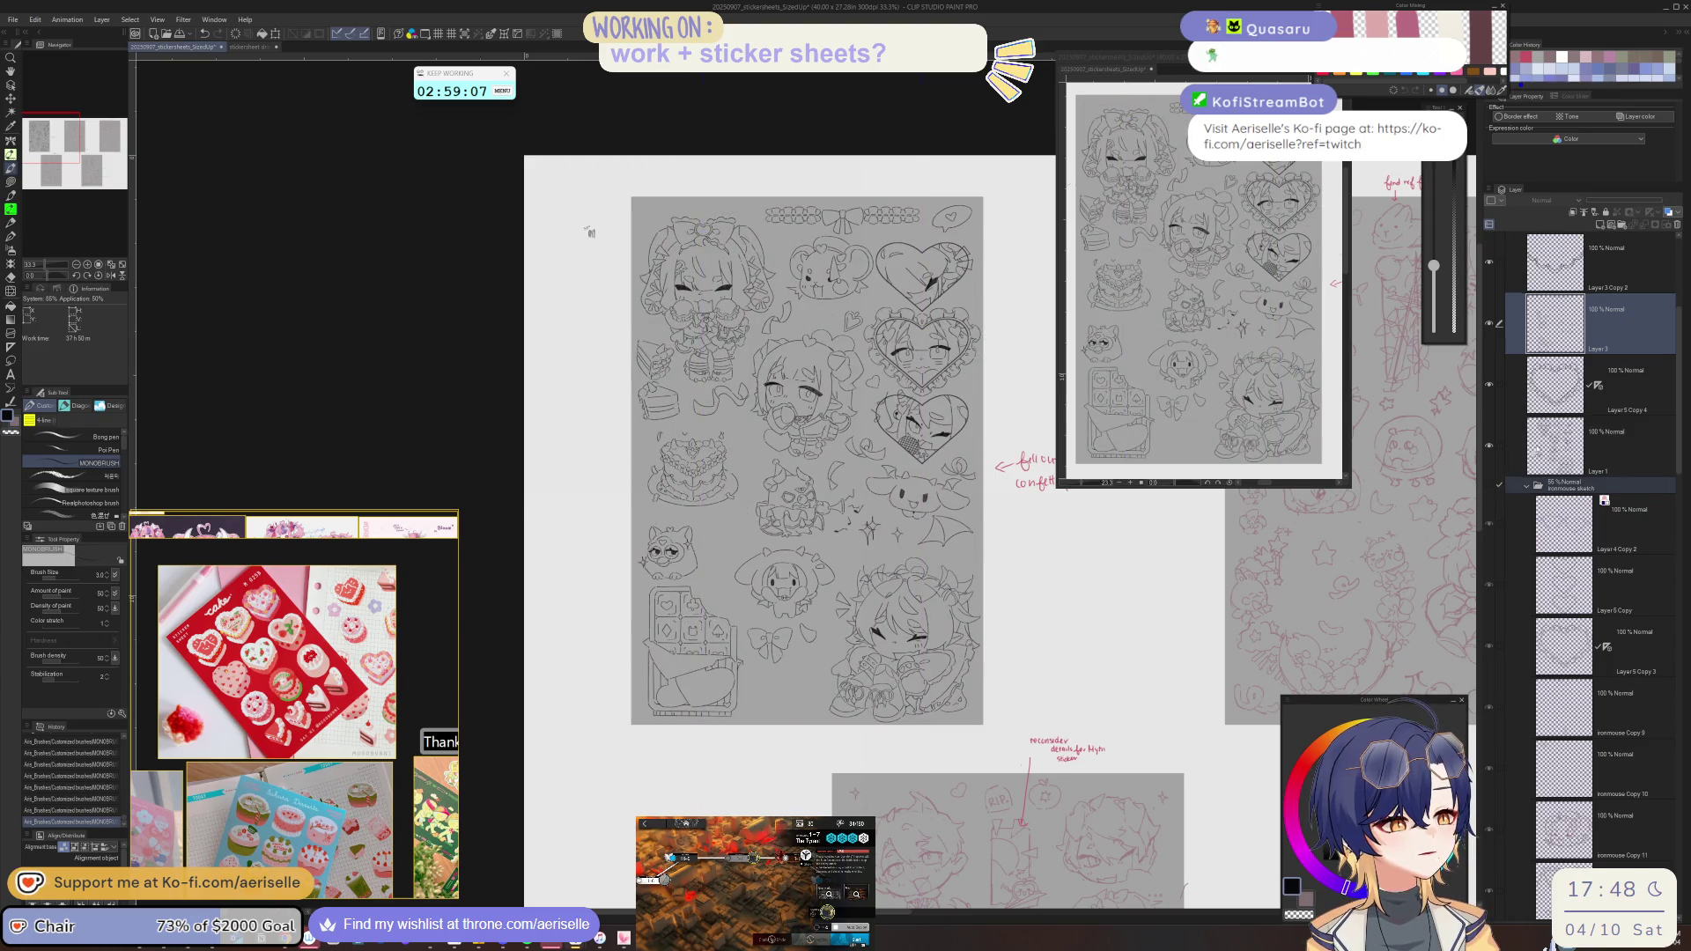
pyautogui.click(1538, 451)
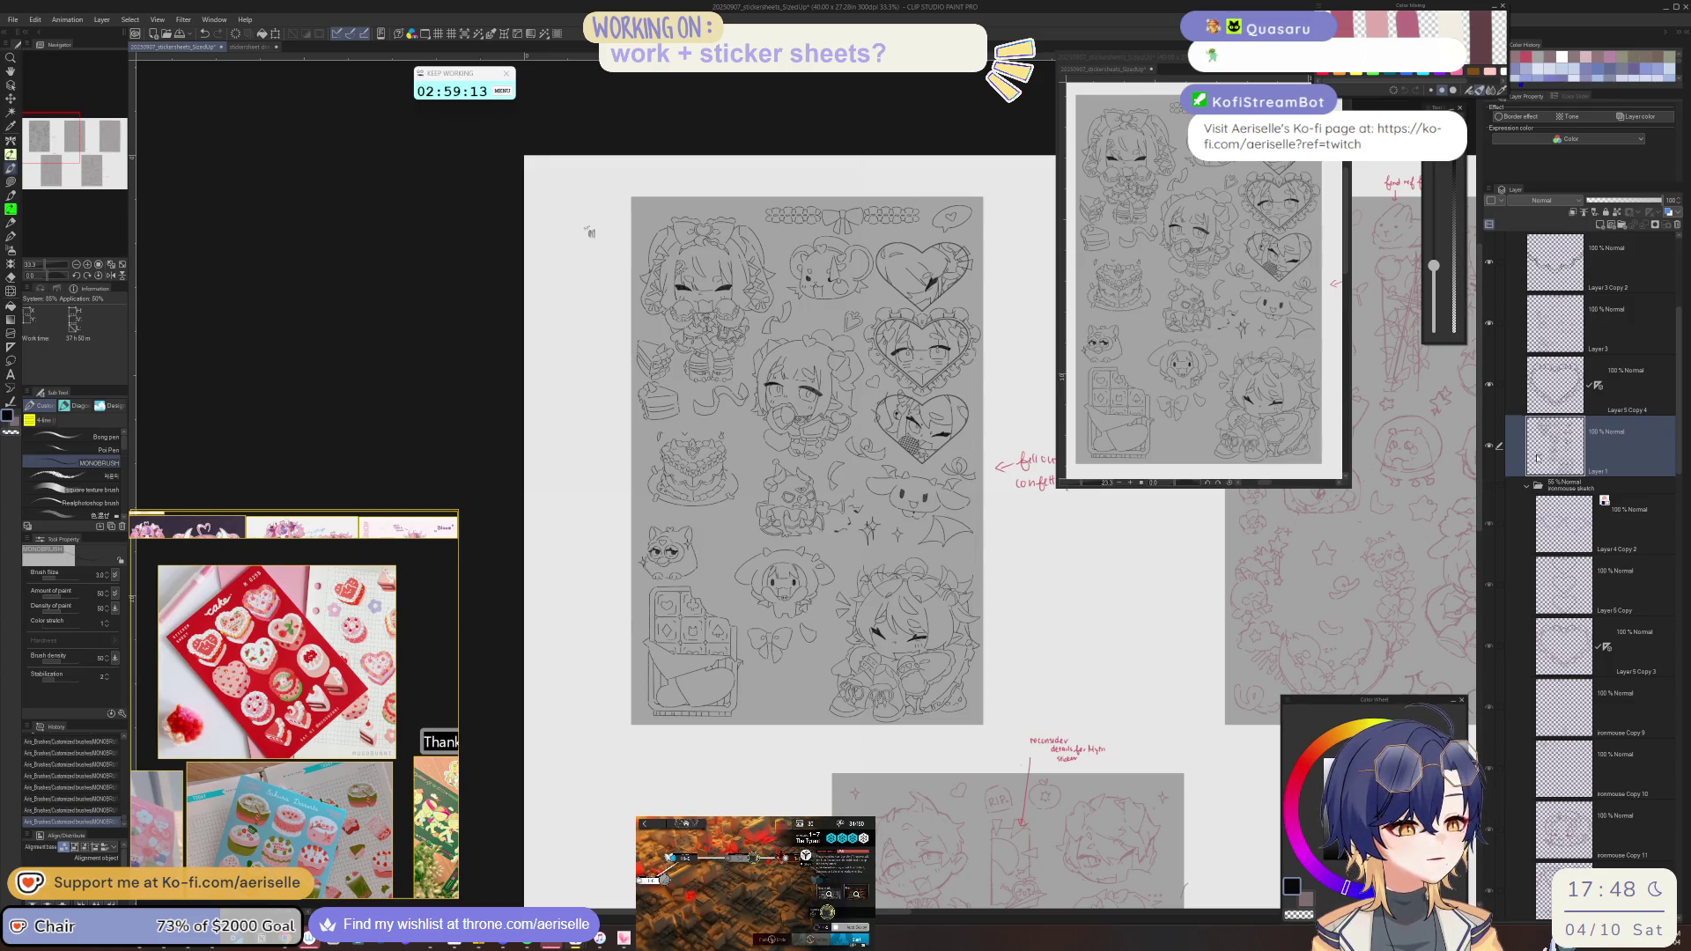
pyautogui.scroll(5, 966, 582)
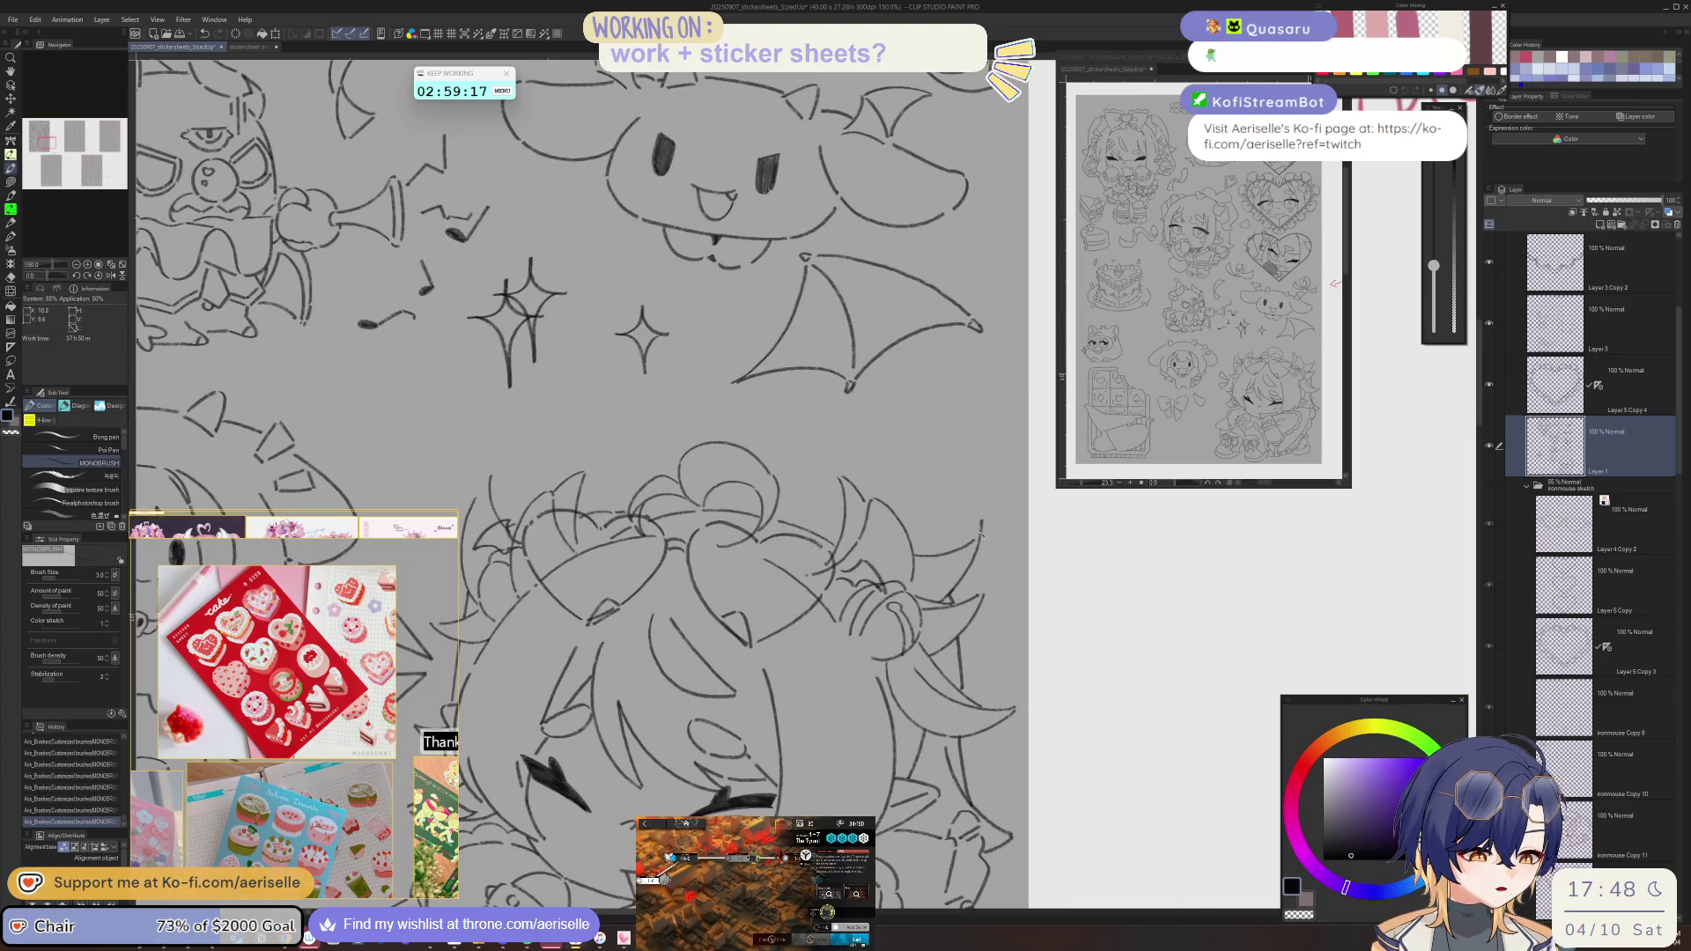
# - Zoom onto the lower-right chibi and ink two hatch marks beside its closed right eye
pyautogui.press('e')
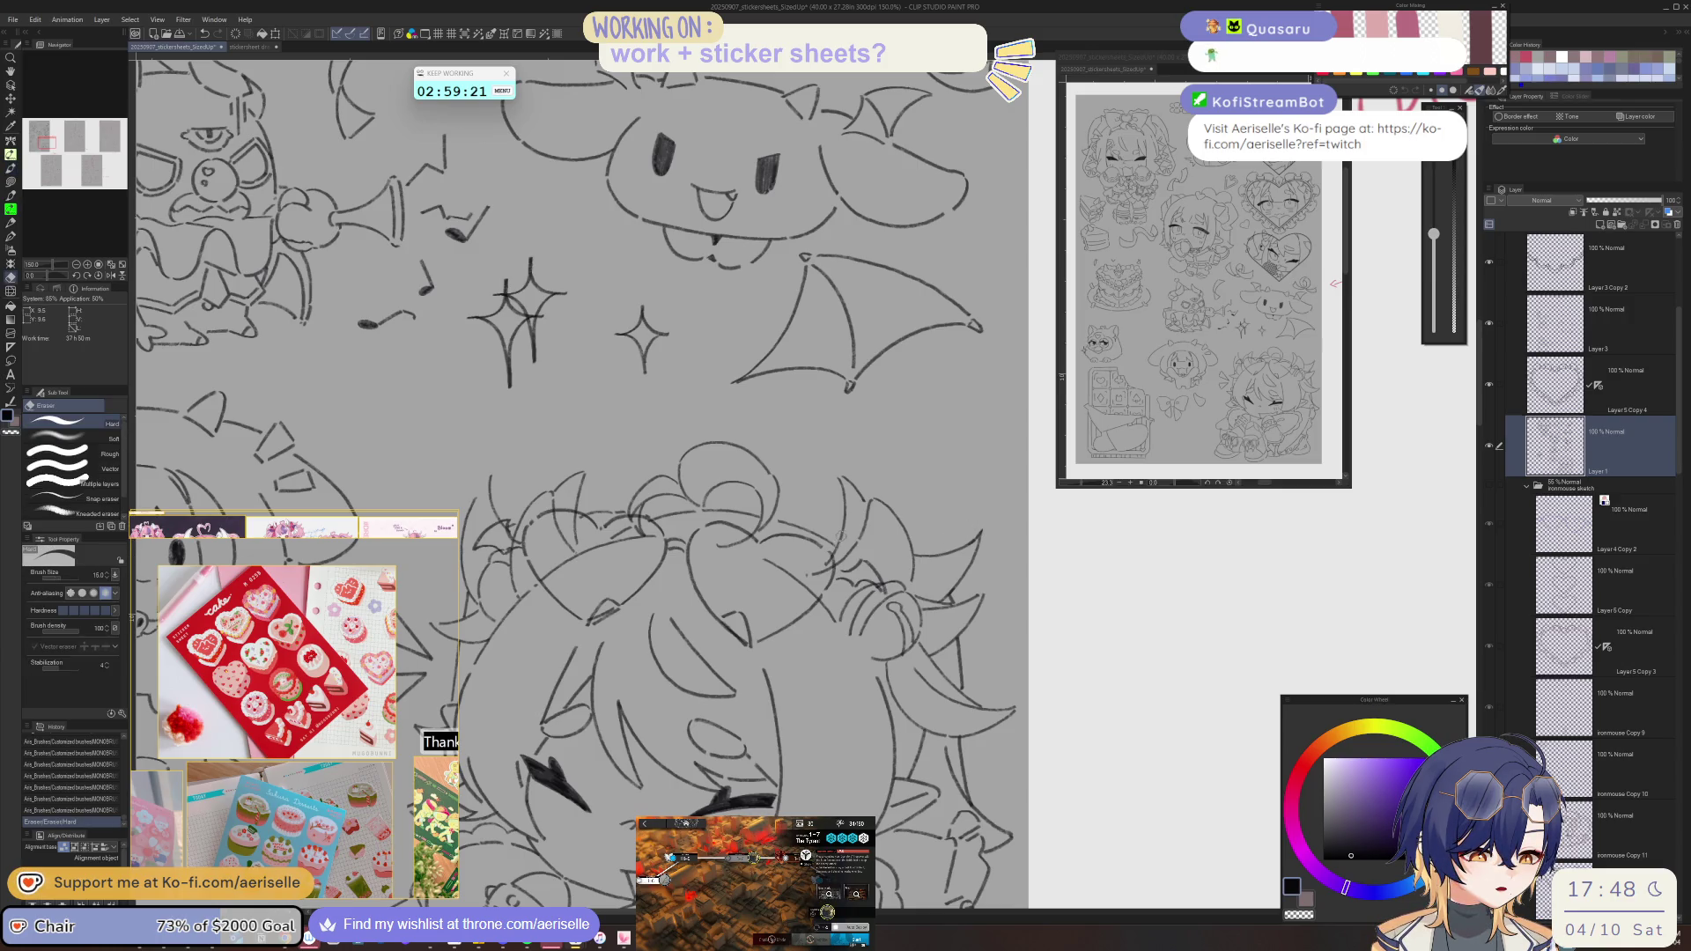
pyautogui.press('p')
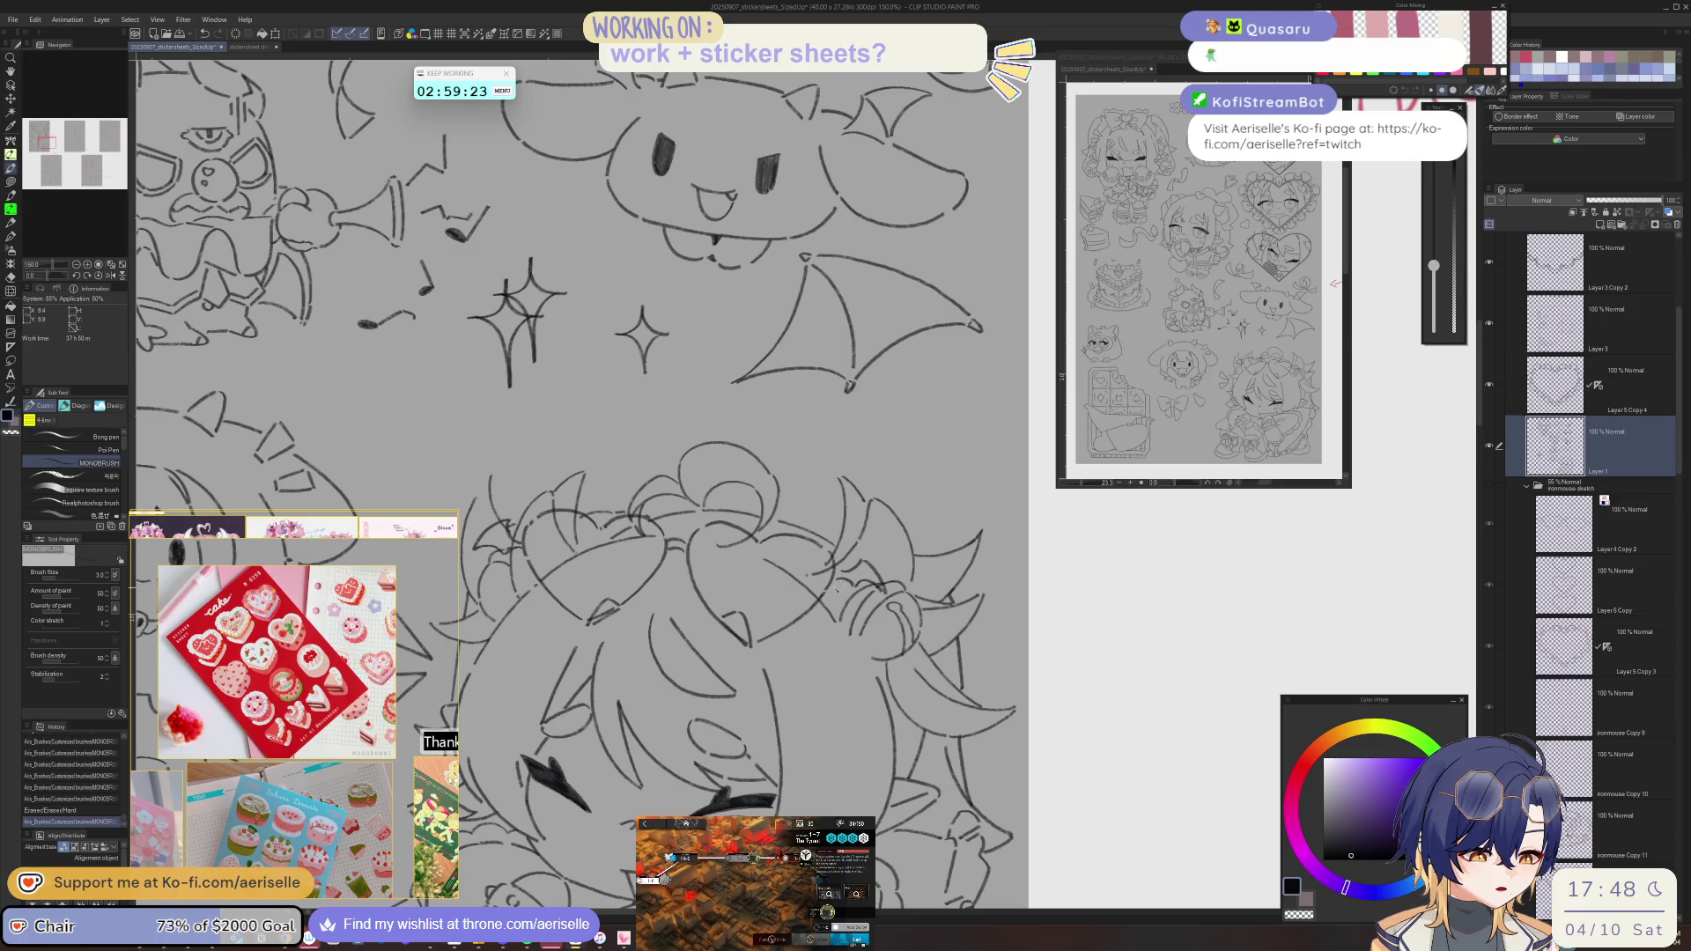
pyautogui.scroll(-1, 931, 491)
pyautogui.scroll(-1, 932, 491)
pyautogui.scroll(-1, 931, 491)
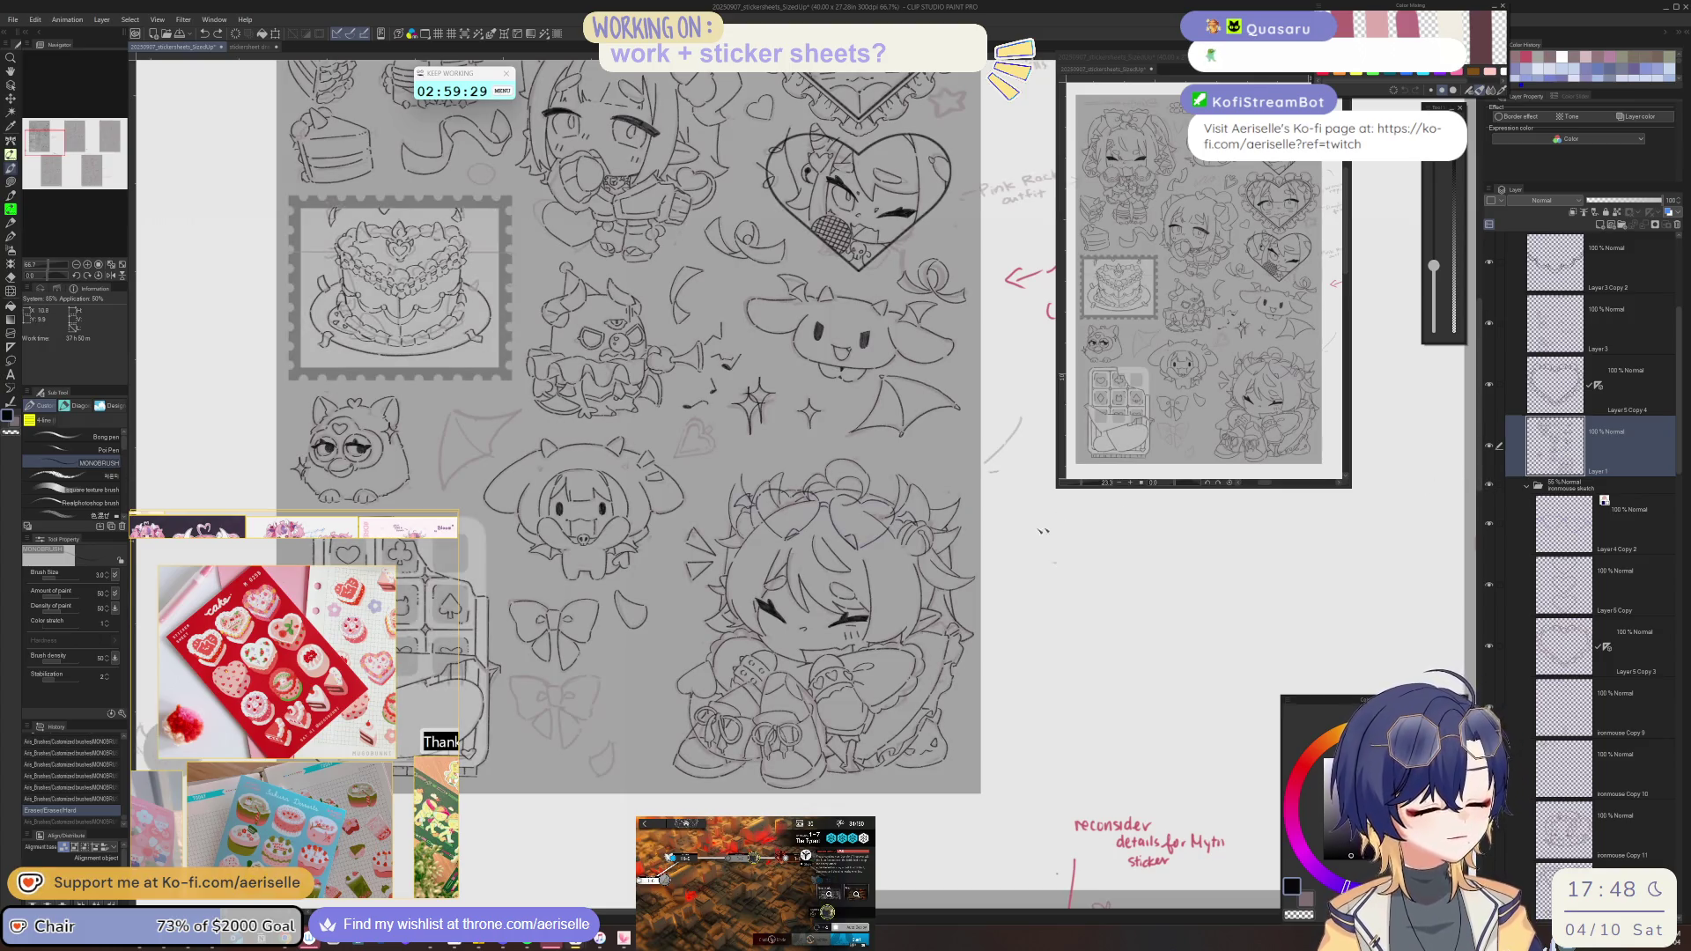
pyautogui.scroll(1, 524, 629)
pyautogui.scroll(1, 524, 629)
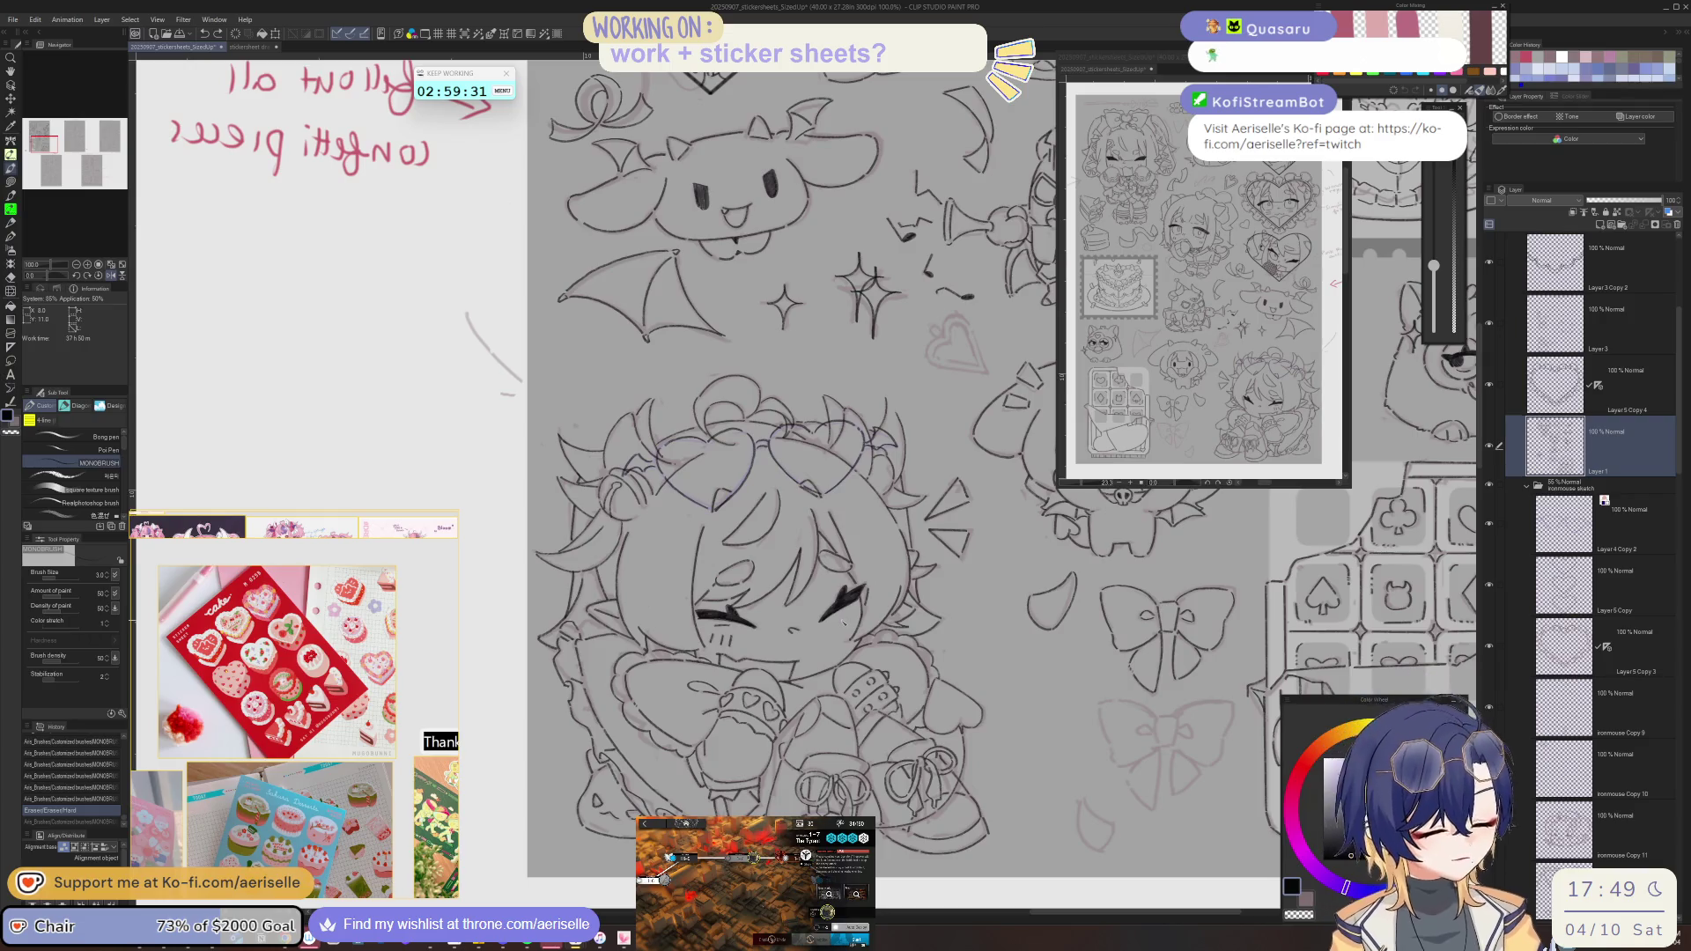
pyautogui.moveTo(847, 613); pyautogui.dragTo(857, 622)
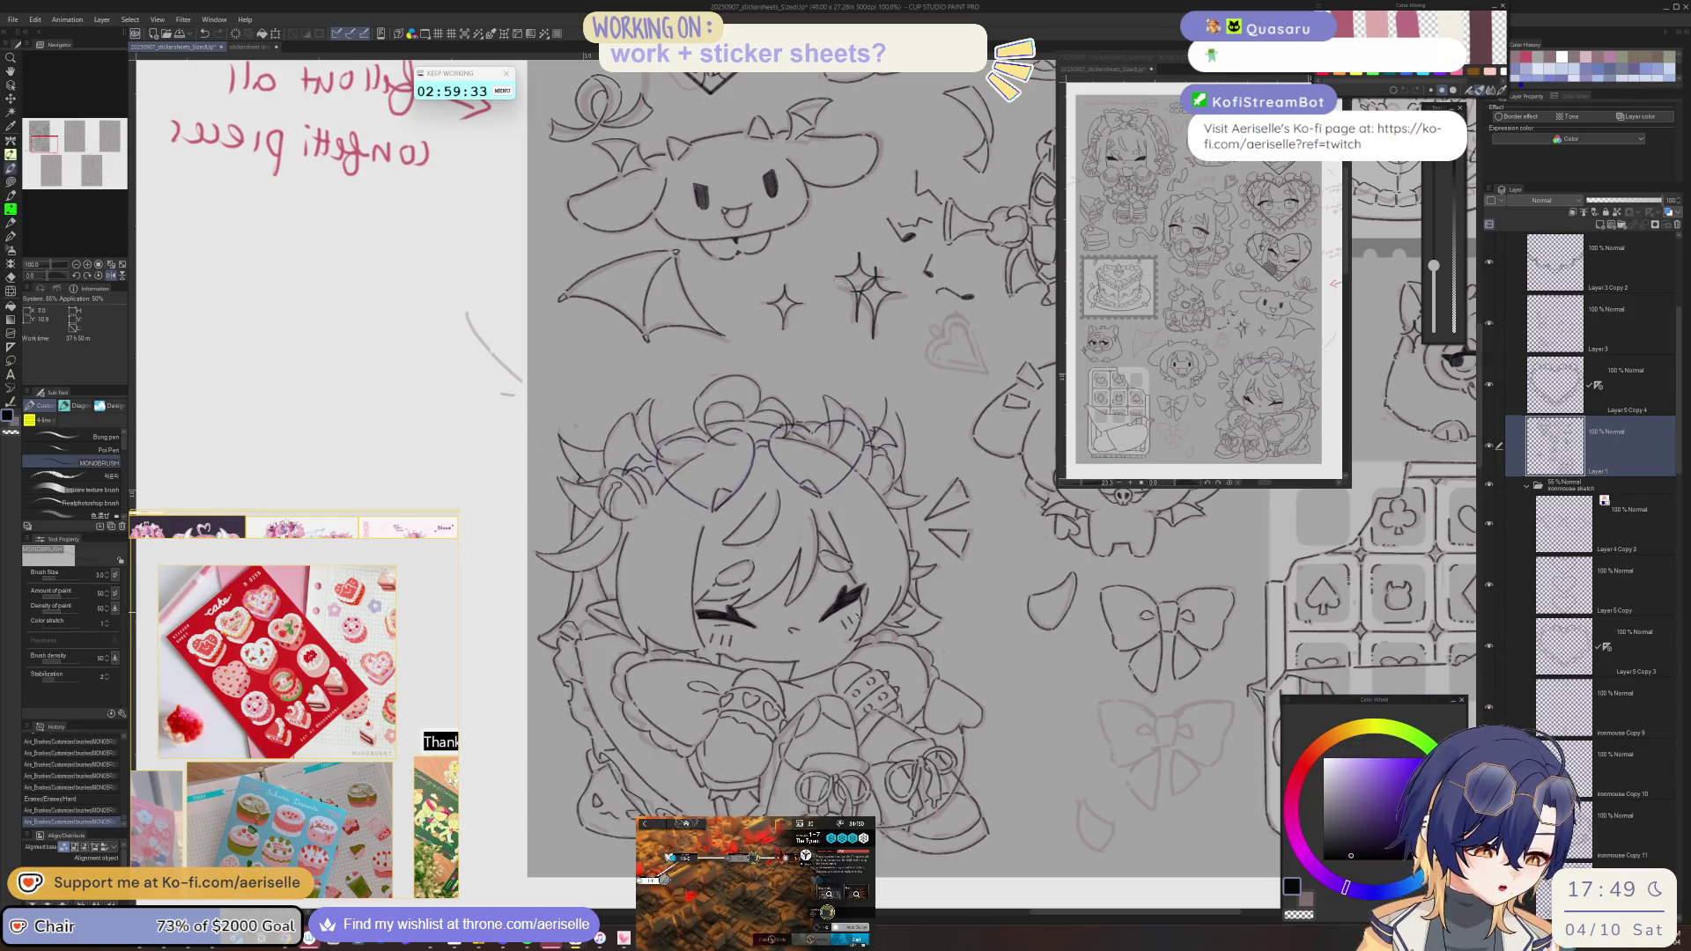
pyautogui.scroll(-1, 1118, 590)
pyautogui.scroll(-1, 1119, 590)
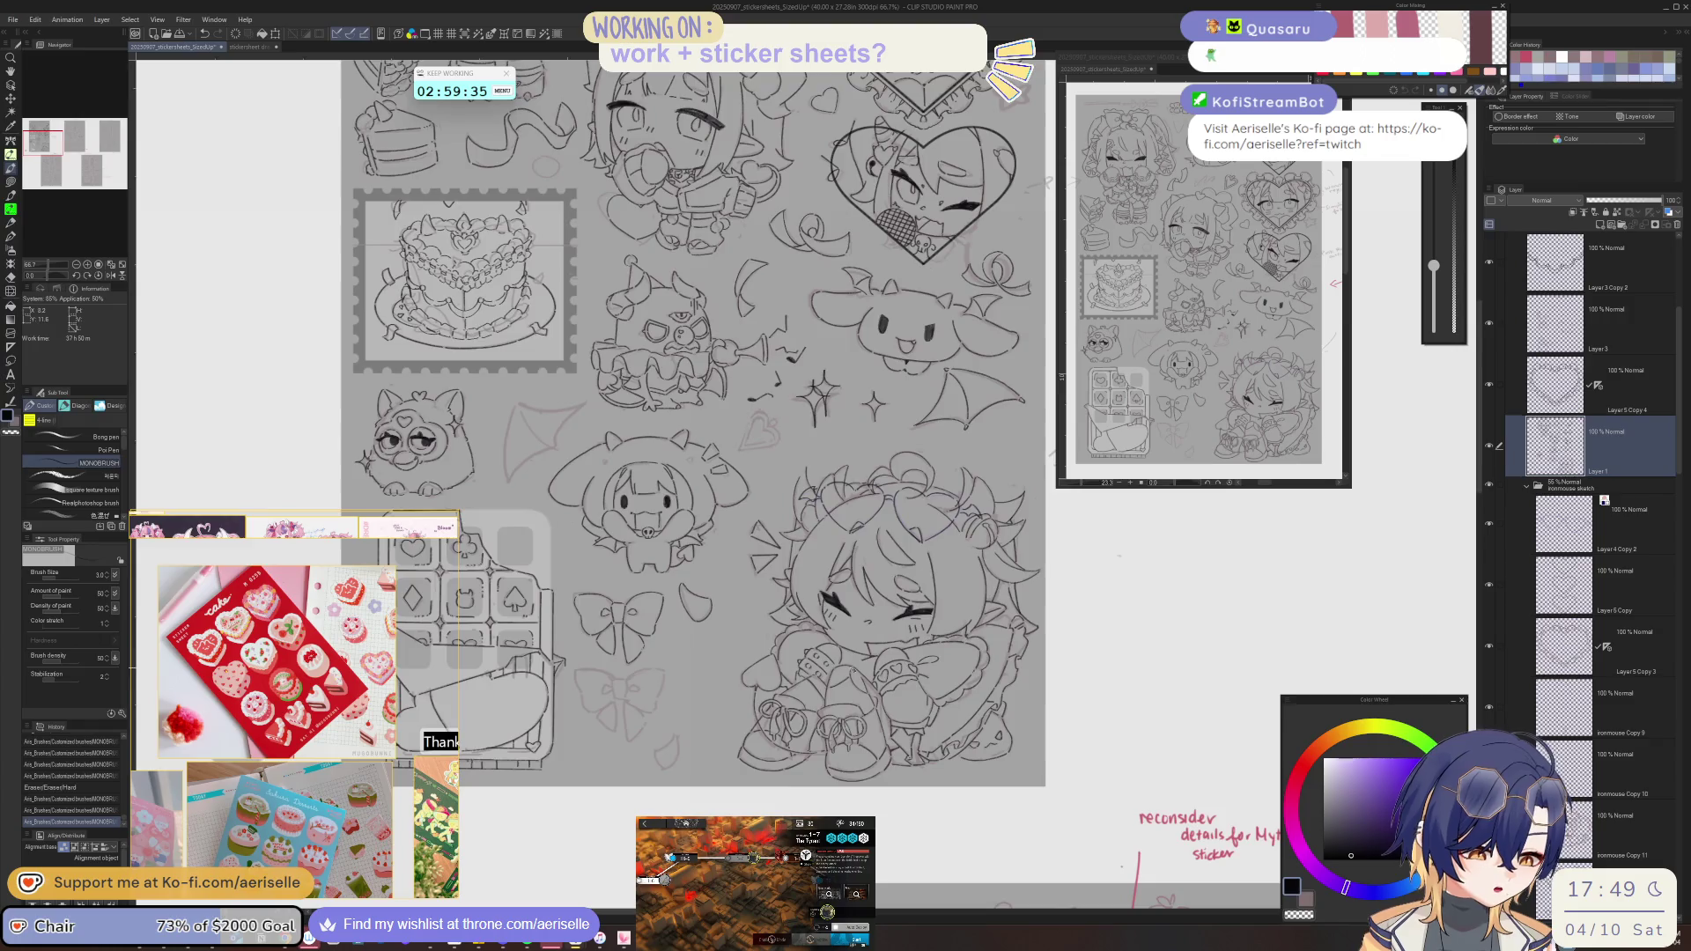
pyautogui.scroll(2, 881, 670)
pyautogui.scroll(-3, 878, 701)
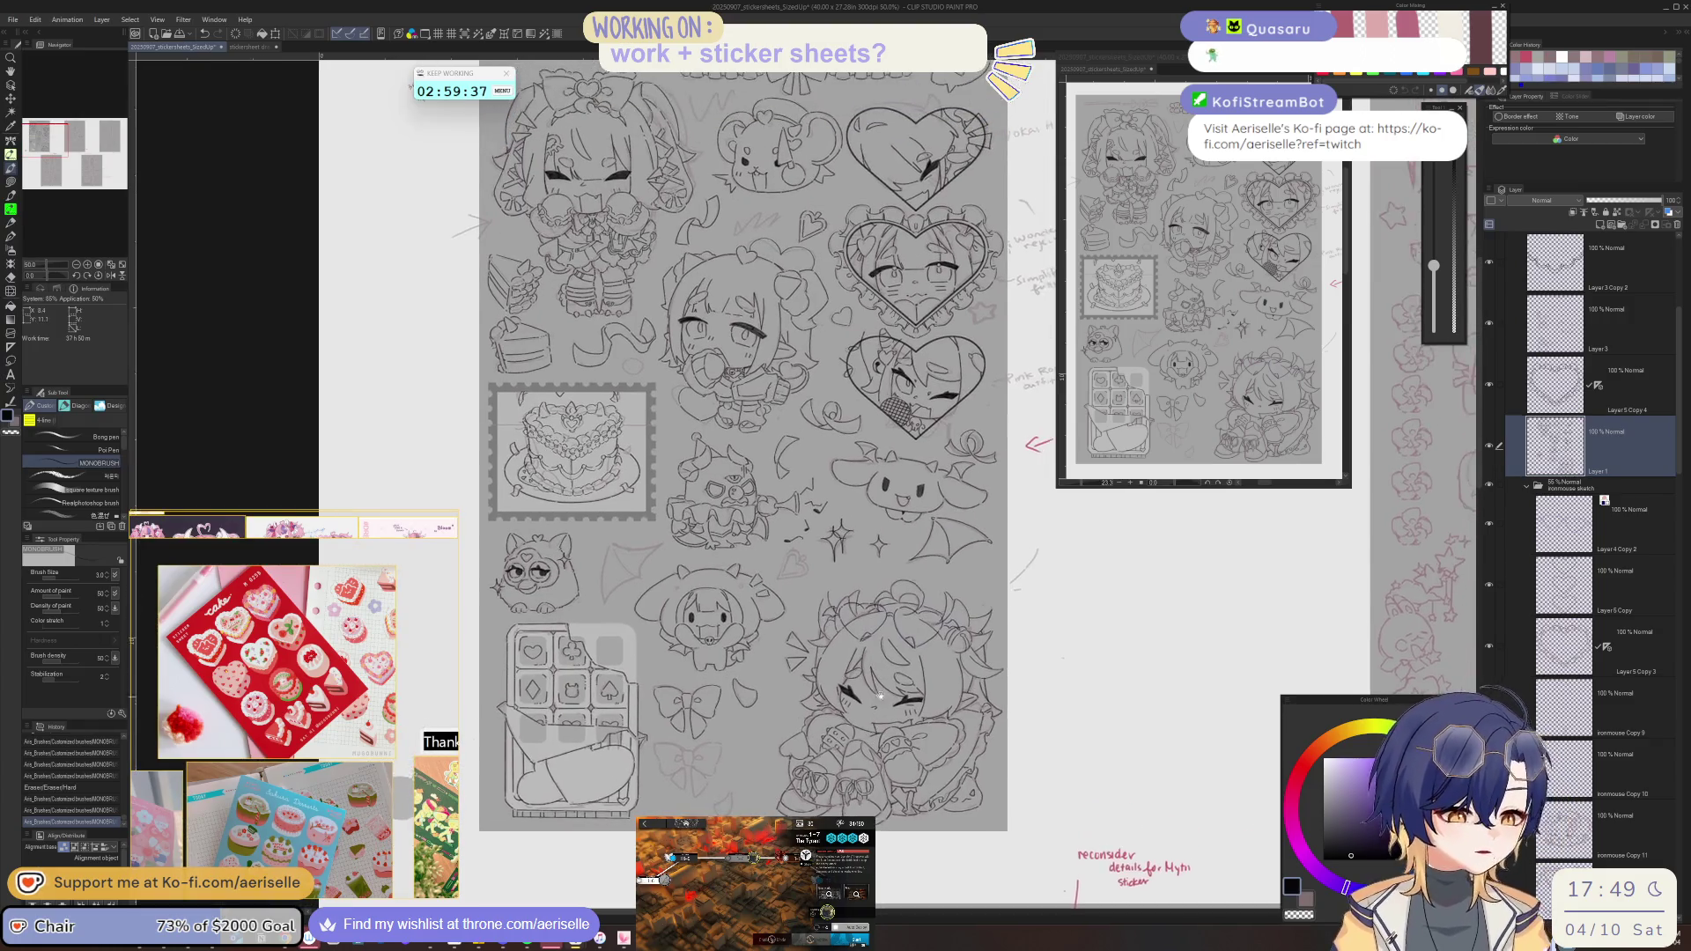
# - Frame the whole sticker sheet and toggle the sketch layer's visibility to compare
pyautogui.moveTo(414, 103); pyautogui.dragTo(396, 159)
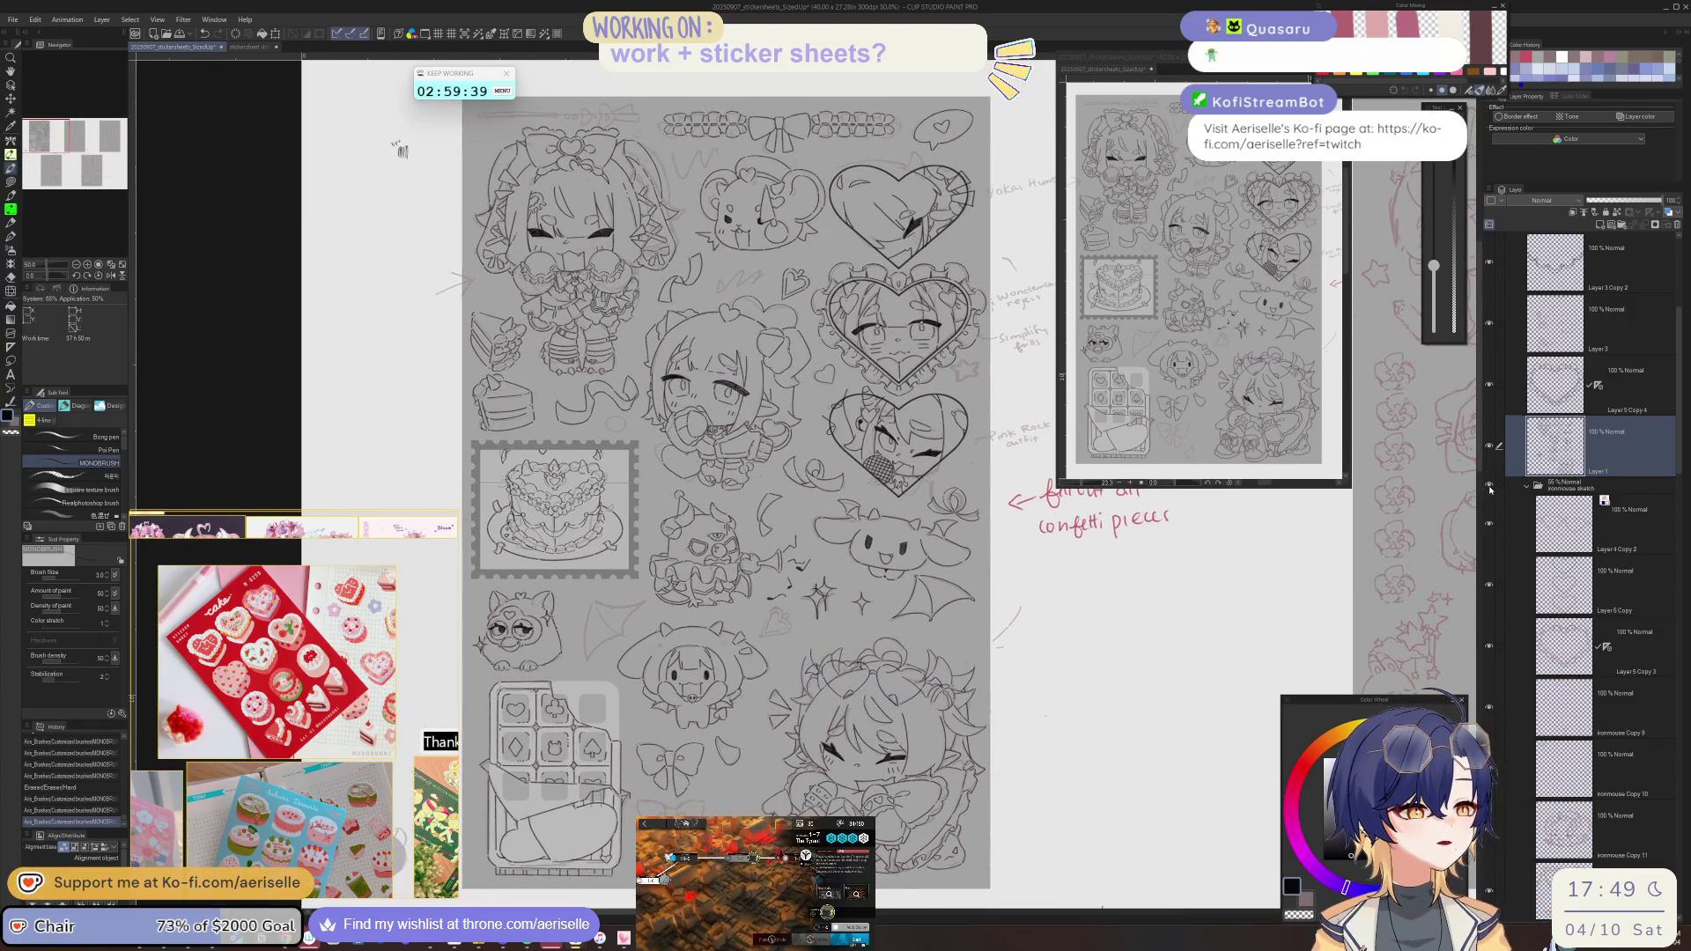
pyautogui.click(1489, 488)
pyautogui.click(1489, 487)
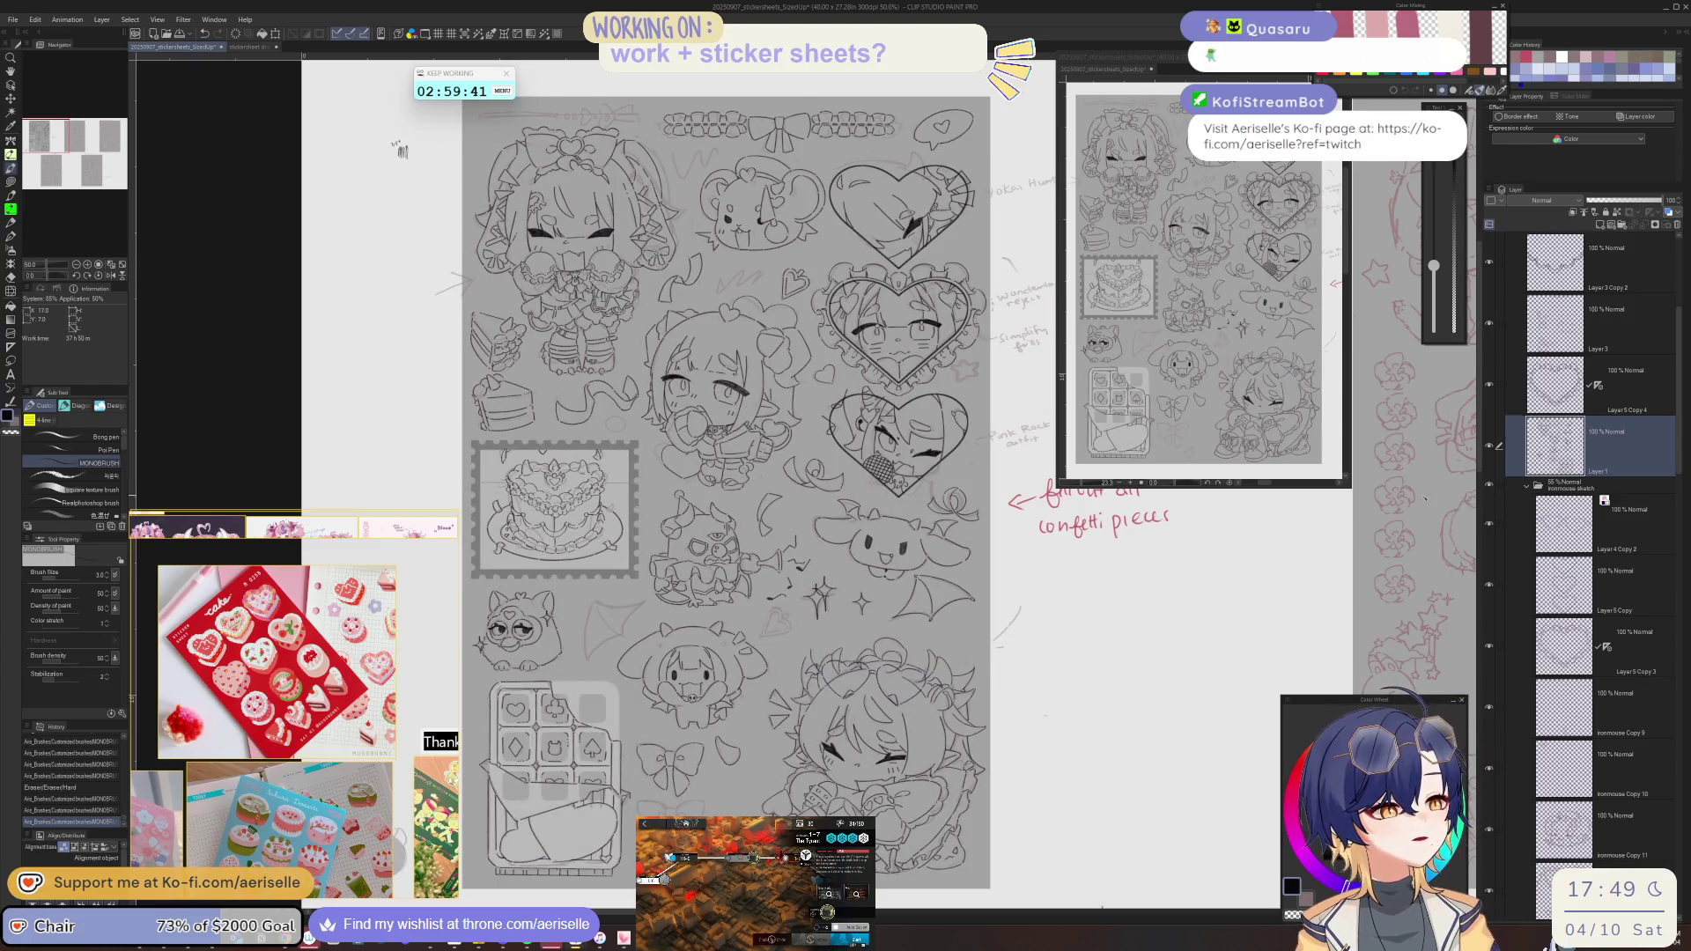